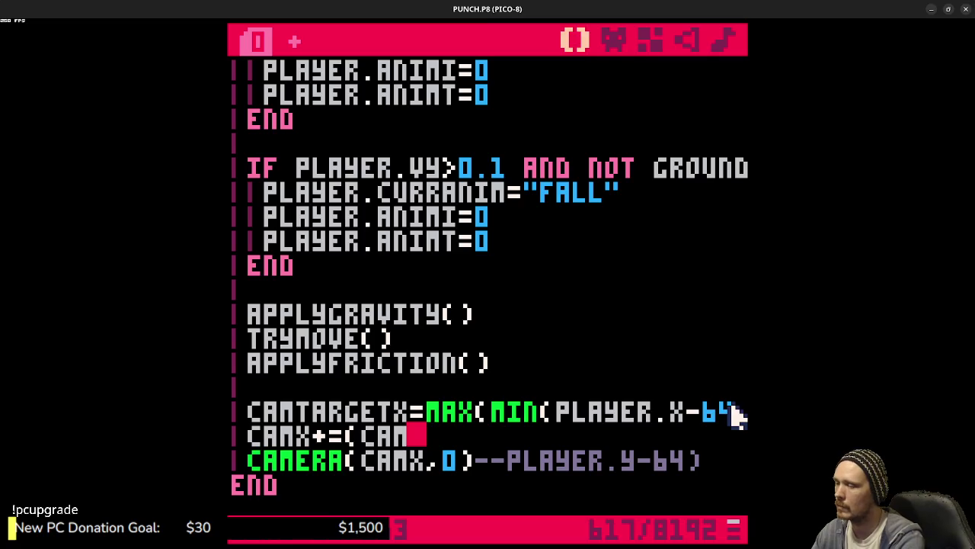
Step: Complete CAMX+=(CAMTARGETX-CAMX)*0.1 and test-run the cart, moving the player right and left
text(TARGETX)
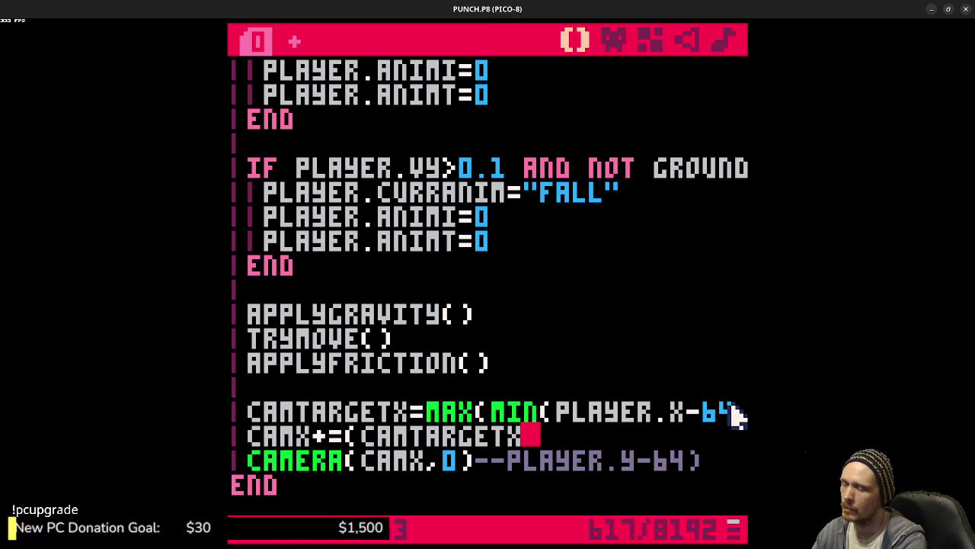
text(camx))
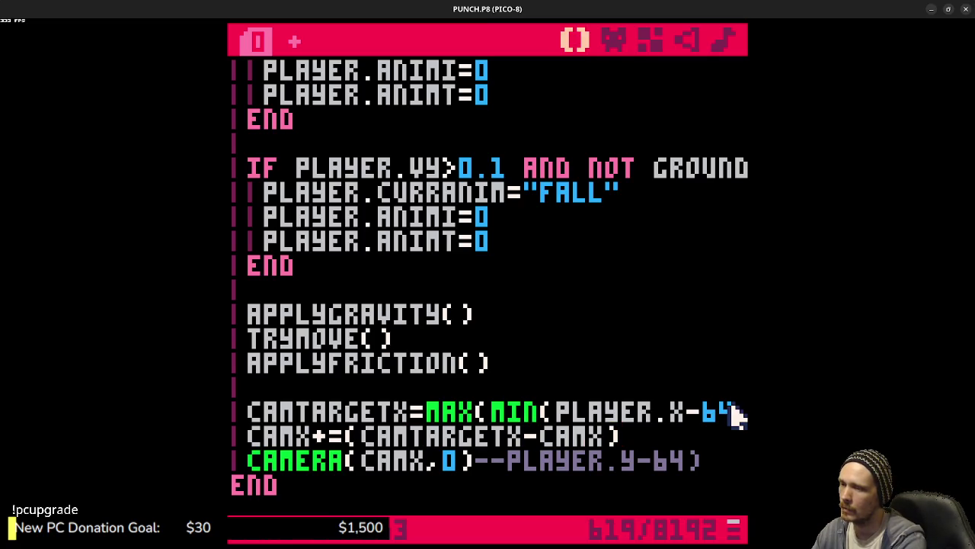
text(*0.1)
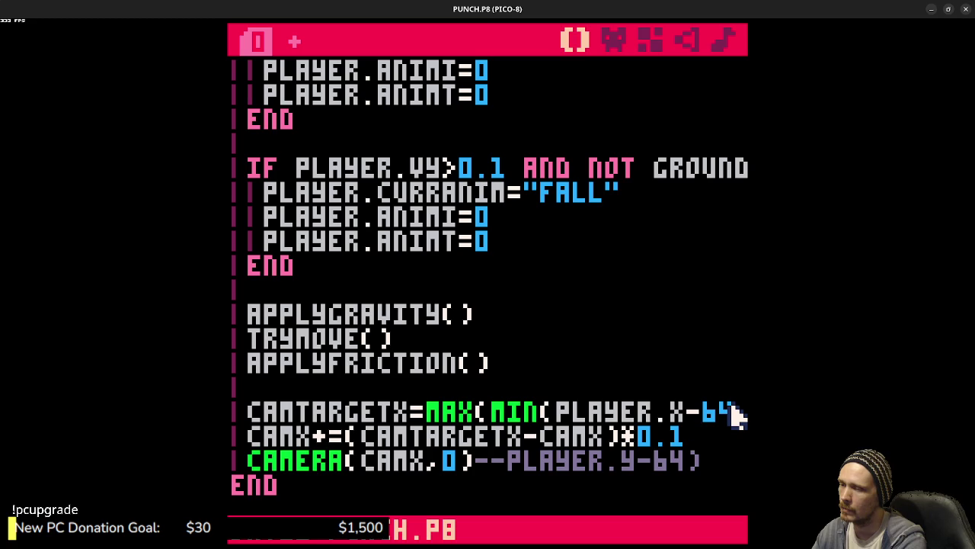
key(ctrl+r)
key(Right)
key(Left)
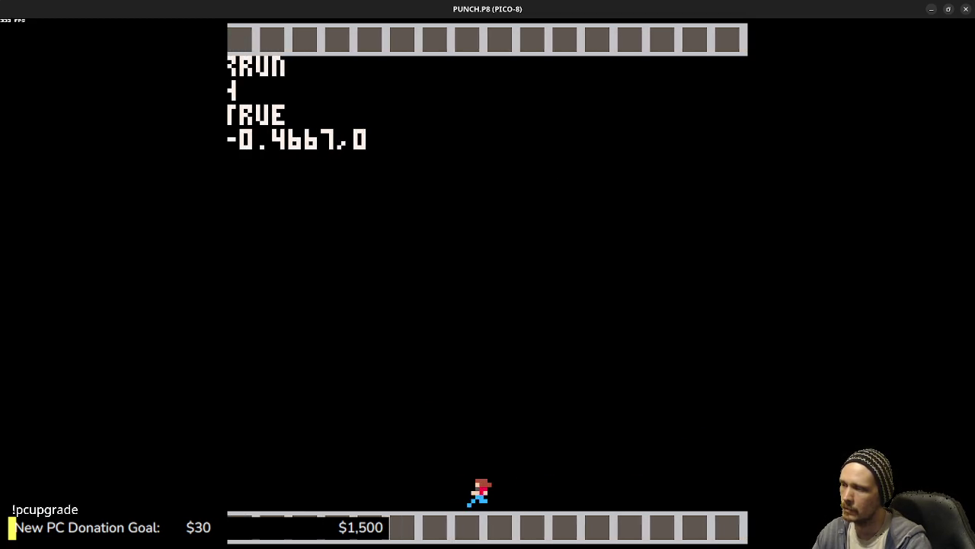
Step: Playtest the camera easing by running the player both ways, rerun, and return to the code
key(Right)
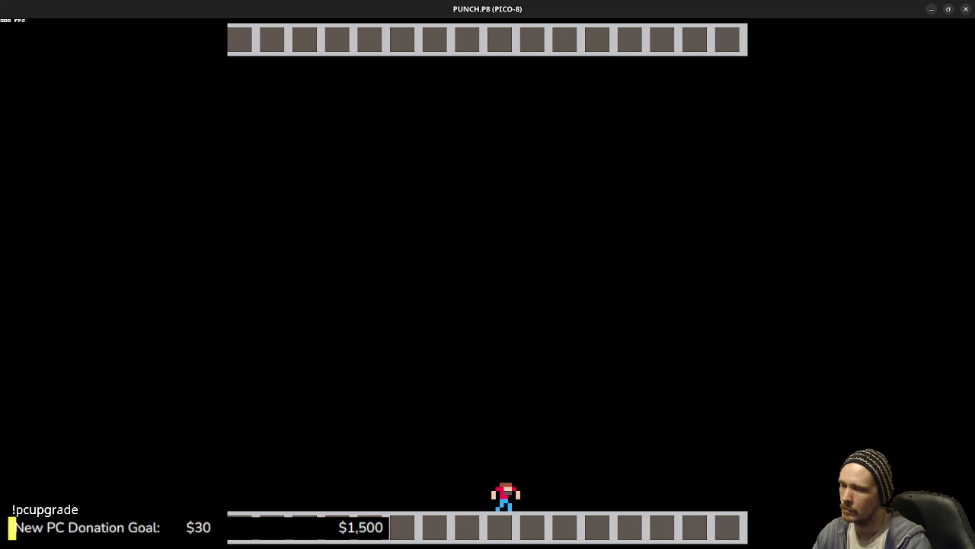
key(Escape)
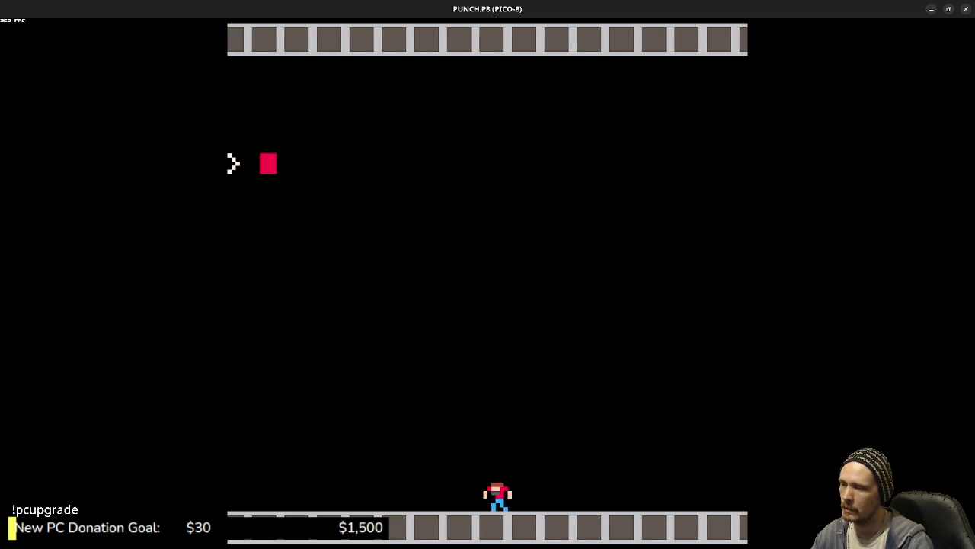
key(Escape)
key(ctrl+r)
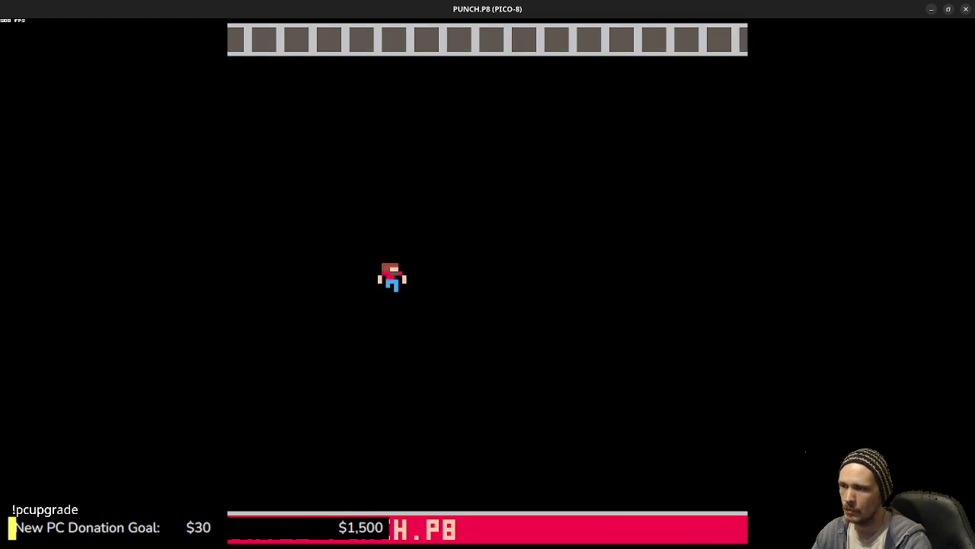
key(Left)
key(Right)
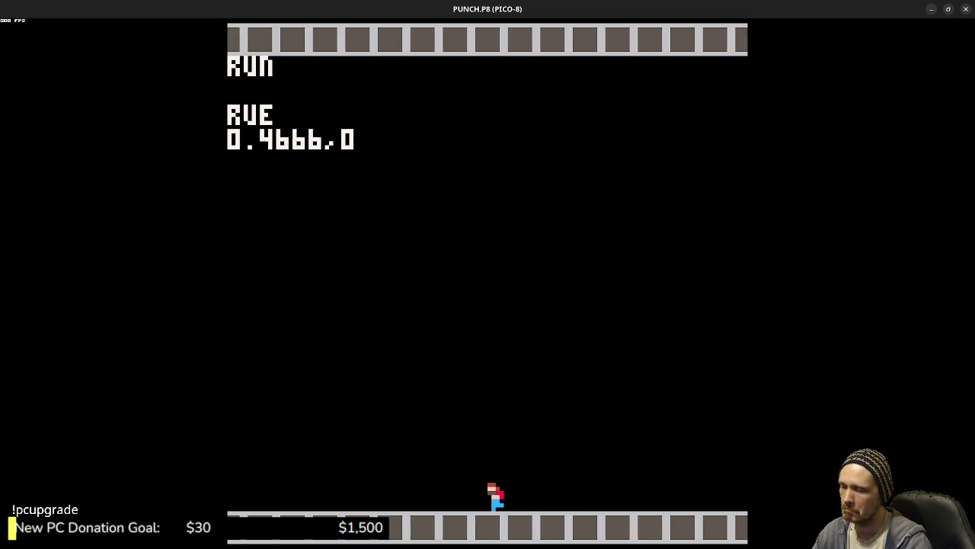
key(Left)
key(Escape)
key(Escape)
Step: Change the camera follow factor to 1.0 and test-run it with the player moving right
key(BackSpace)
key(BackSpace)
text(.0)
key(ctrl+r)
key(Right)
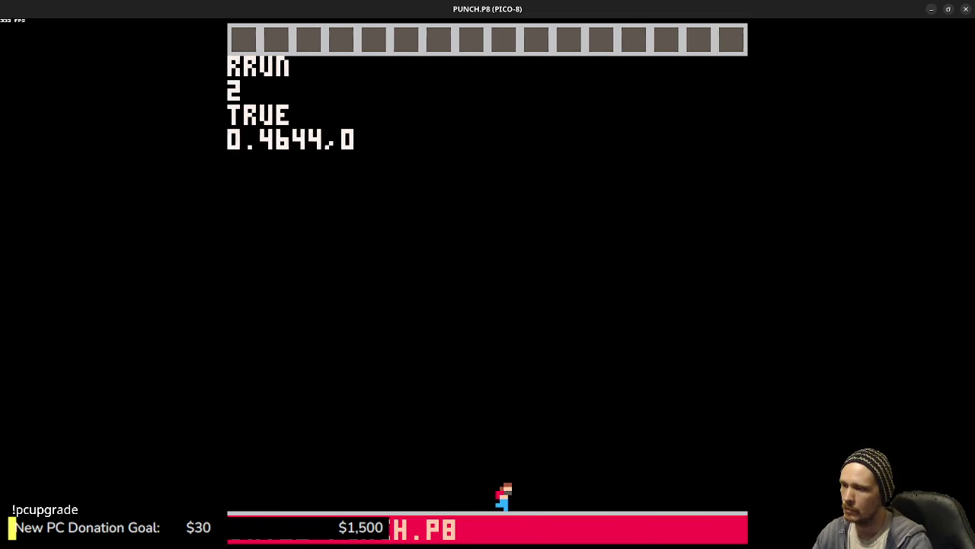
key(Escape)
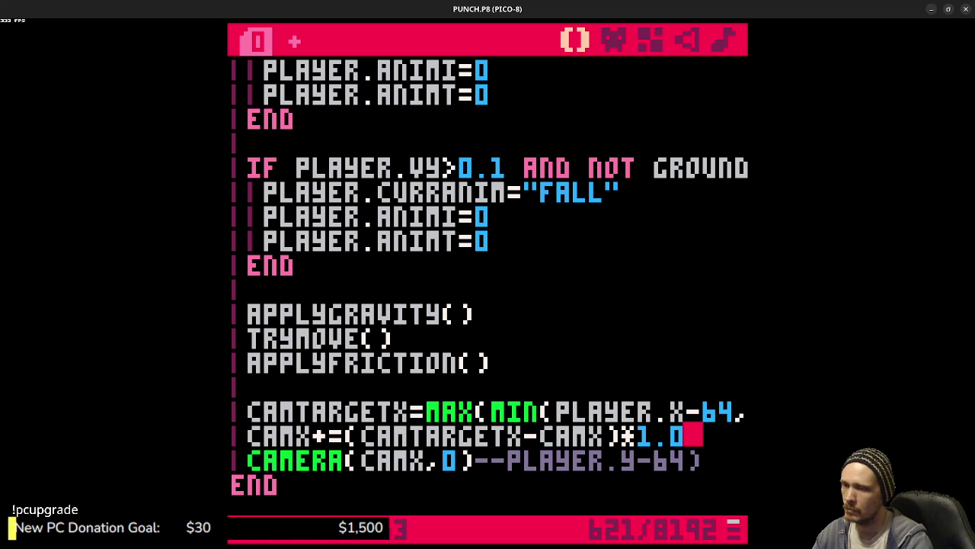
Step: Change the follow factor to 0.5, run the cart, and run the player left and right before stopping
key(BackSpace)
key(BackSpace)
key(BackSpace)
text(0.)
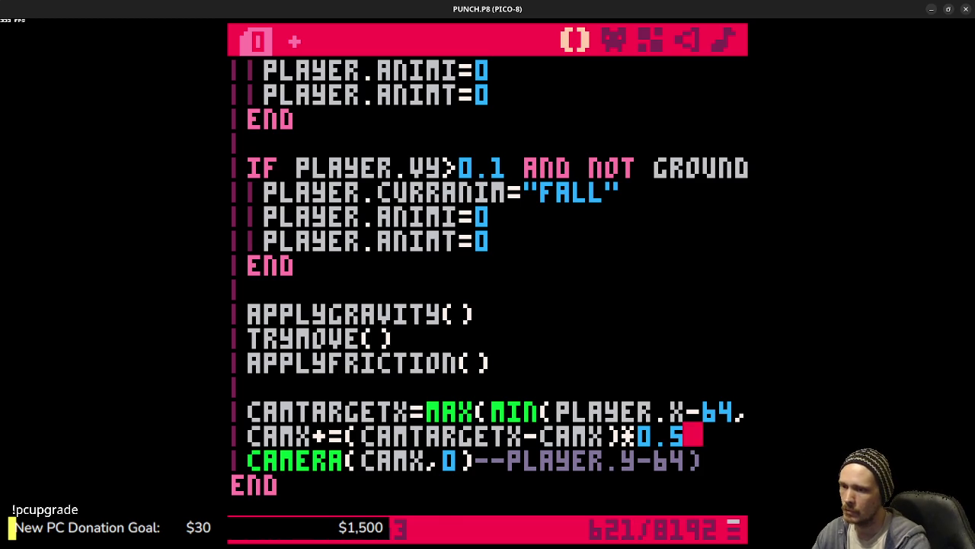
key(ctrl+r)
key(Right)
key(Left)
key(Right)
key(Left)
key(Right)
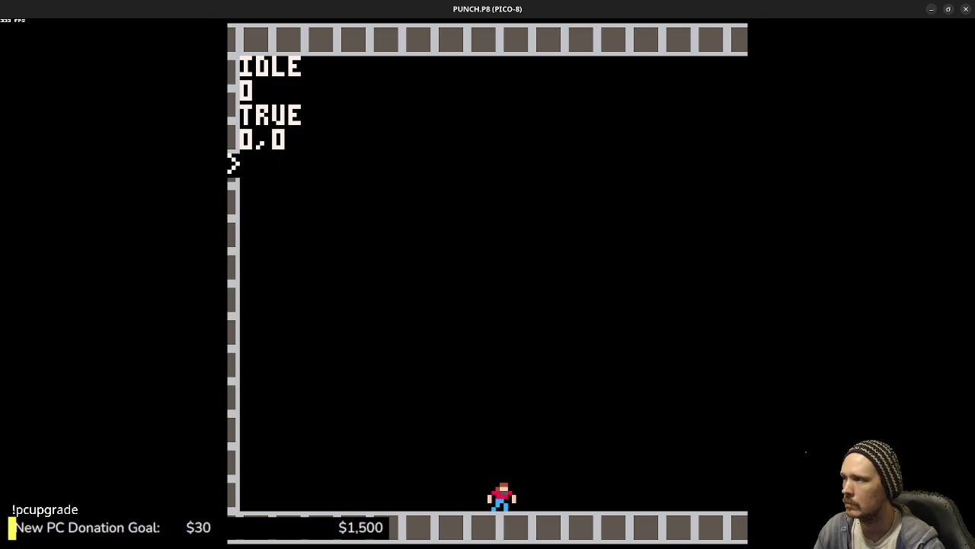
key(Escape)
Step: Scroll up to the end of _init and save the cart with Ctrl+S
scroll(577, 279, up, 6)
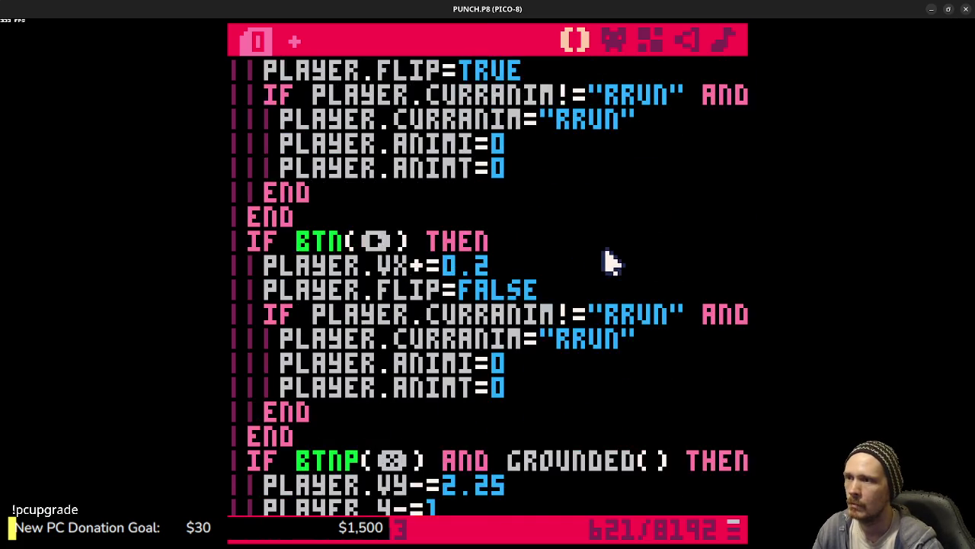
scroll(607, 259, up, 5)
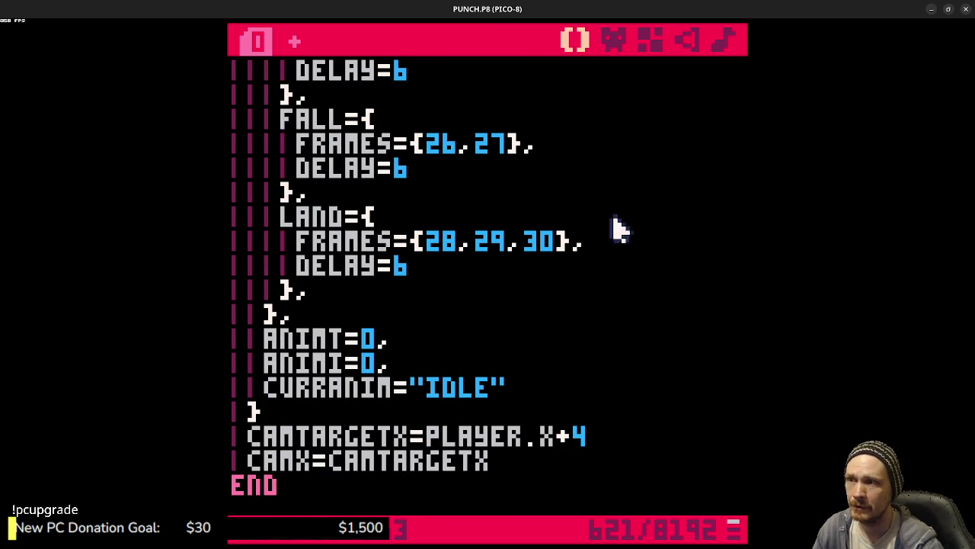
double_click(553, 239)
key(ctrl+s)
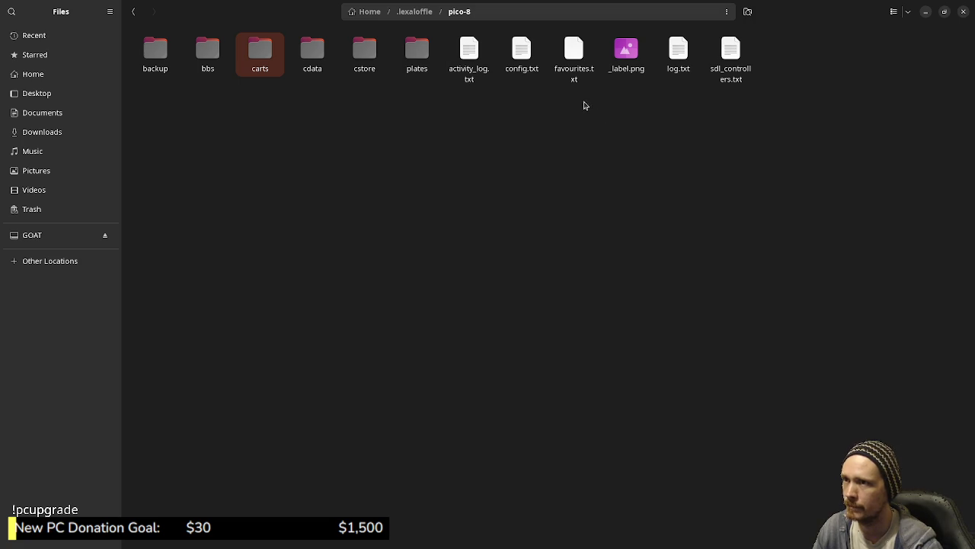
Step: Open untitled.p8 from the carts folder in Text Editor via Open With, and scroll its code
double_click(255, 62)
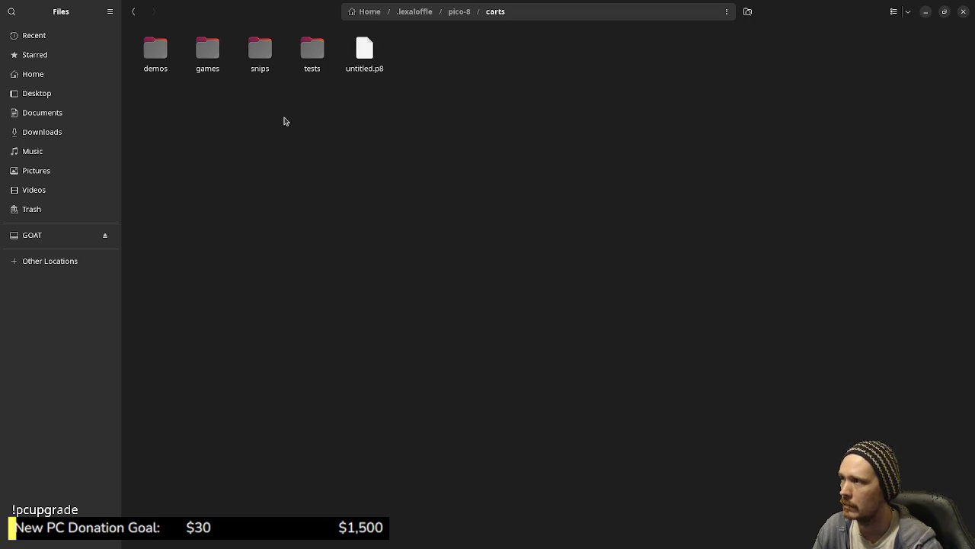
click(368, 65)
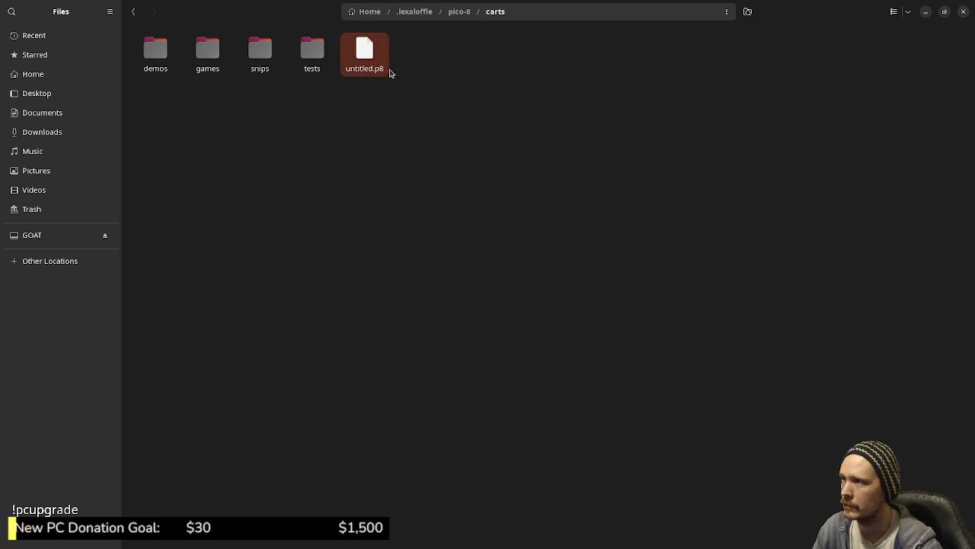
right_click(389, 72)
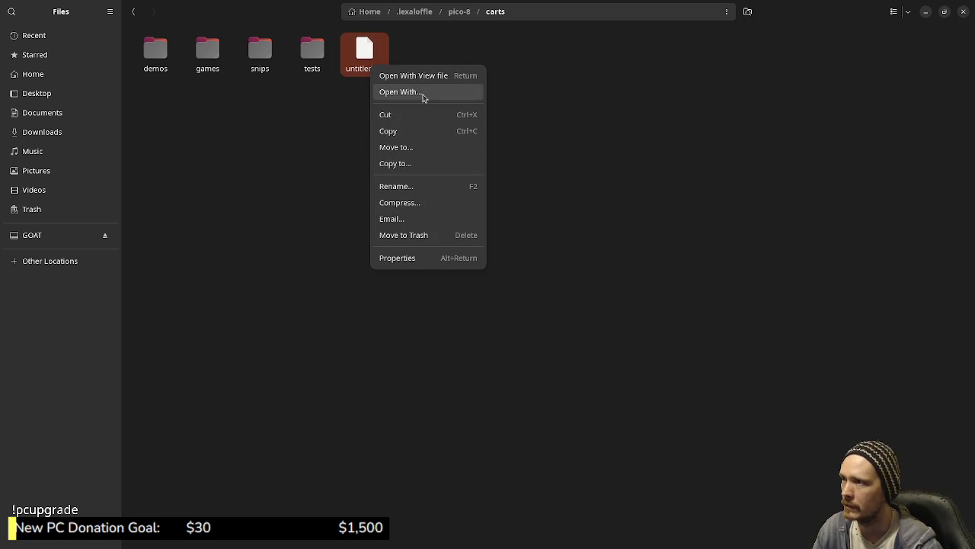
click(424, 98)
scroll(480, 272, down, 1)
scroll(482, 270, down, 10)
text(tx)
click(462, 231)
click(575, 145)
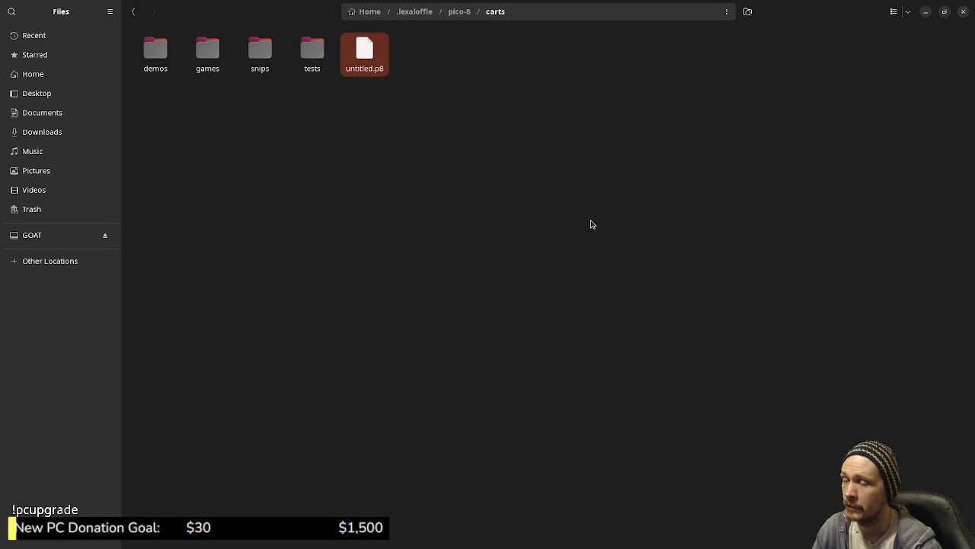
scroll(283, 260, down, 5)
scroll(283, 259, up, 5)
scroll(84, 138, down, 10)
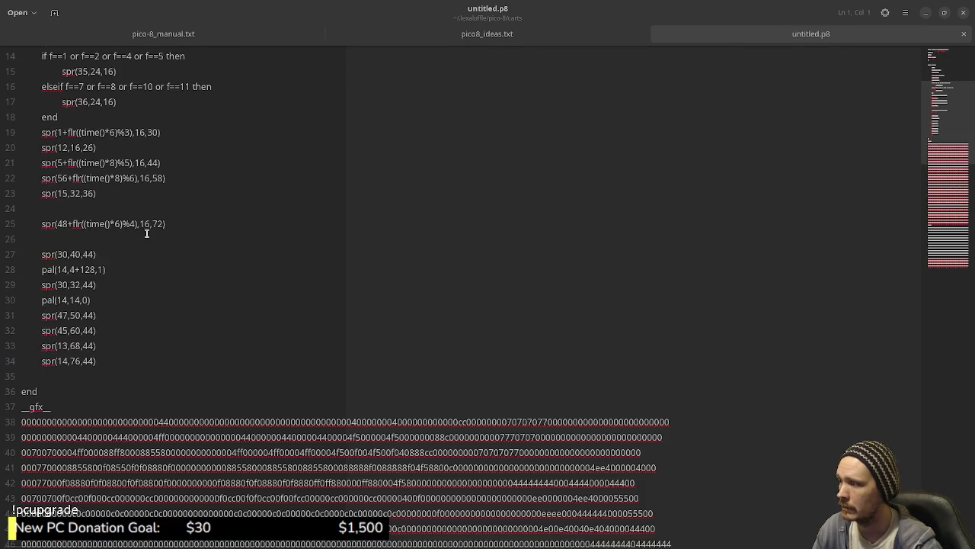
Step: Scroll up and down through untitled.p8's code in Text Editor
scroll(148, 194, up, 10)
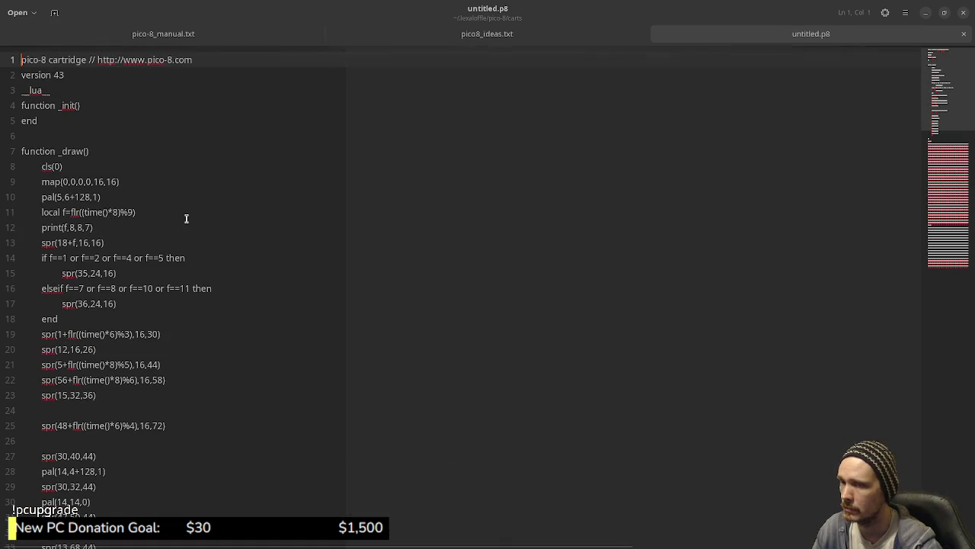
scroll(218, 219, down, 18)
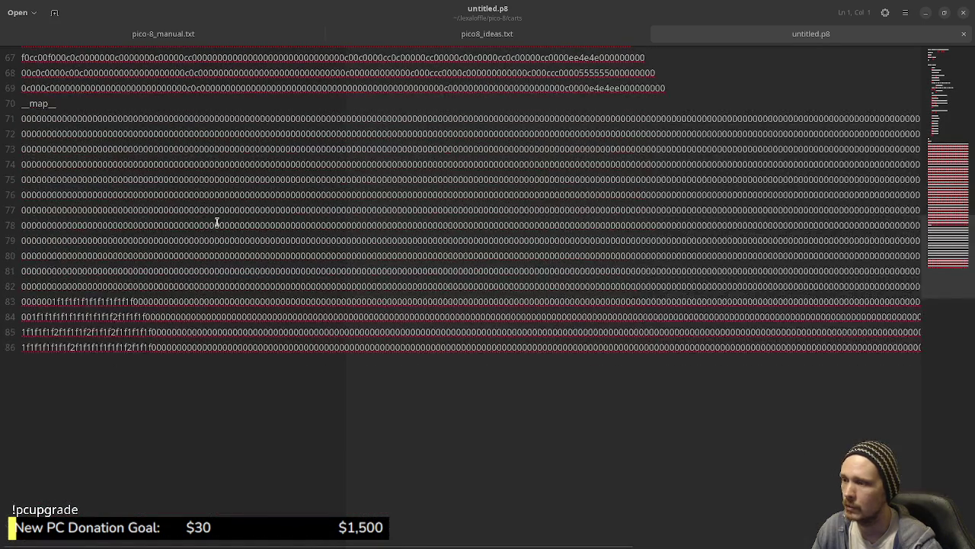
scroll(216, 221, down, 1)
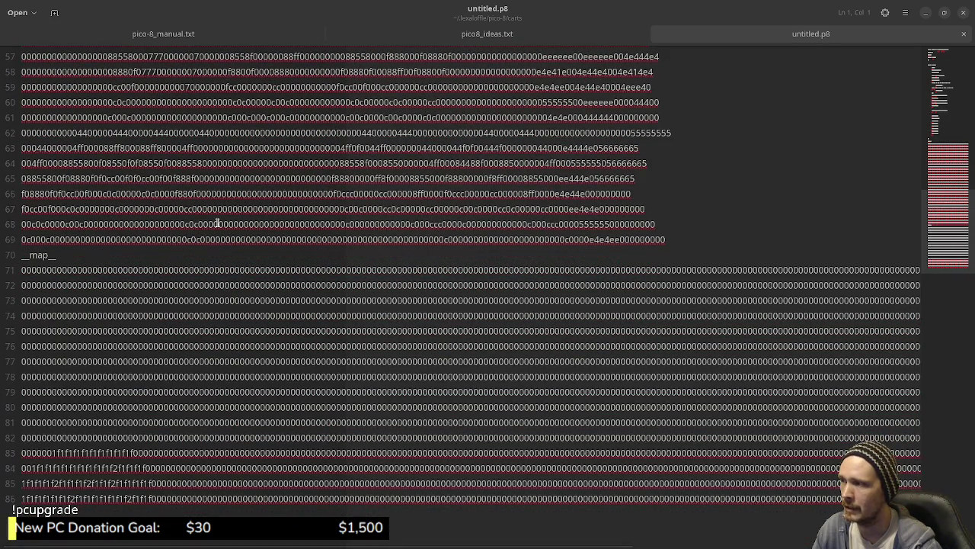
scroll(217, 222, up, 6)
scroll(205, 200, up, 3)
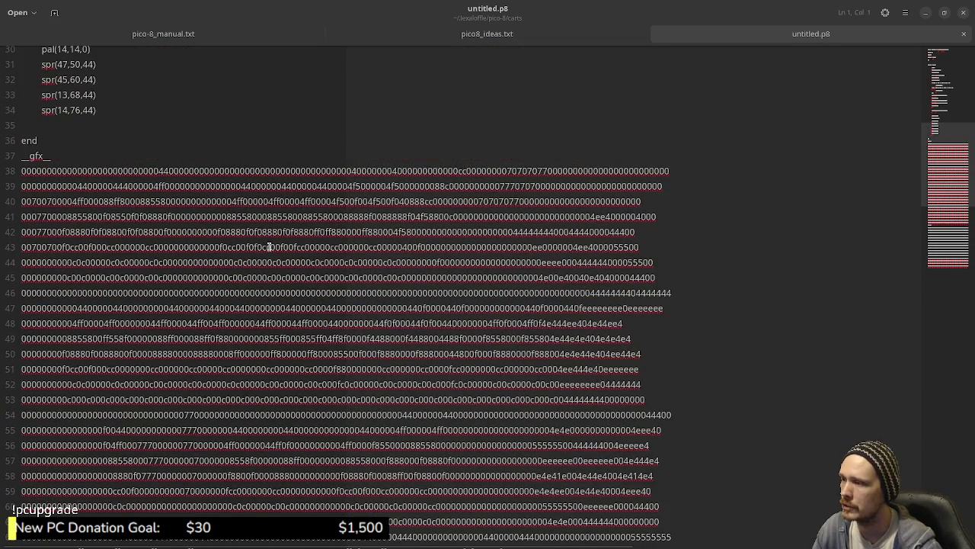
scroll(269, 247, down, 10)
scroll(190, 306, up, 20)
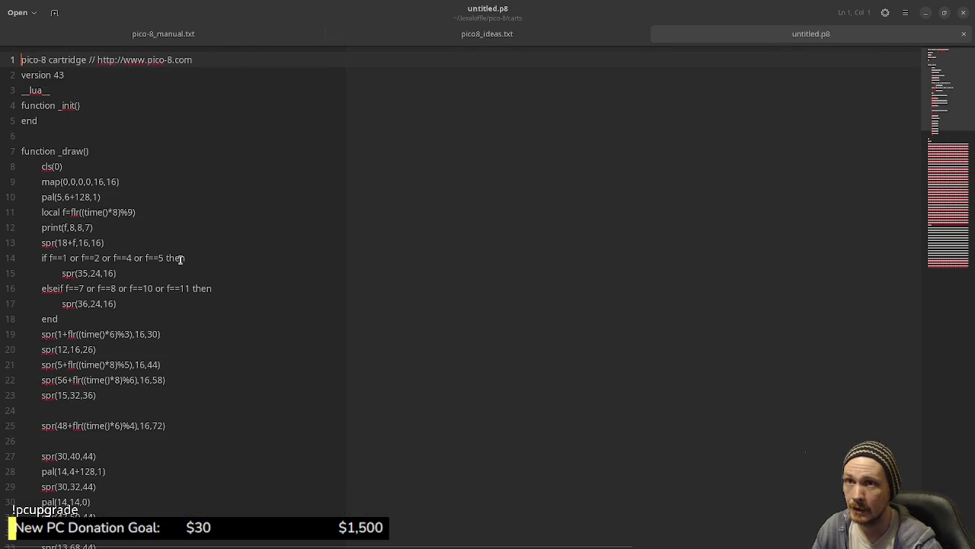
Step: Minimize Text Editor and return to PICO-8's code at the top
click(927, 14)
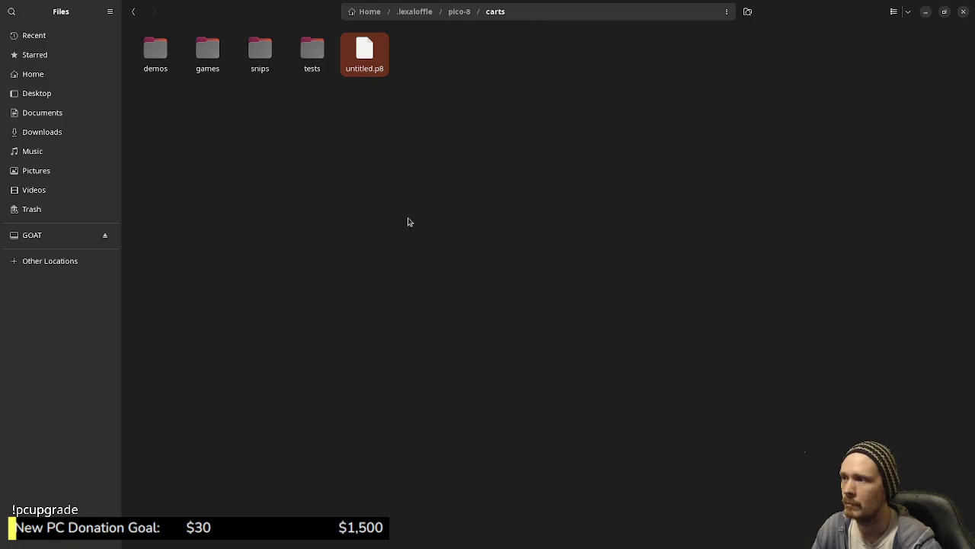
key(alt+Tab)
scroll(414, 142, up, 10)
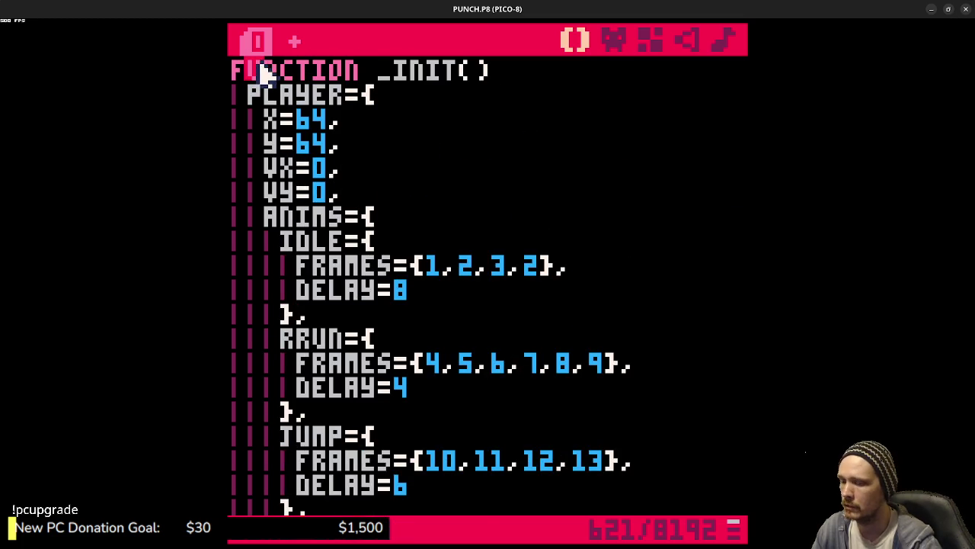
Step: Type #include mycode.lua at the top, then delete it and the blank line, and save PUNCH.P8
scroll(258, 73, up, 2)
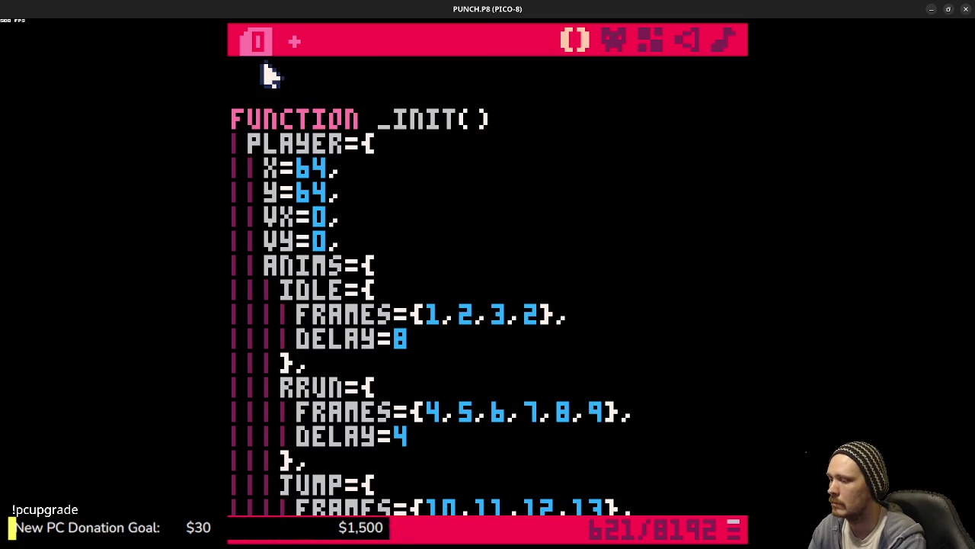
text(#include my)
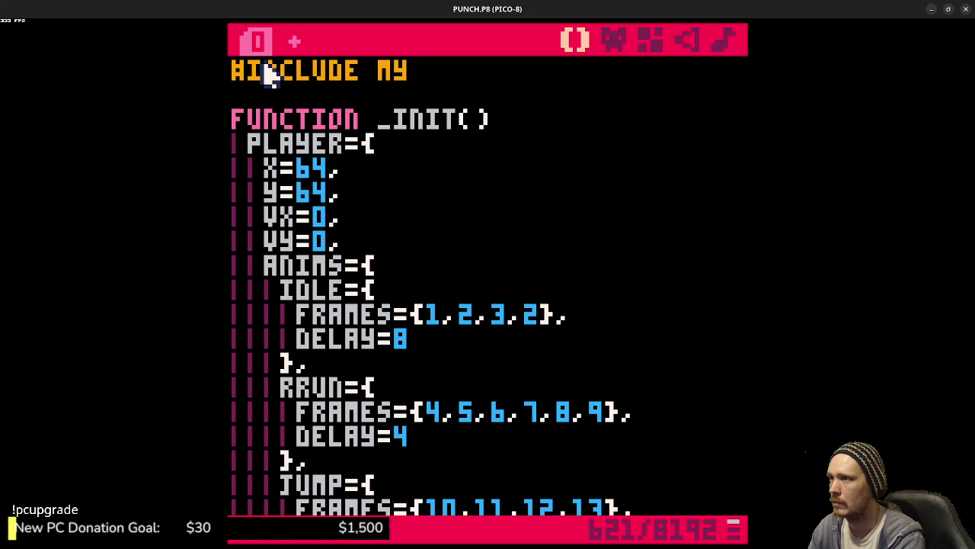
text(code.lua)
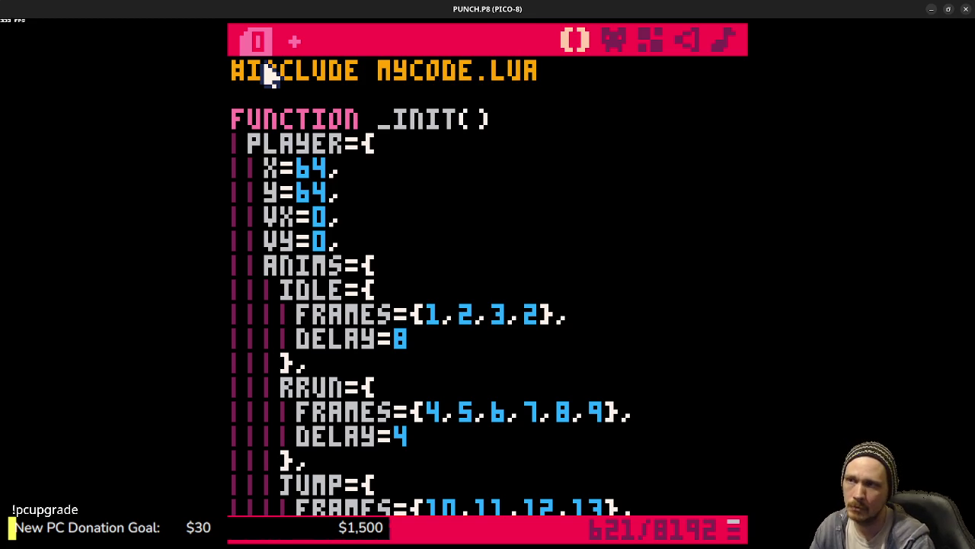
key(shift+Left)
key(shift+Left)
key(shift+Left)
key(shift+Left)
key(shift+Left)
key(shift+Left)
key(shift+Left)
key(shift+Left)
key(shift+Left)
key(BackSpace)
key(Down)
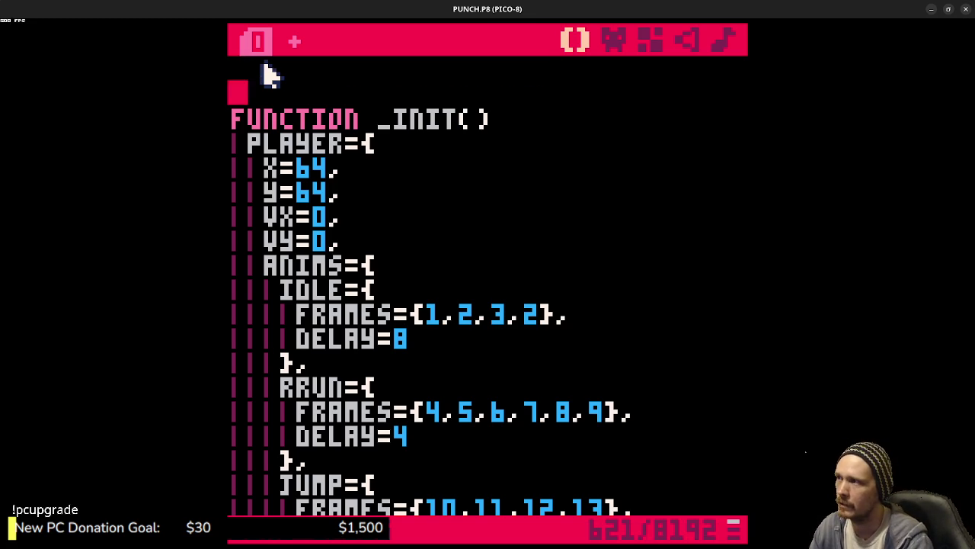
key(BackSpace)
key(BackSpace)
key(ctrl+s)
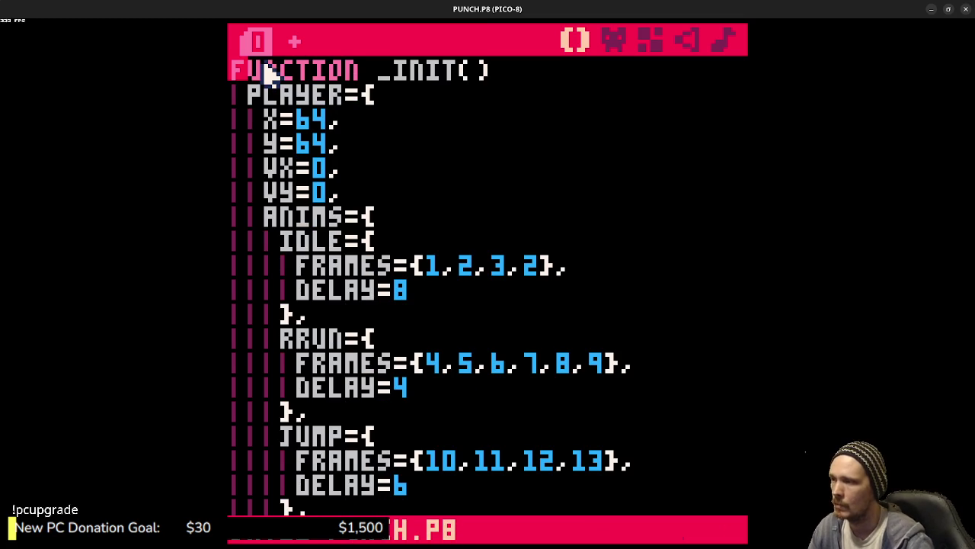
scroll(489, 179, down, 4)
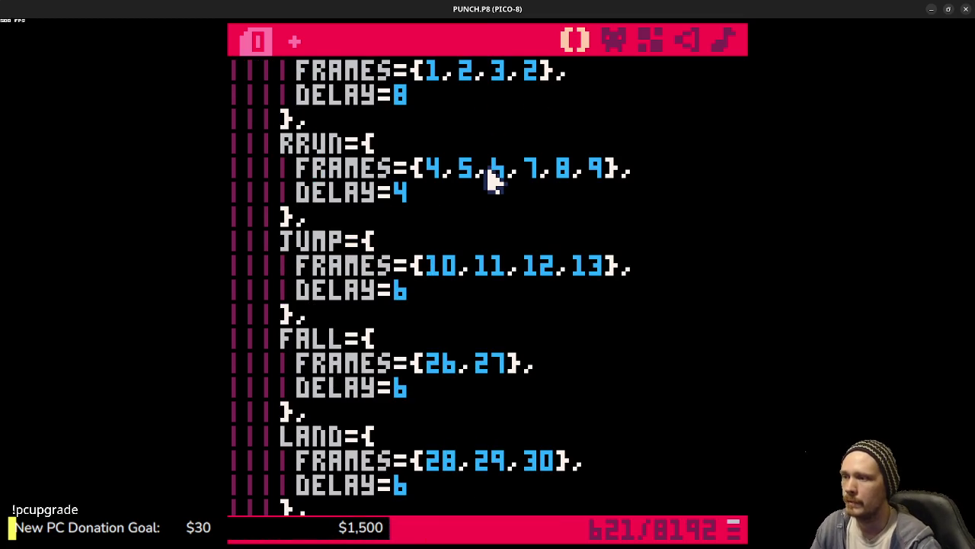
scroll(495, 228, down, 3)
scroll(525, 238, down, 5)
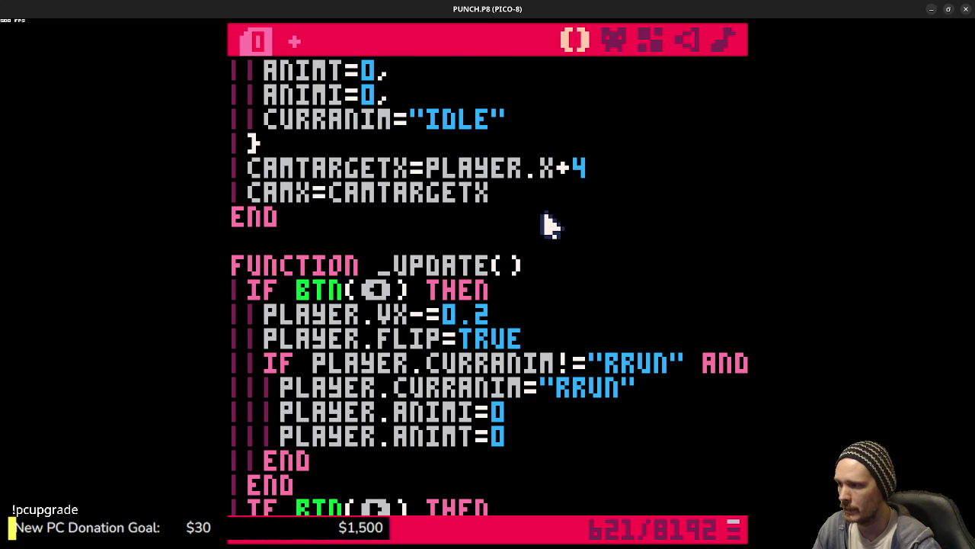
scroll(550, 225, down, 3)
scroll(550, 225, up, 5)
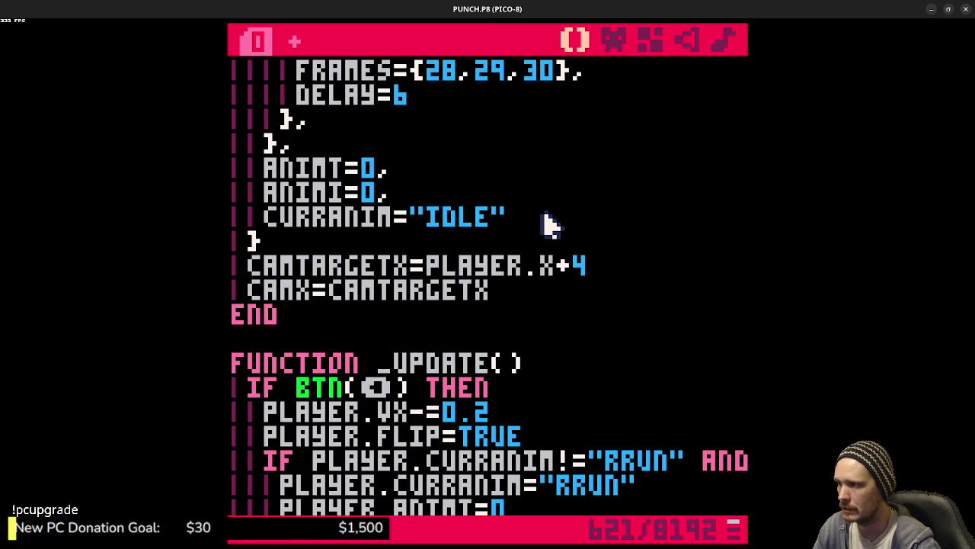
scroll(540, 227, down, 2)
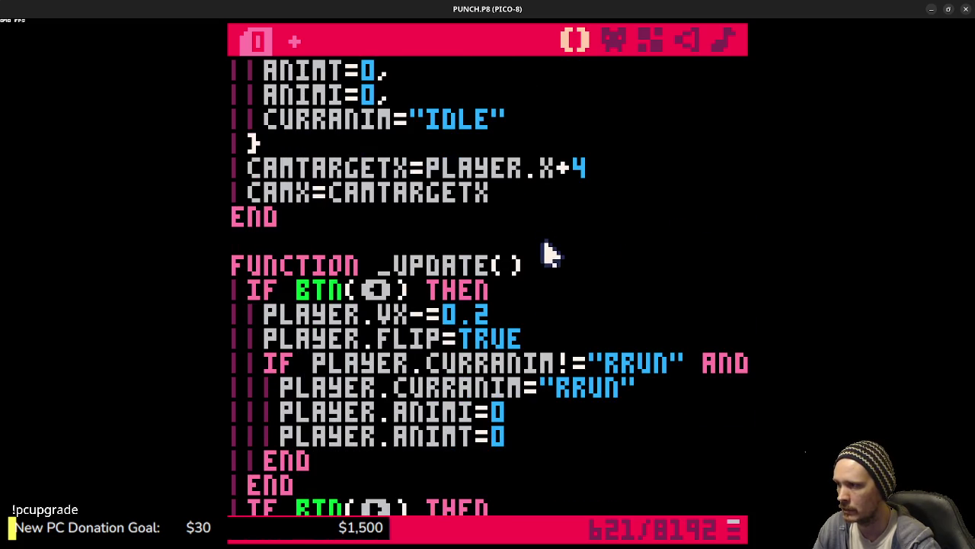
scroll(549, 255, up, 2)
key(ctrl+r)
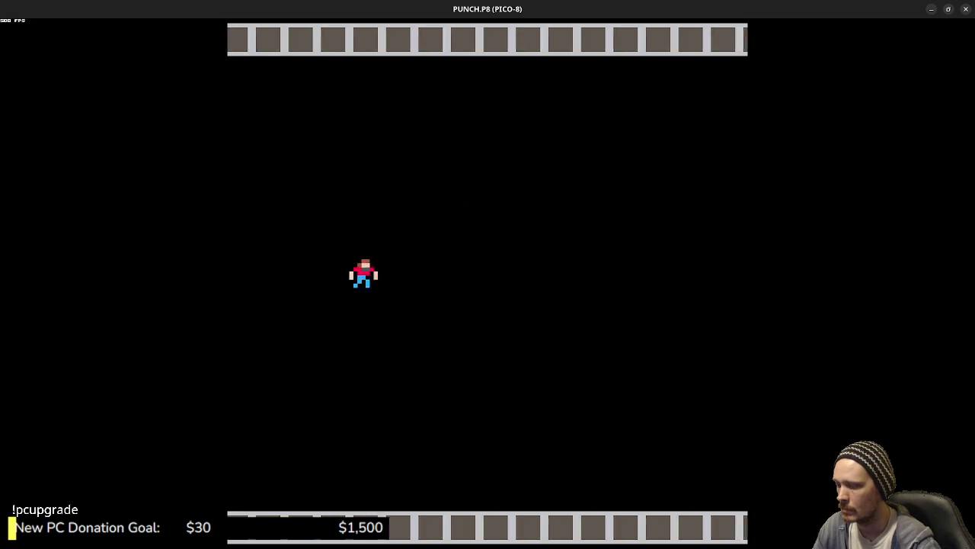
key(Right)
key(Left)
key(Right)
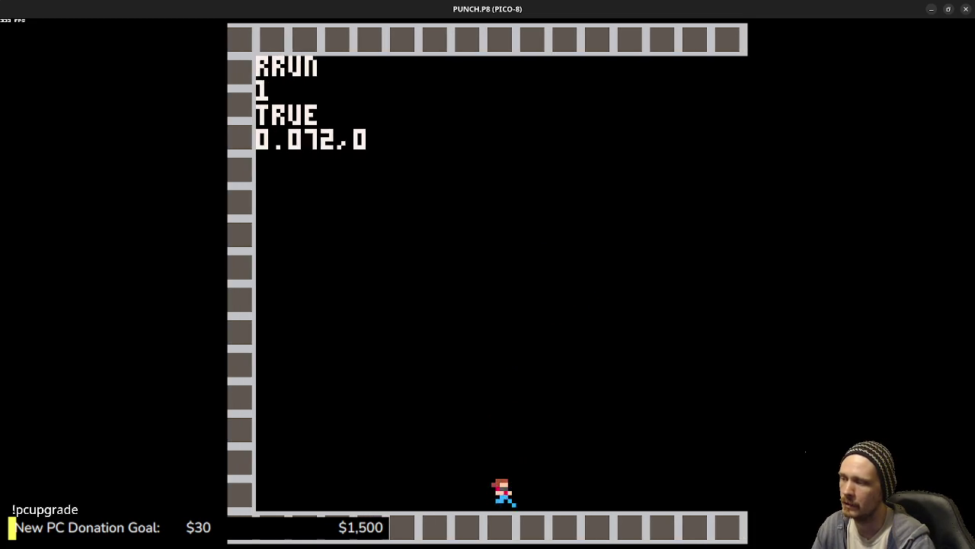
key(Escape)
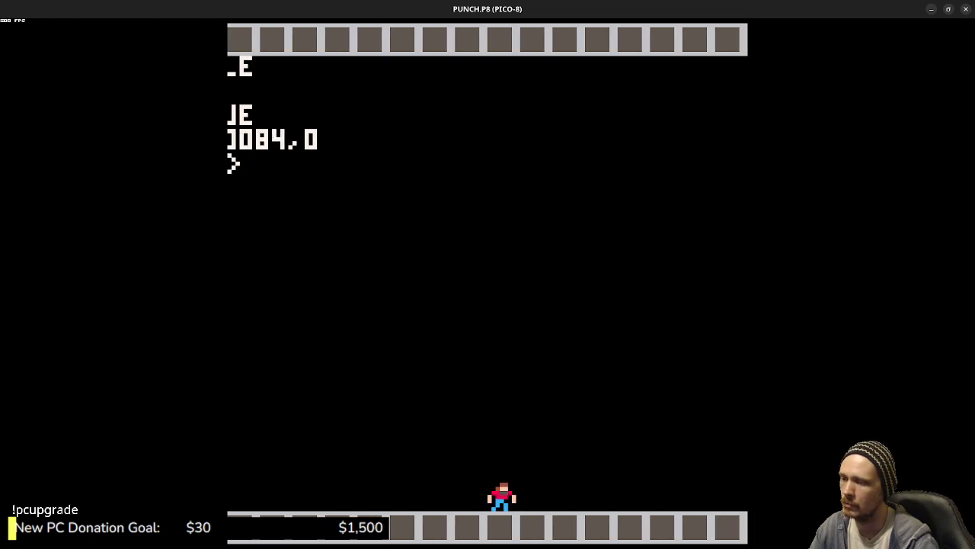
key(Escape)
scroll(561, 290, down, 5)
scroll(561, 289, down, 5)
scroll(562, 288, up, 3)
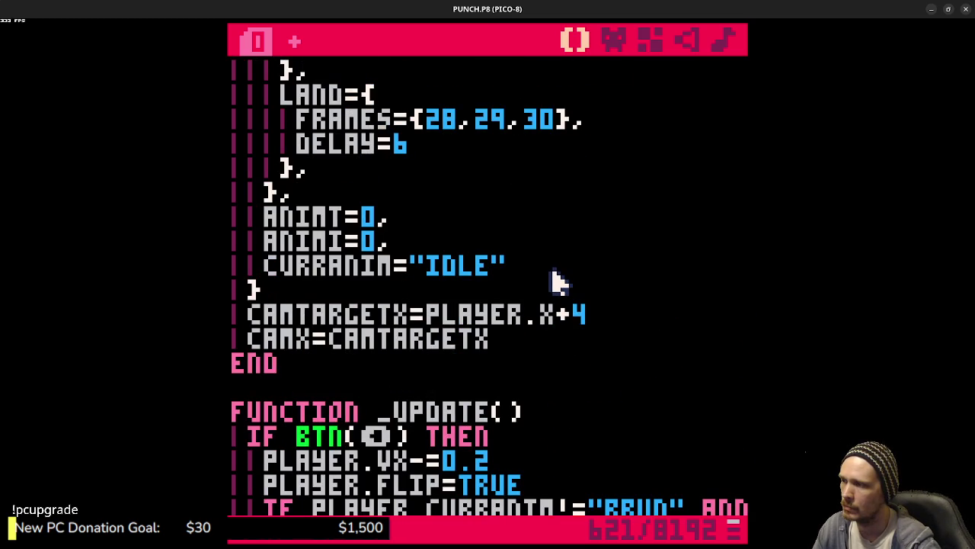
scroll(526, 347, down, 6)
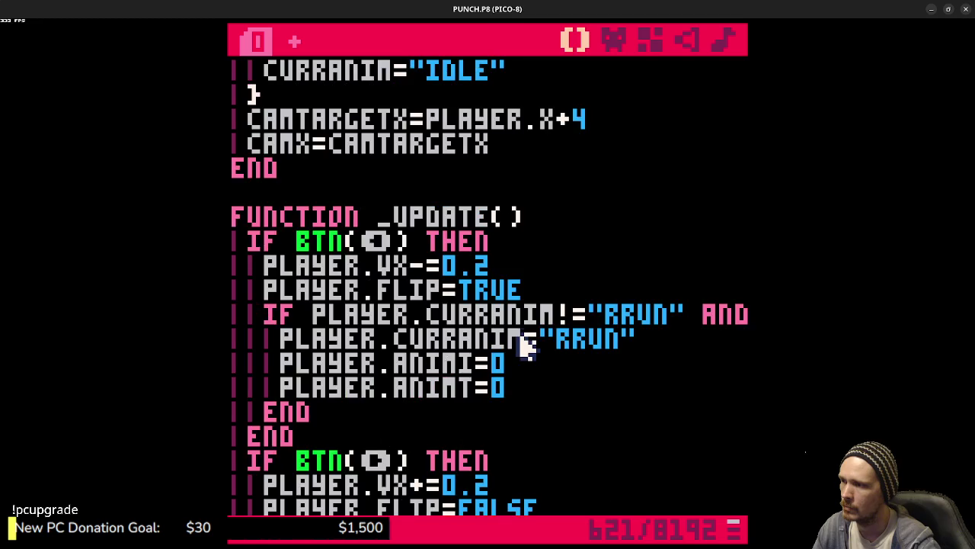
scroll(524, 340, up, 5)
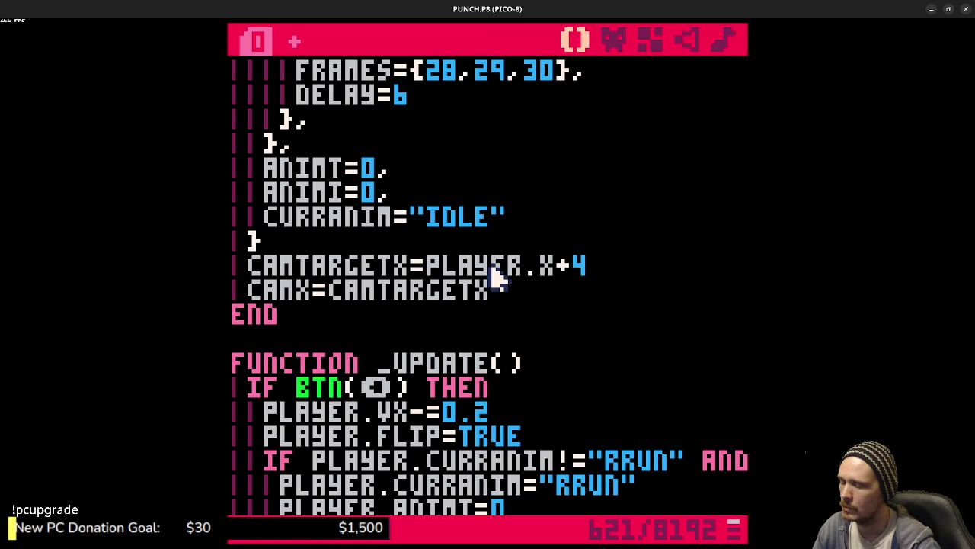
Step: Copy MAX(MIN(PLAYER.X-64,128),0) from the camera line in _UPDATE
scroll(494, 278, down, 8)
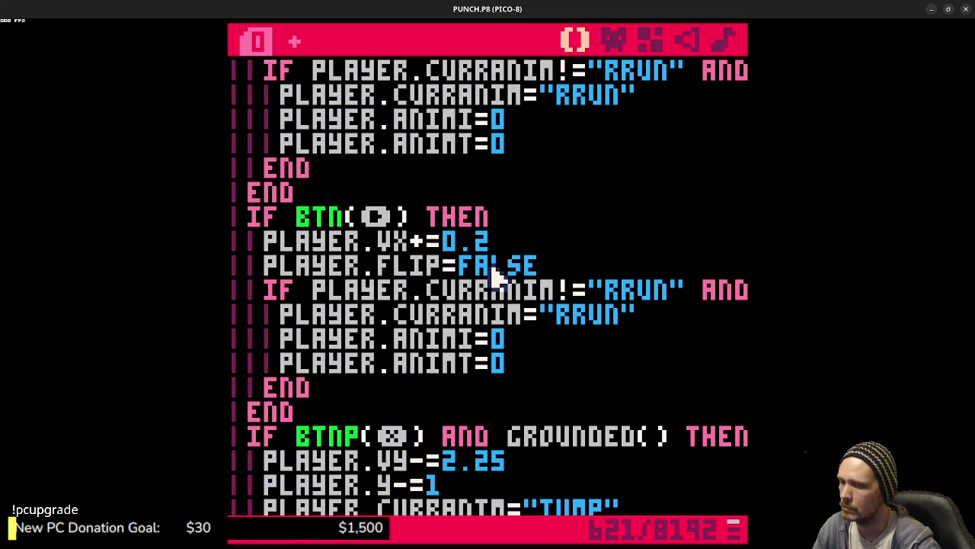
scroll(494, 278, down, 7)
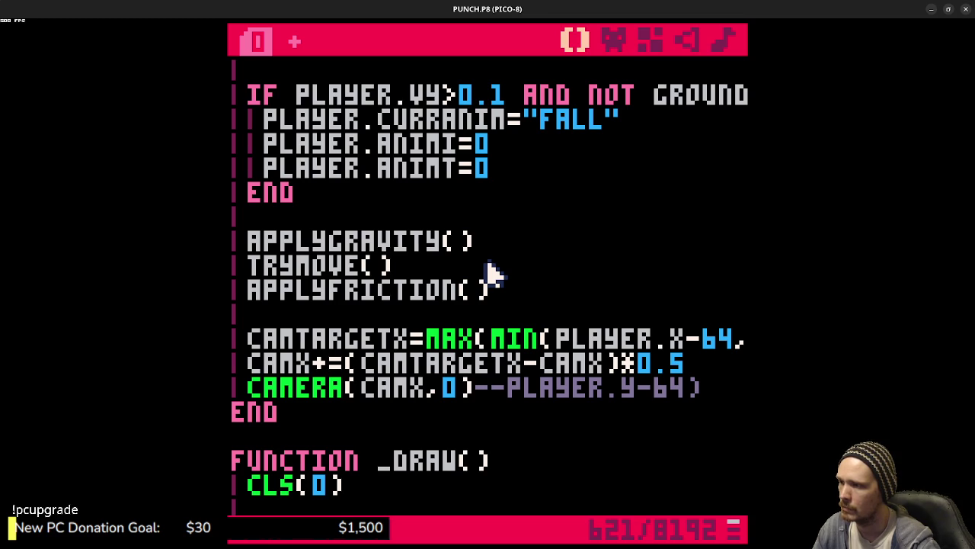
drag(442, 339, 743, 339)
key(ctrl+c)
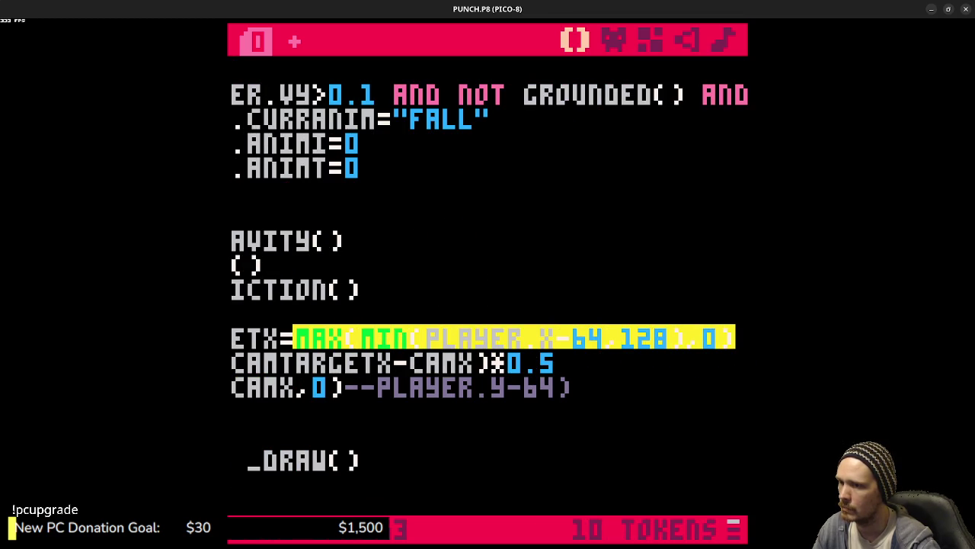
click(625, 337)
scroll(411, 290, up, 10)
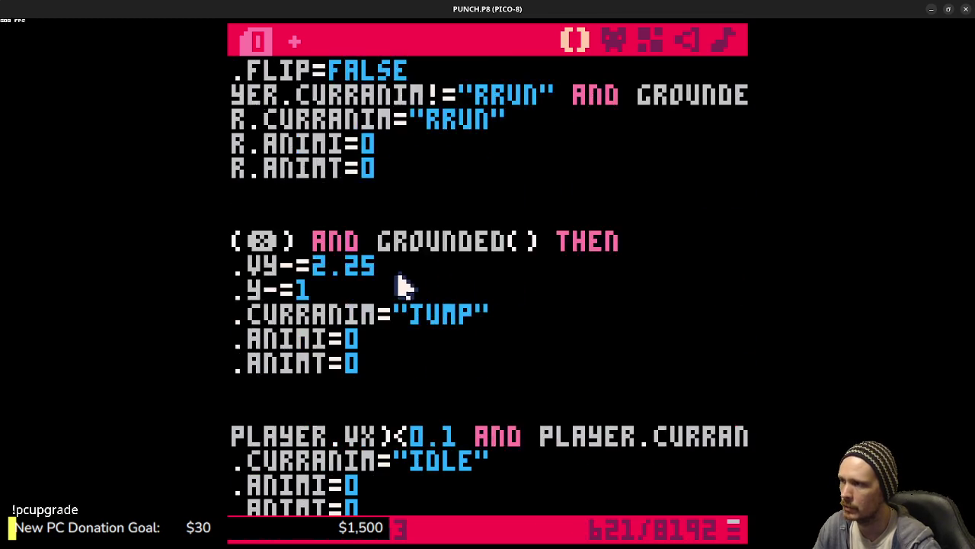
click(335, 263)
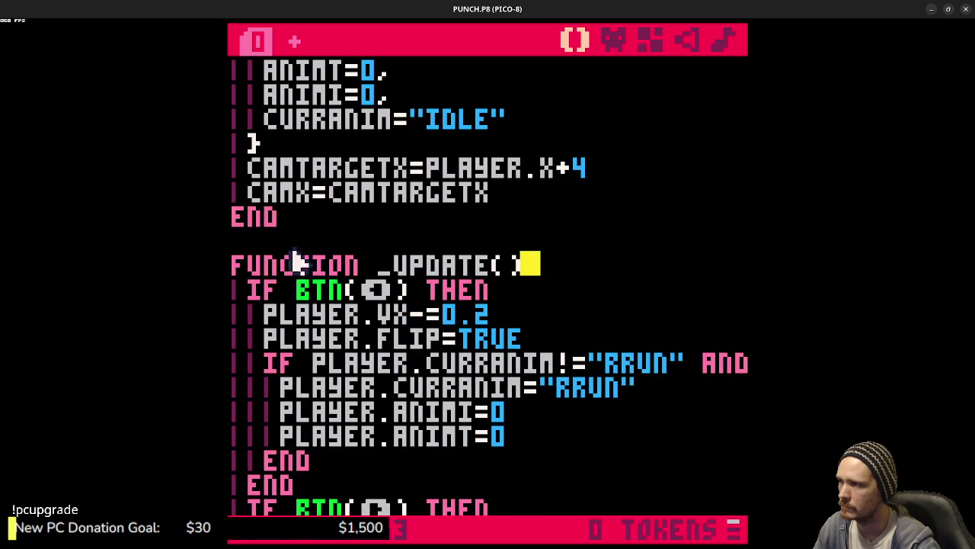
Step: Paste it over PLAYER.X+4 in _INIT, insert +4, then save and run the cart
scroll(478, 255, up, 2)
drag(608, 223, 431, 218)
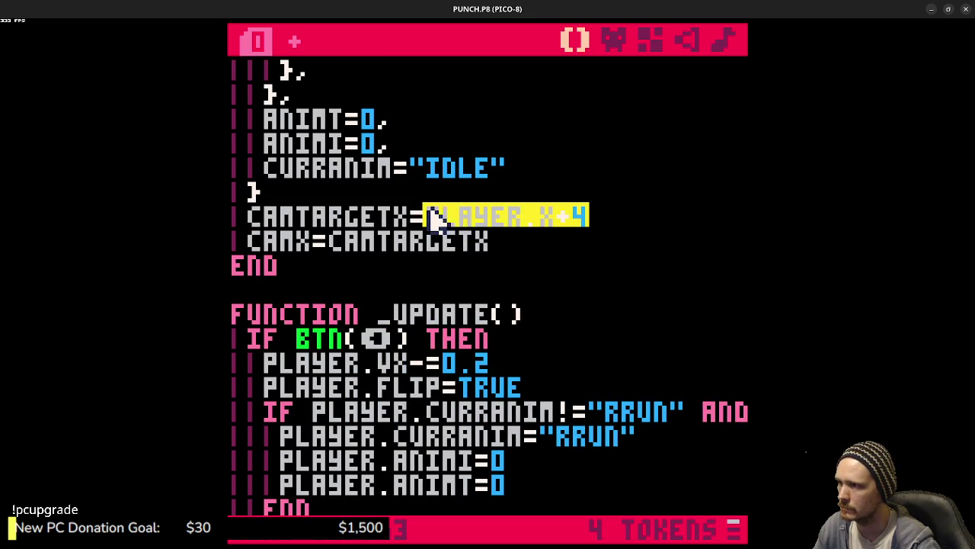
key(ctrl+v)
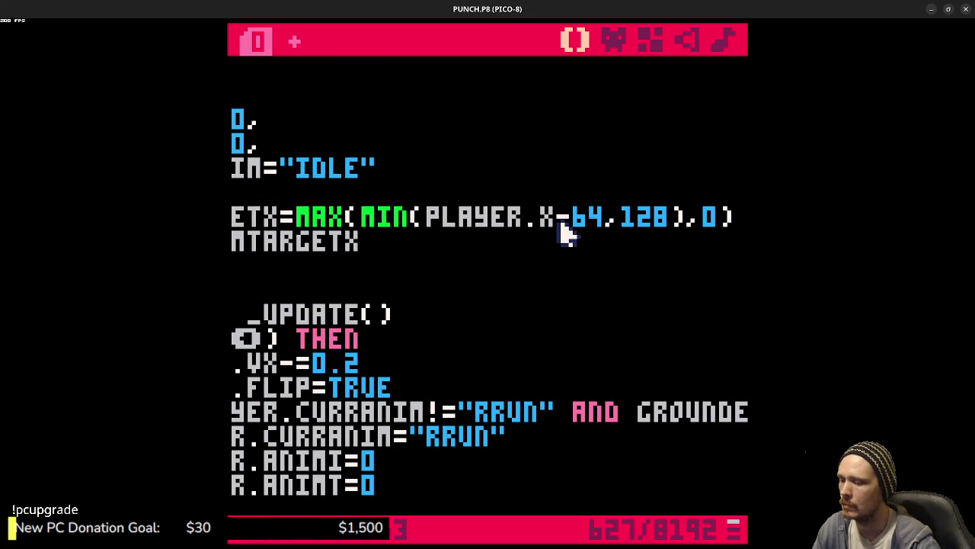
text(+4)
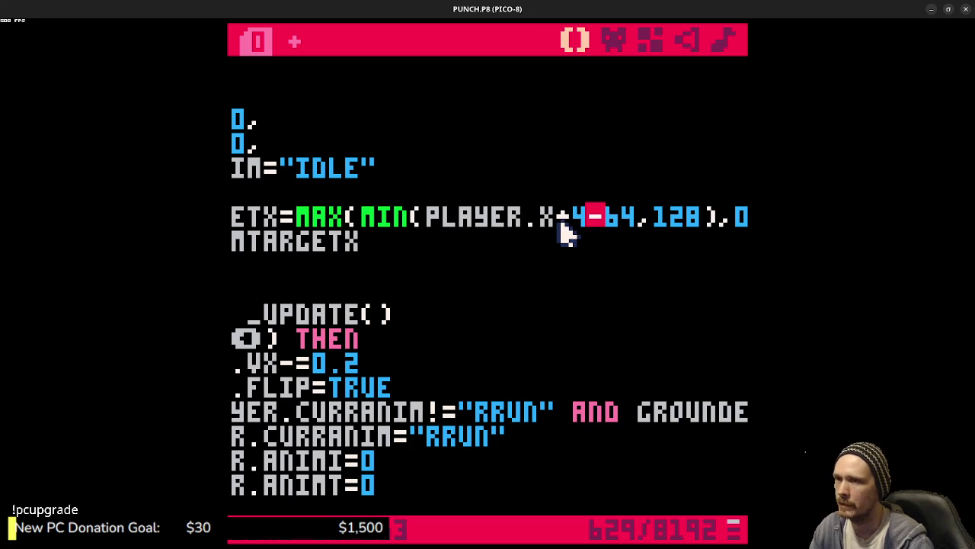
drag(533, 220, 743, 219)
scroll(531, 341, down, 4)
scroll(531, 341, down, 15)
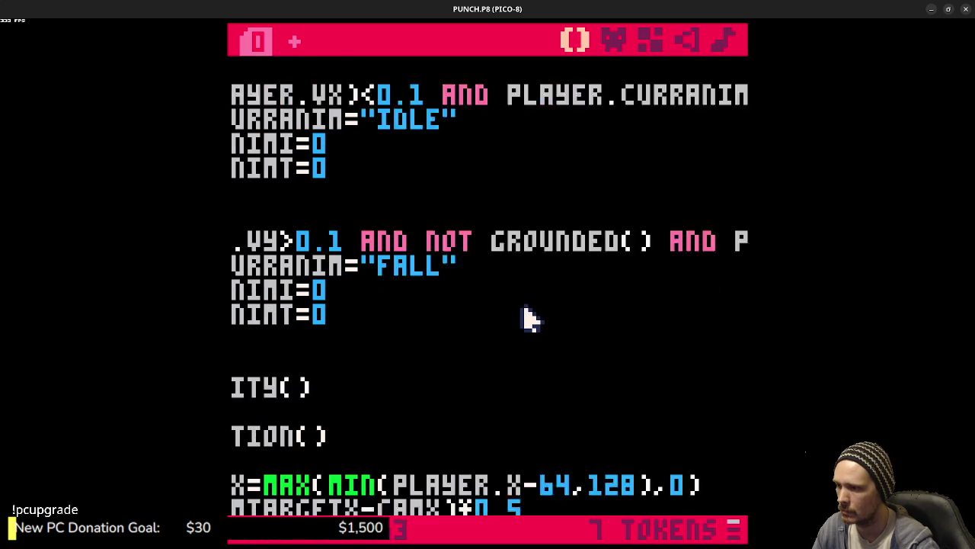
key(ctrl+s)
key(ctrl+r)
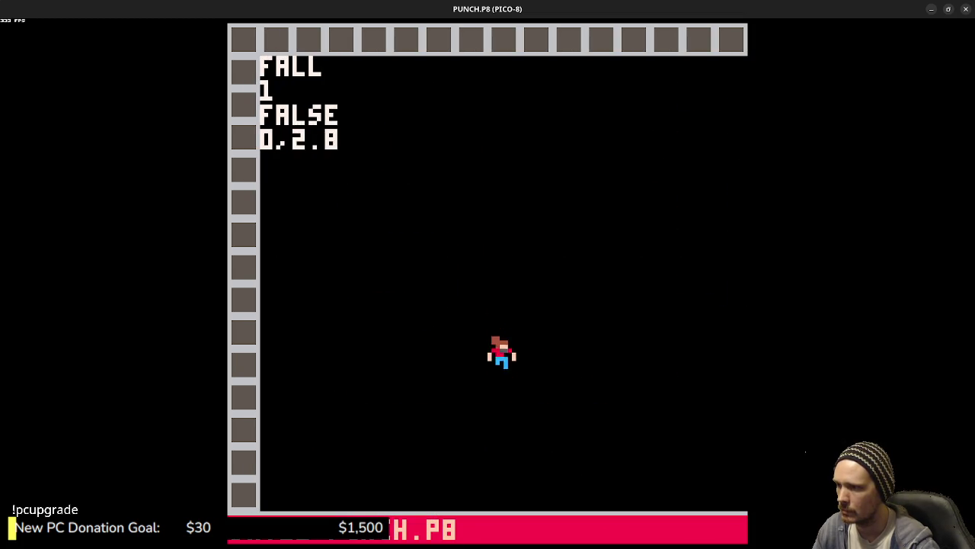
Step: Run the player right and left, stop the game, and scroll to _UPDATE's camera-follow lines
key(Right)
key(Left)
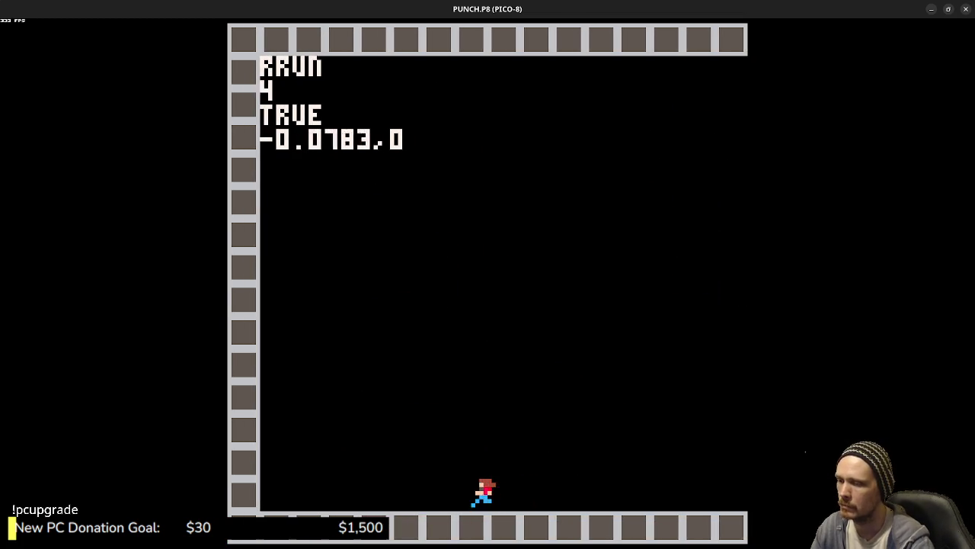
key(Escape)
scroll(548, 288, down, 10)
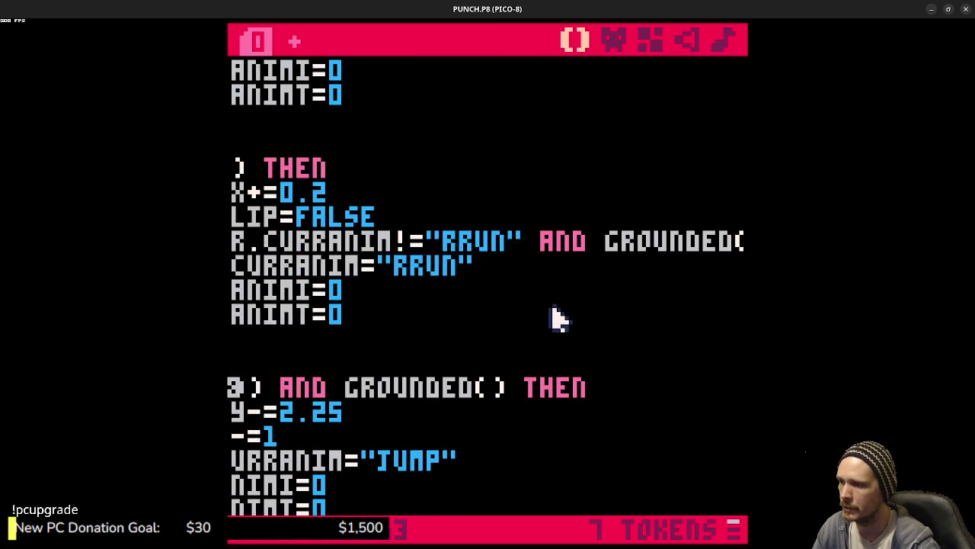
drag(529, 294, 230, 289)
scroll(479, 294, up, 15)
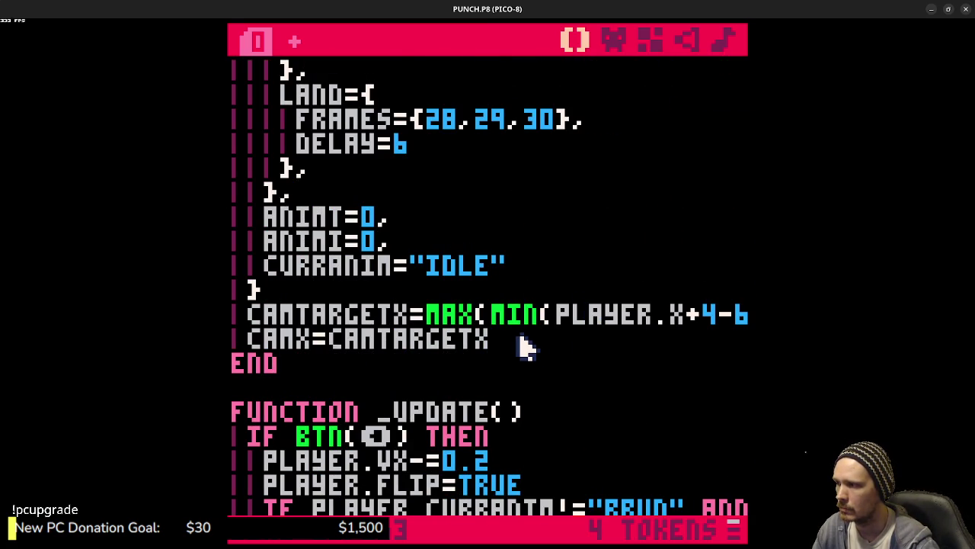
scroll(526, 347, down, 15)
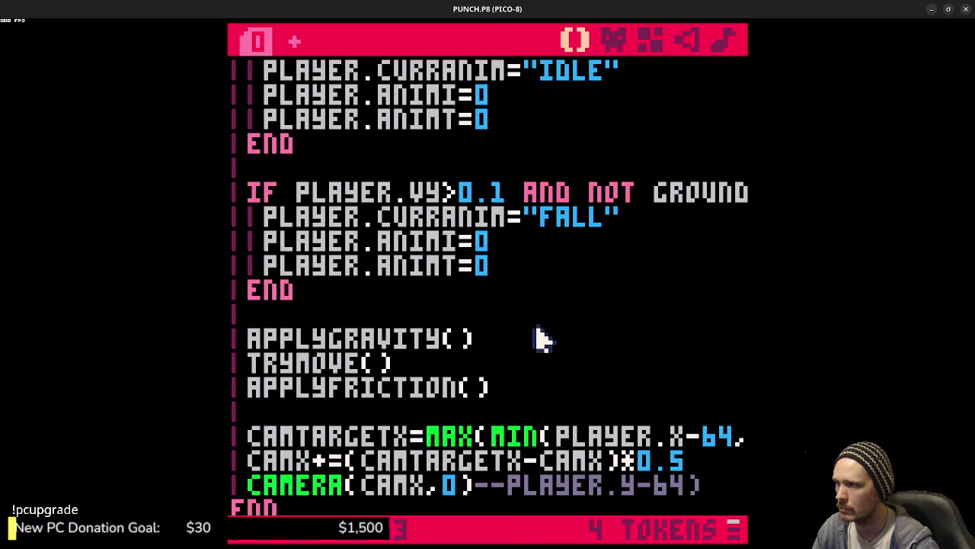
scroll(541, 339, down, 3)
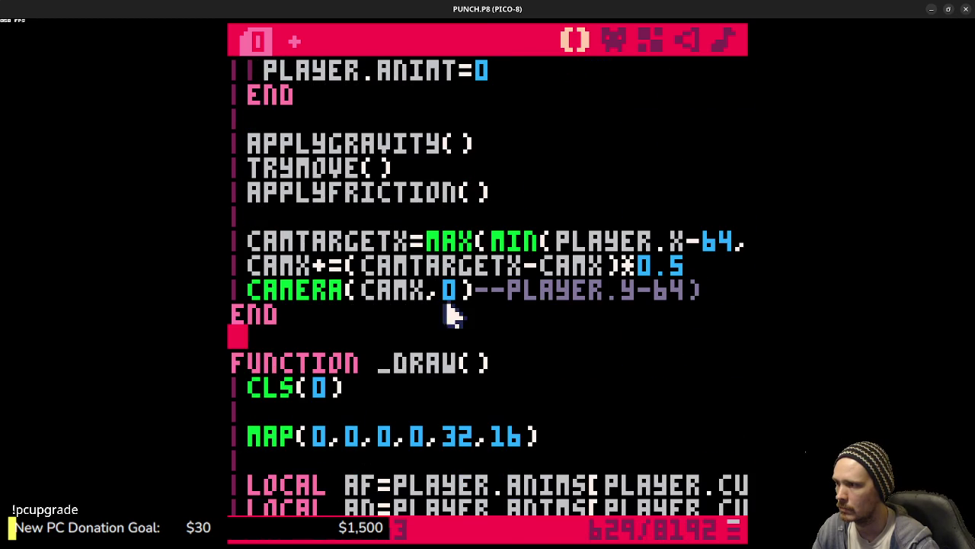
Step: Change the easing factor to 0.25, save, and make the camera call CAMERA(FLR(CAMX),0)
click(675, 265)
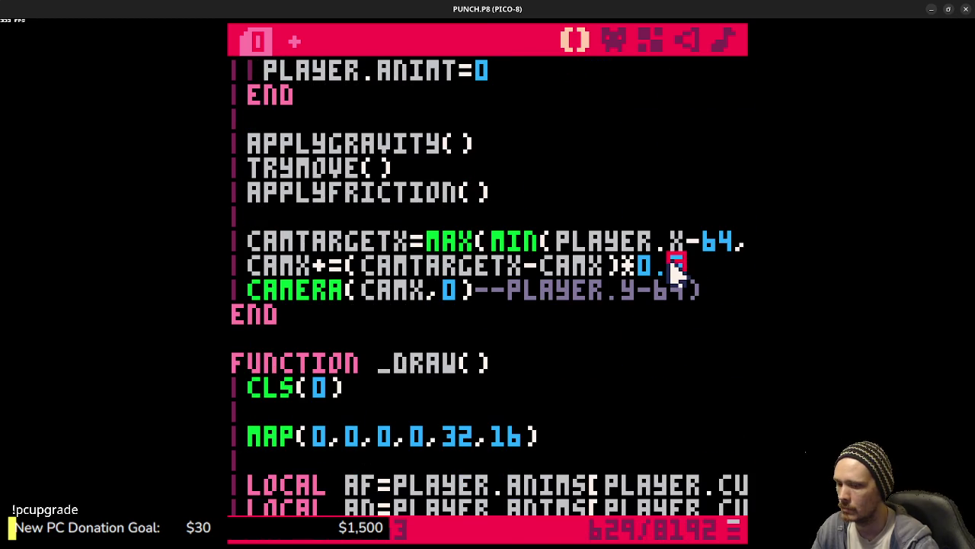
text(25)
key(ctrl+s)
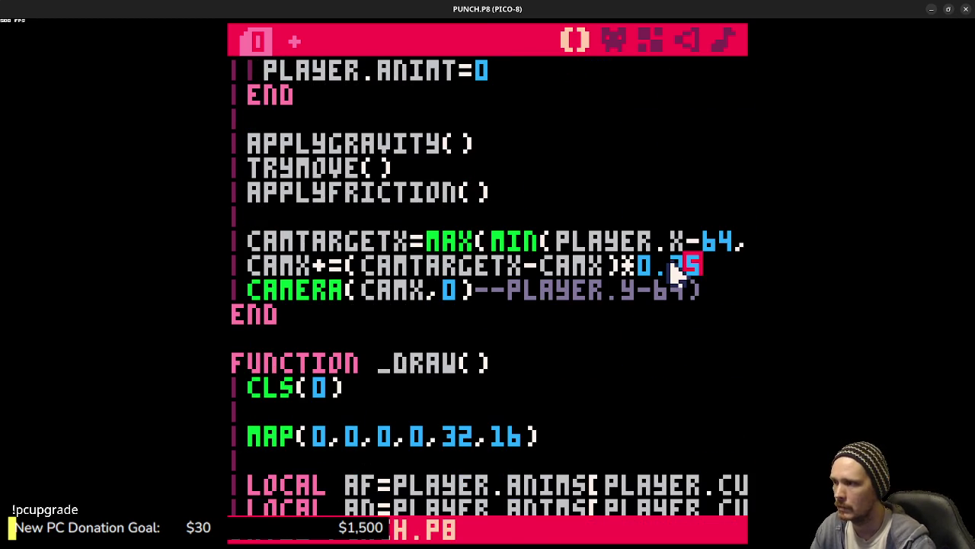
click(362, 293)
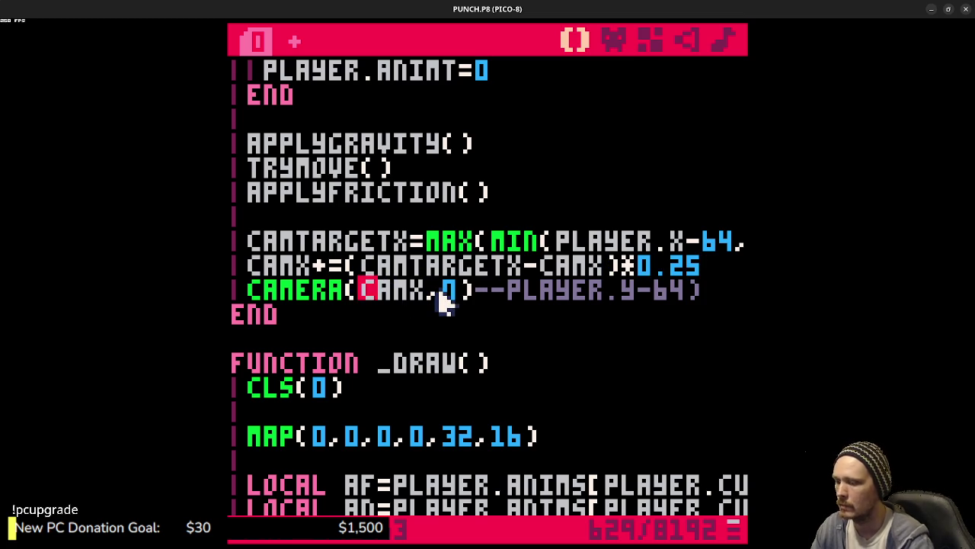
text(flr)
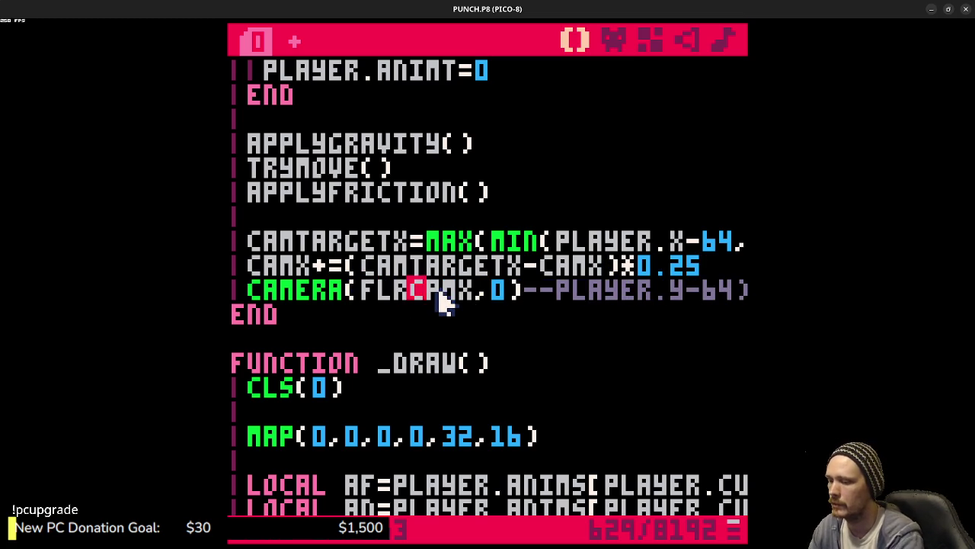
text(()
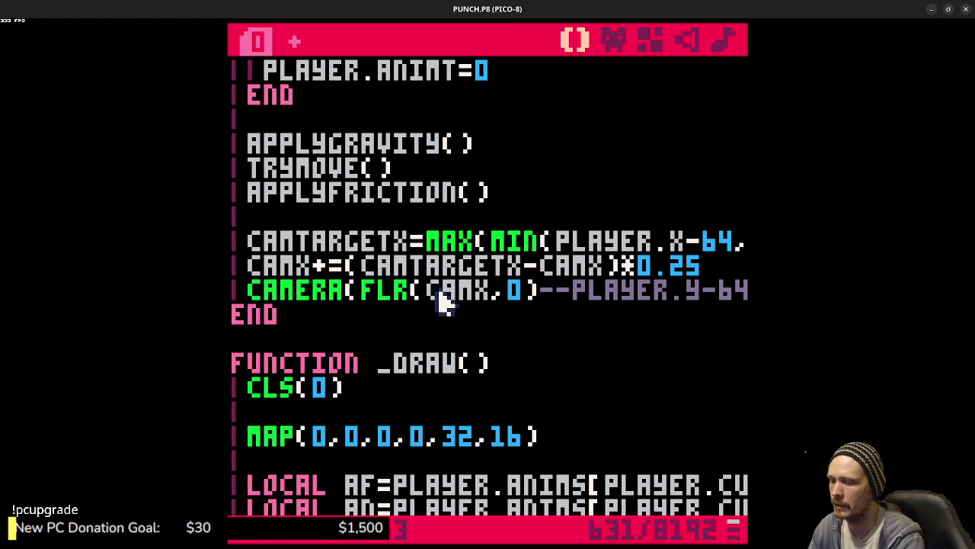
text())
Step: Test-run the cart, running right and jumping with Z, then return to the code
key(ctrl+r)
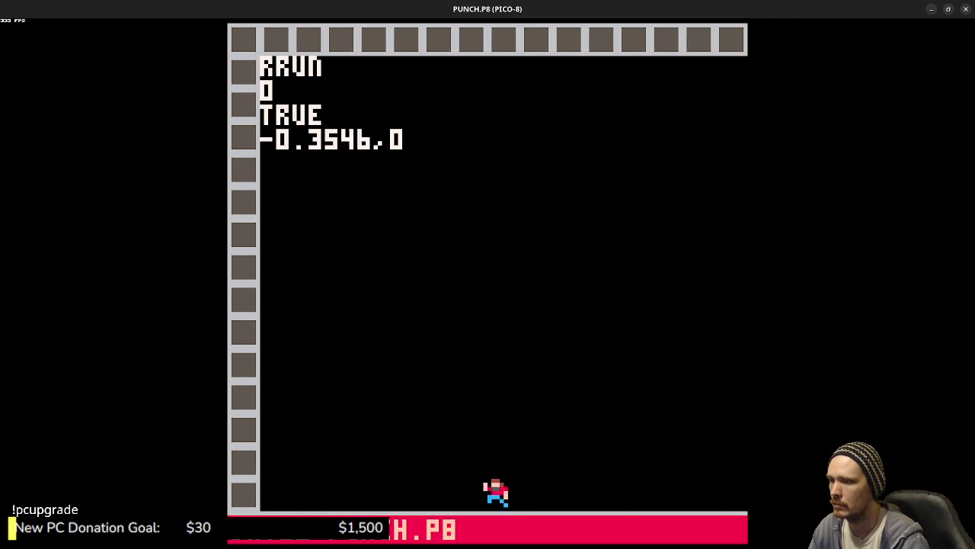
key(Right)
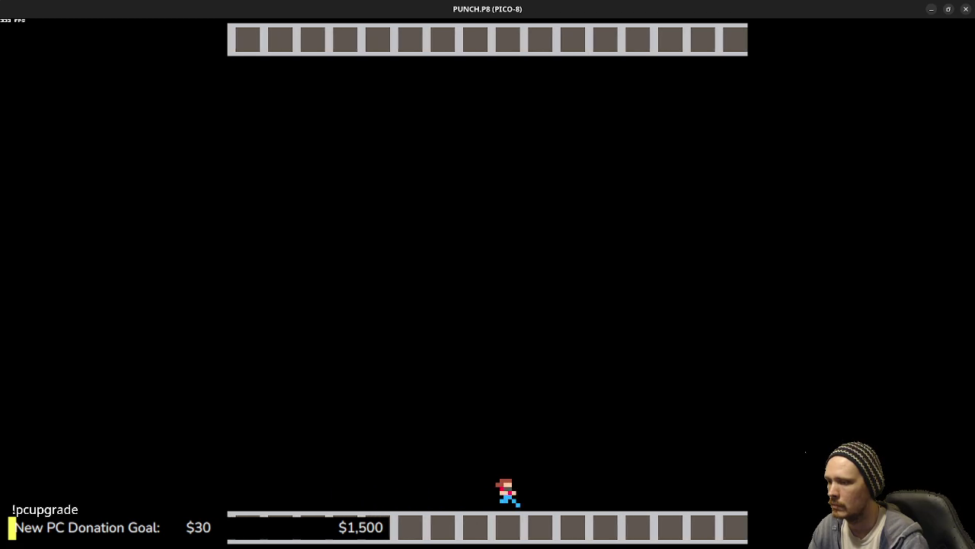
key(Right)
key(Right)
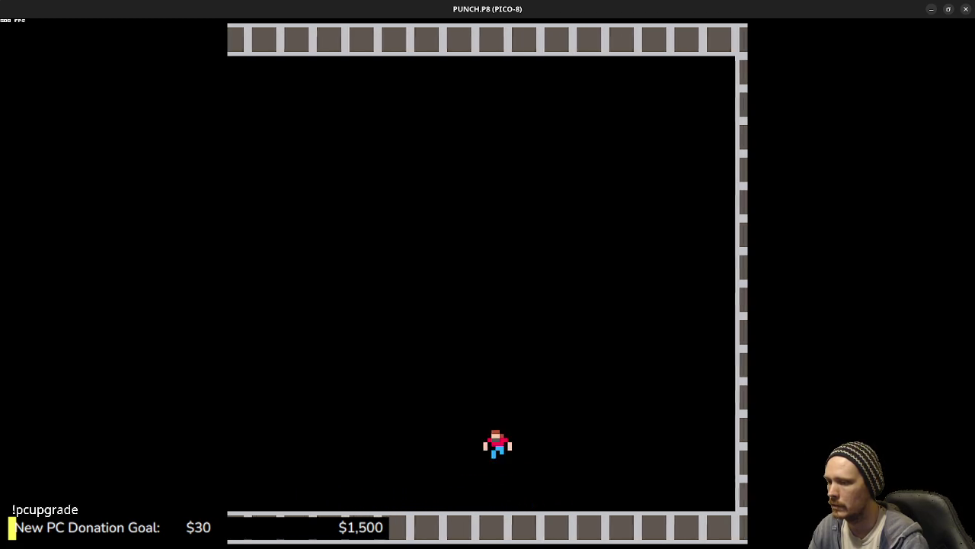
key(z)
key(z)
key(Escape)
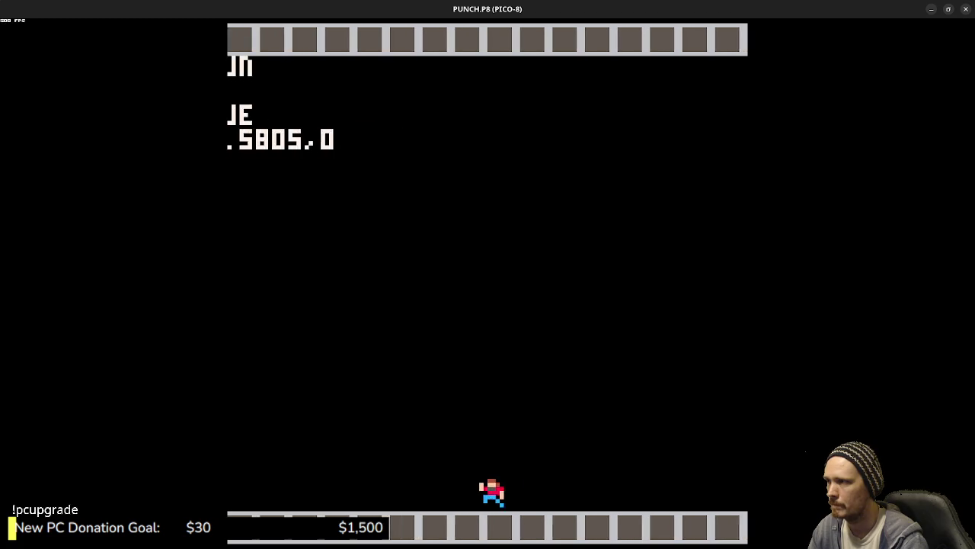
key(Escape)
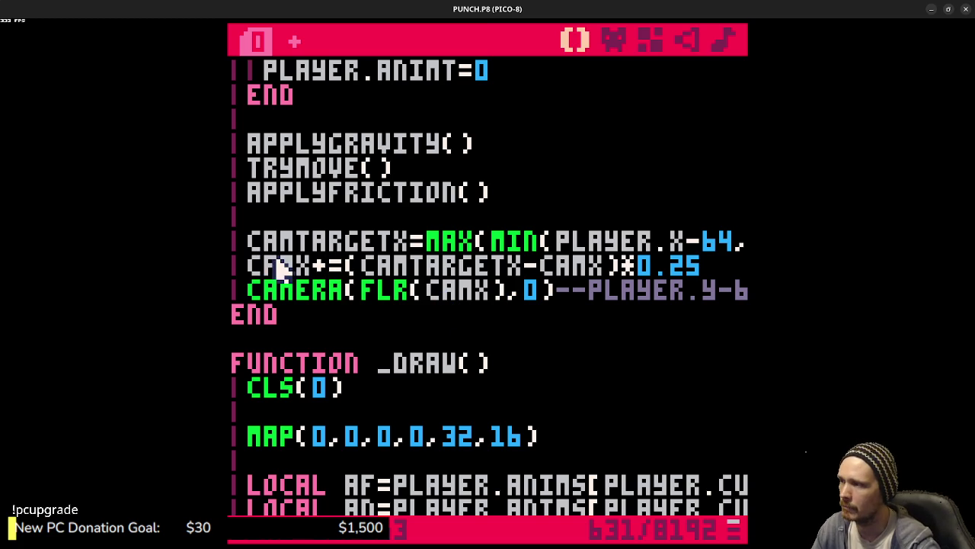
Step: Add +(camx) to the CURRANIM debug print's x value, then save and test-run the cart
double_click(274, 265)
scroll(447, 359, down, 4)
scroll(501, 353, down, 6)
scroll(512, 355, up, 3)
click(624, 265)
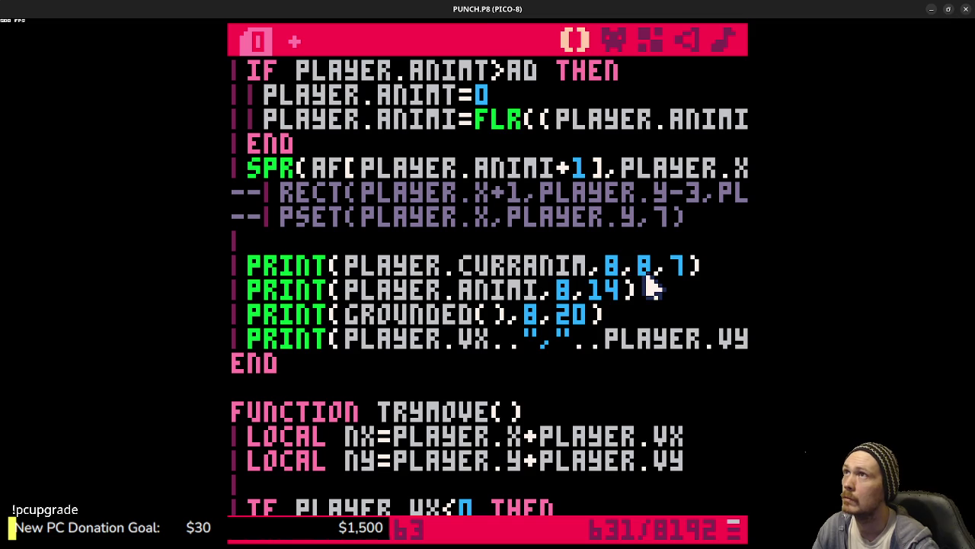
text(+(camx)
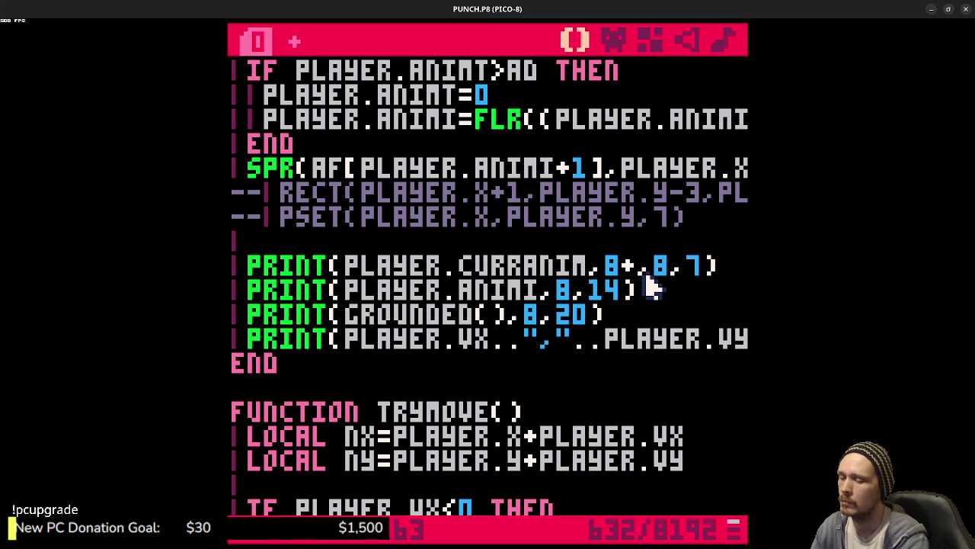
key(ctrl+s)
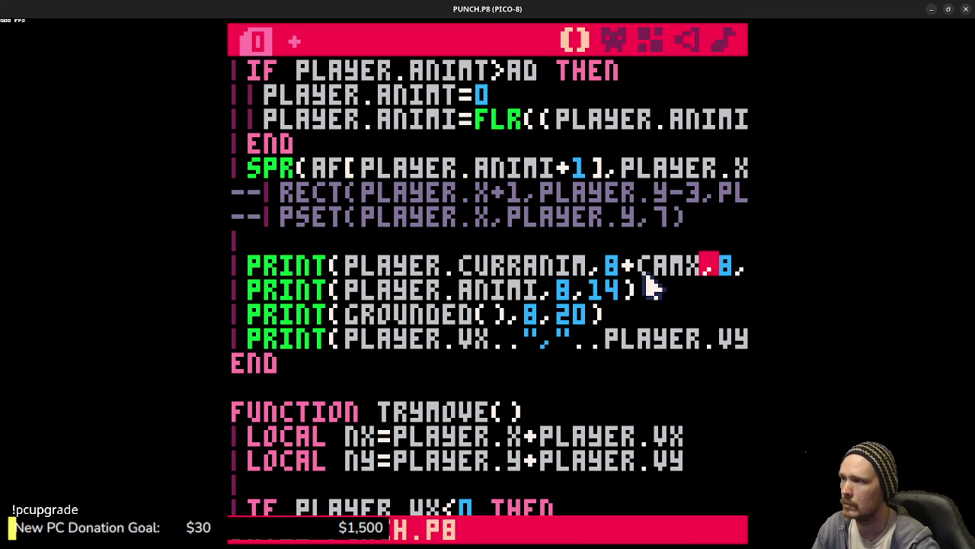
key(ctrl+r)
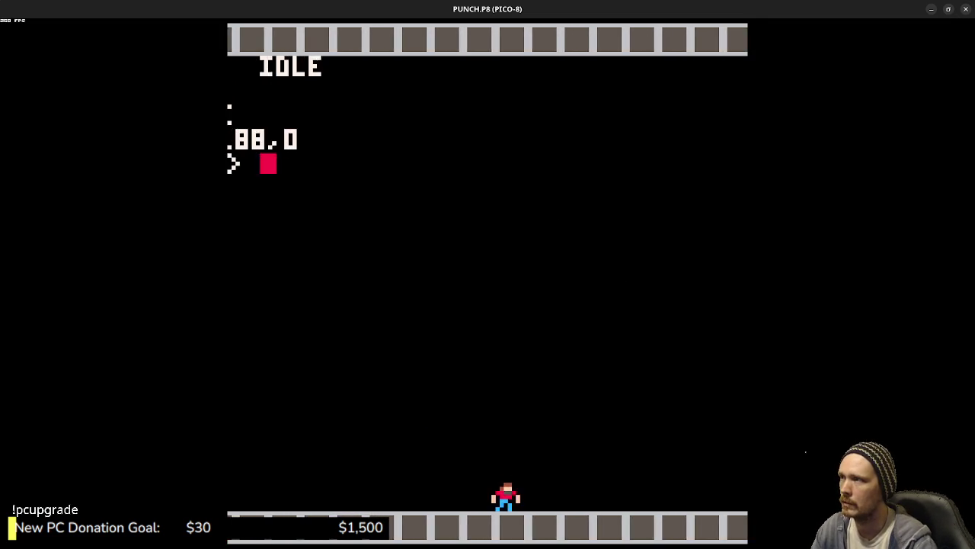
key(Escape)
Step: Copy the +CAMX offset into the ANIMI, GROUNDED and VY debug print lines after 8
click(632, 264)
drag(633, 261, 696, 268)
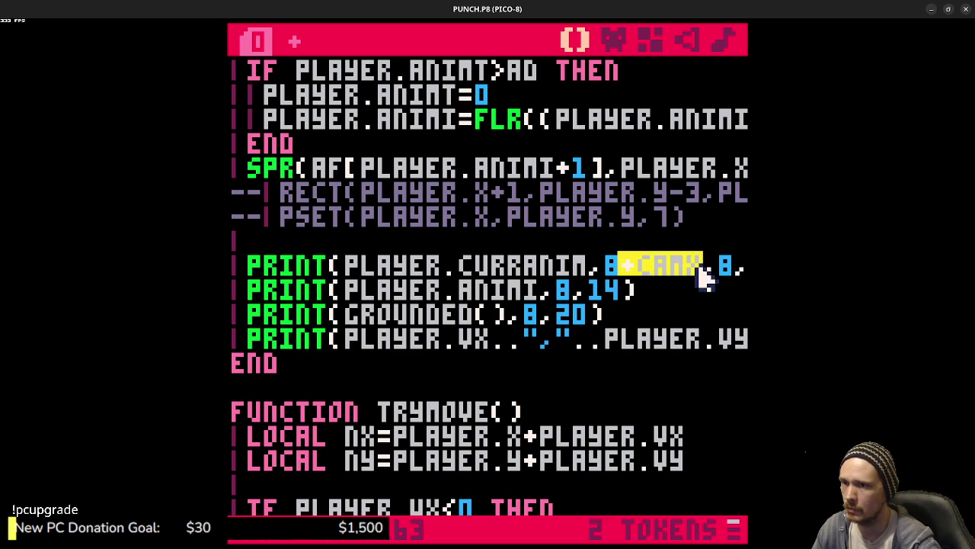
key(ctrl+c)
click(578, 293)
key(ctrl+v)
click(539, 317)
key(ctrl+v)
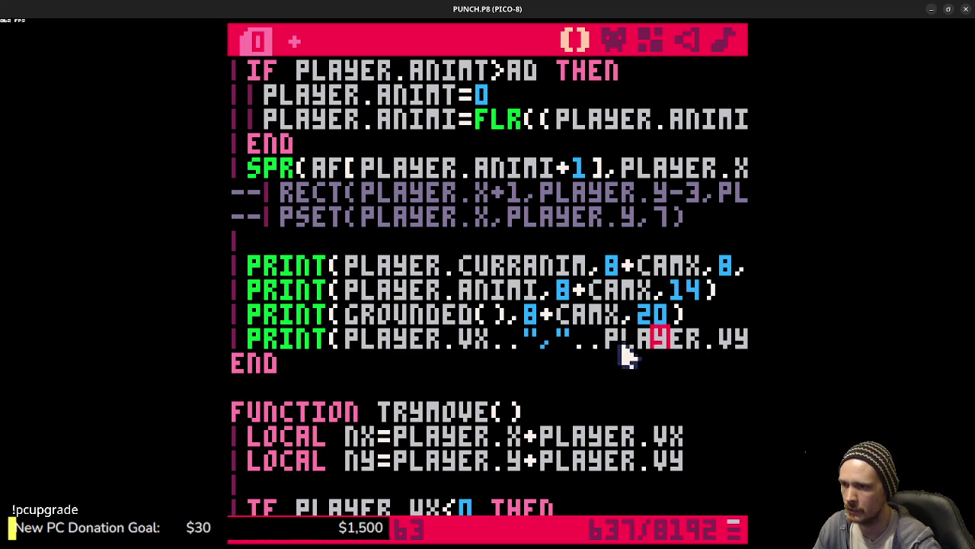
drag(635, 339, 736, 339)
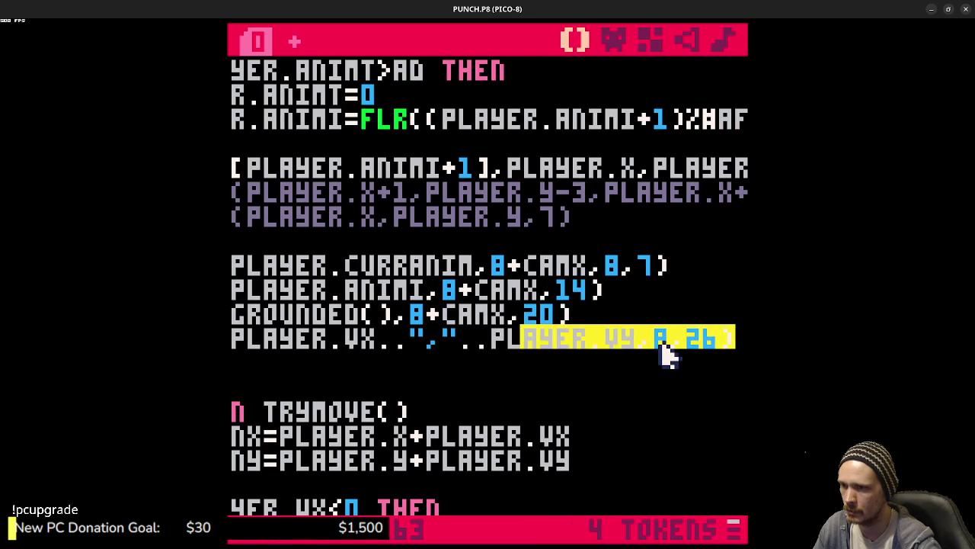
click(674, 347)
key(ctrl+v)
Step: Test-run the game, running and jumping left and right to check readouts while scrolling
key(ctrl+r)
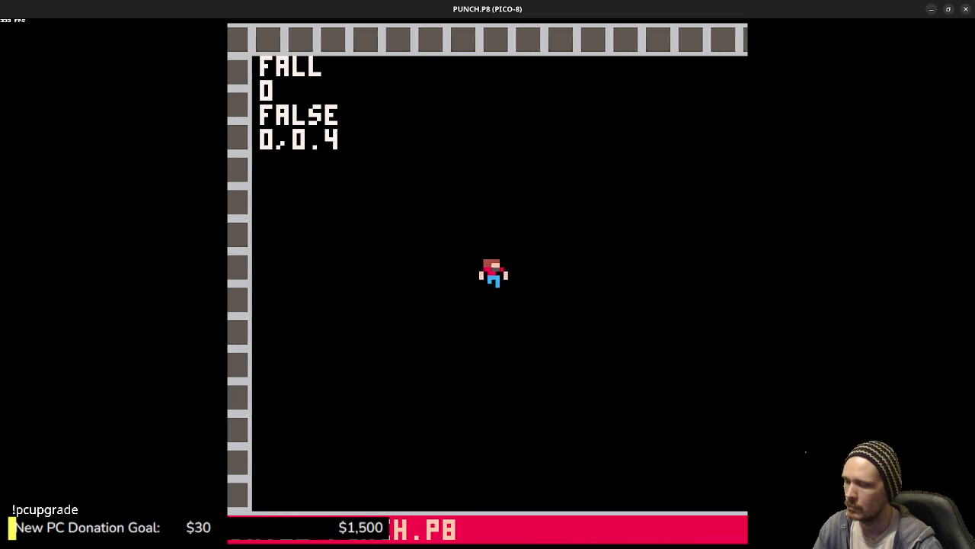
key(Right)
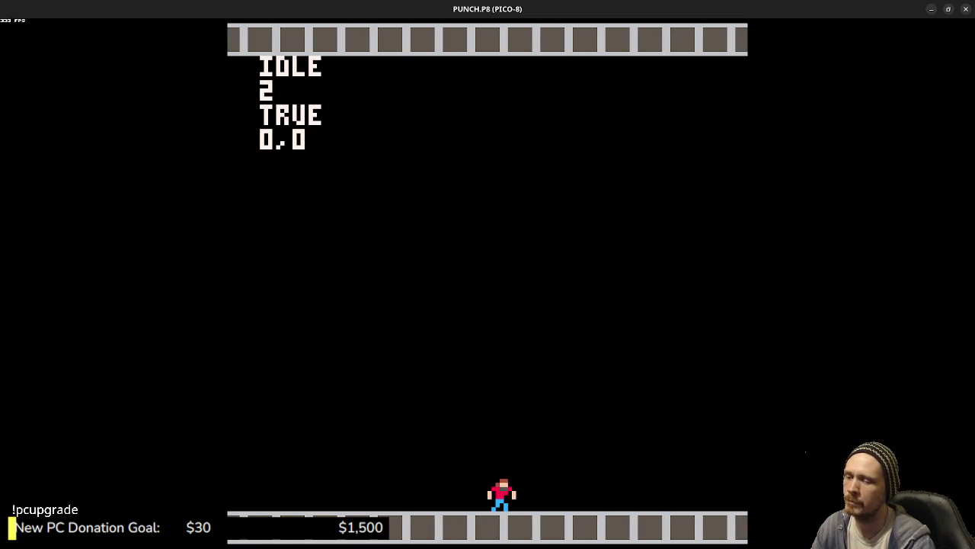
key(Right)
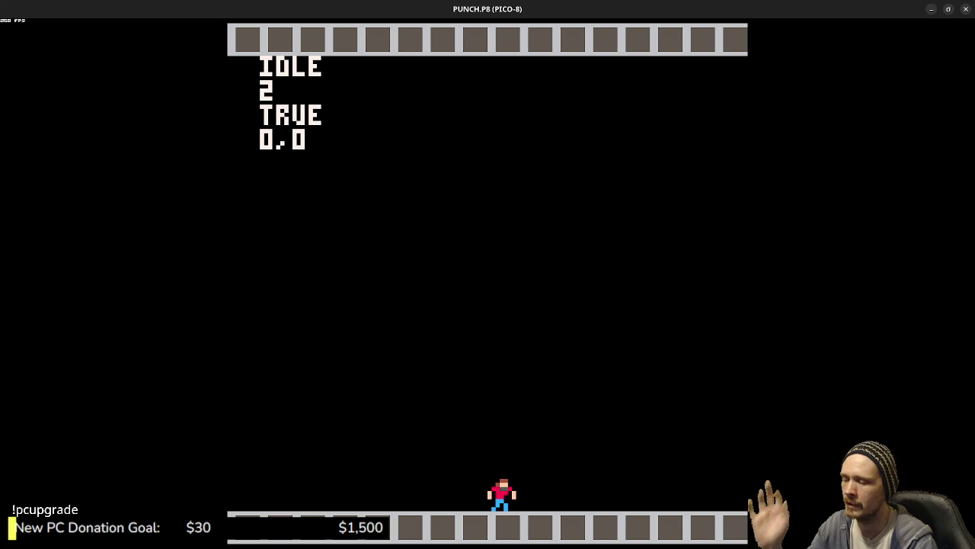
key(Right)
key(z)
key(z)
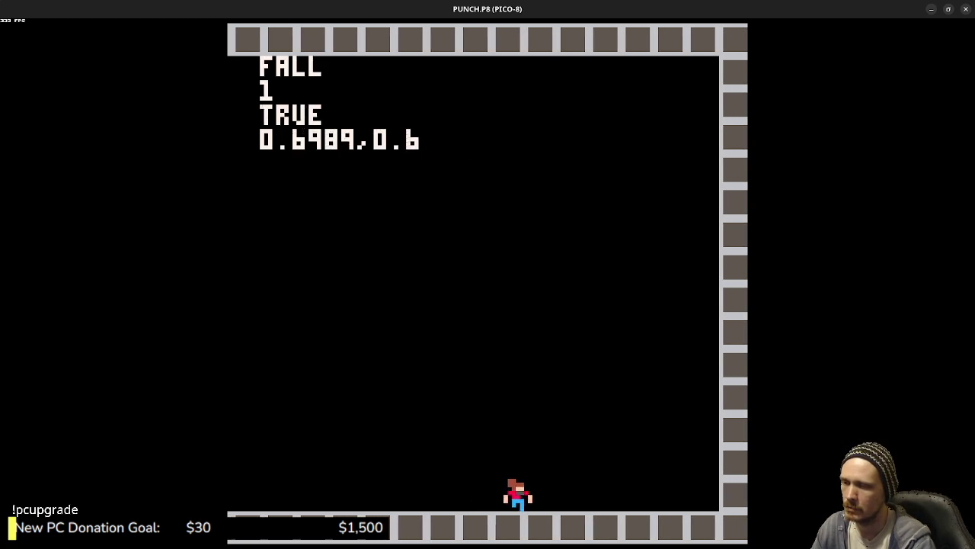
key(Left)
key(z)
key(z)
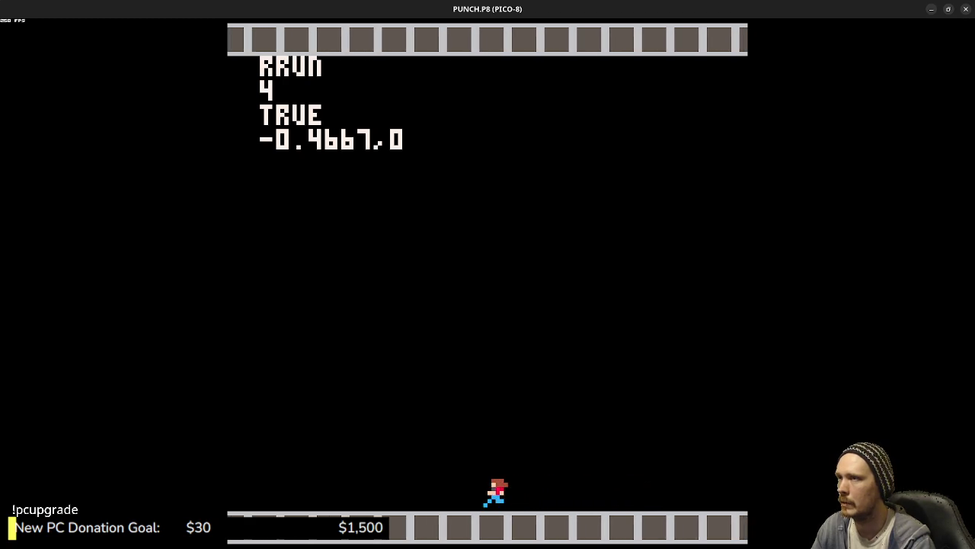
key(z)
key(z)
key(Right)
key(z)
key(z)
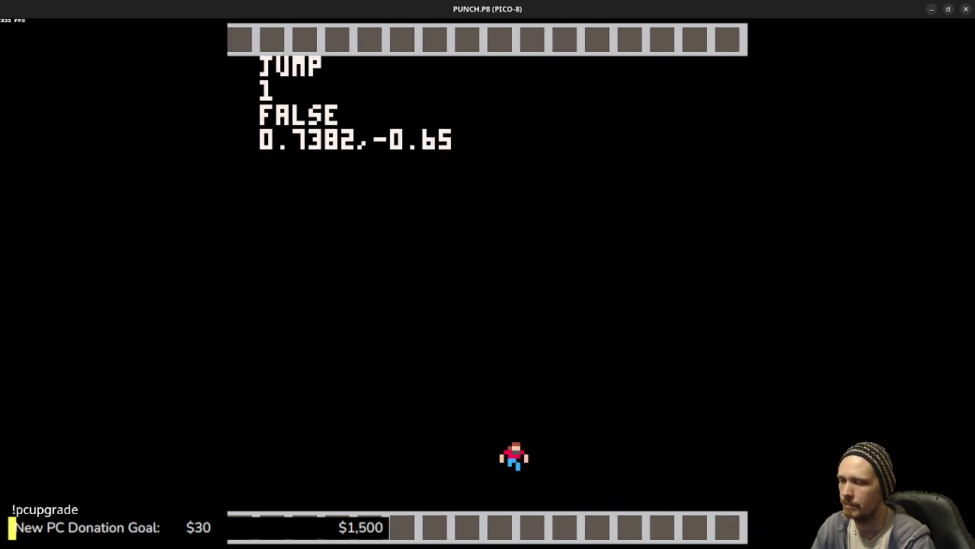
key(Left)
key(Escape)
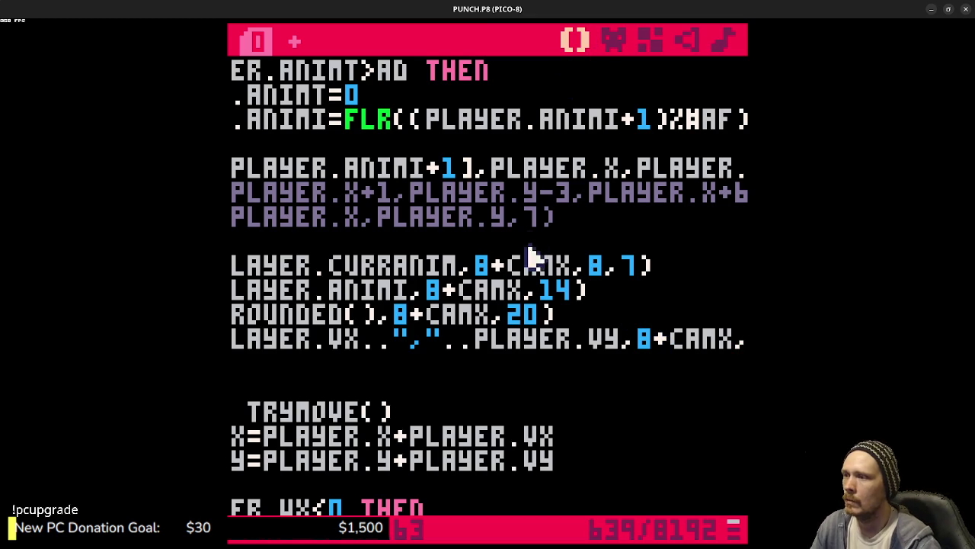
Step: Open the map editor and select sprite page 2 for floor tiles
click(660, 47)
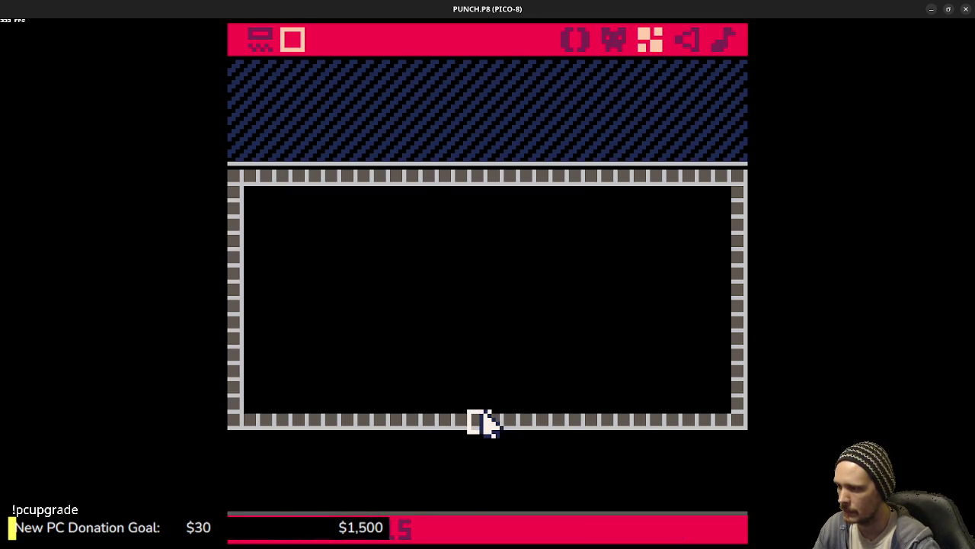
mouse_move(487, 424)
click(663, 361)
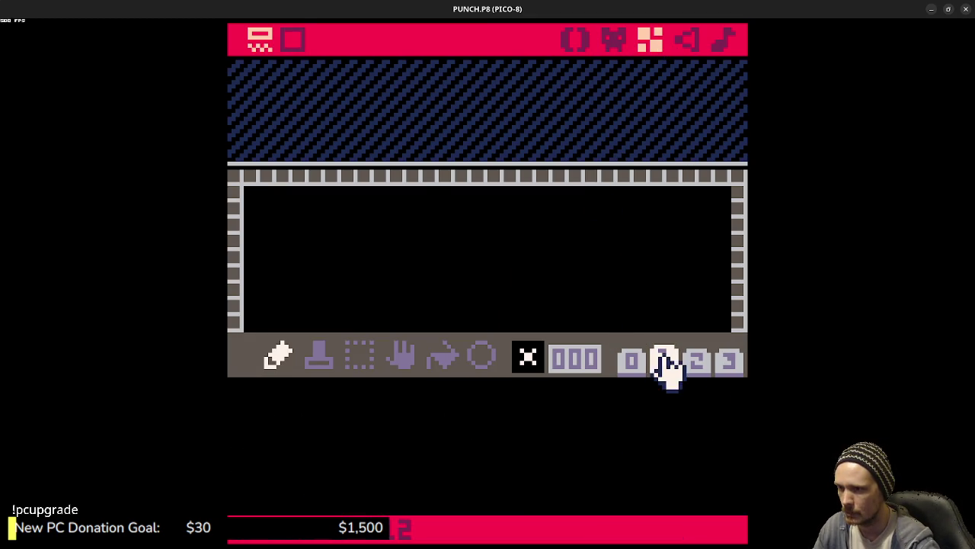
click(694, 361)
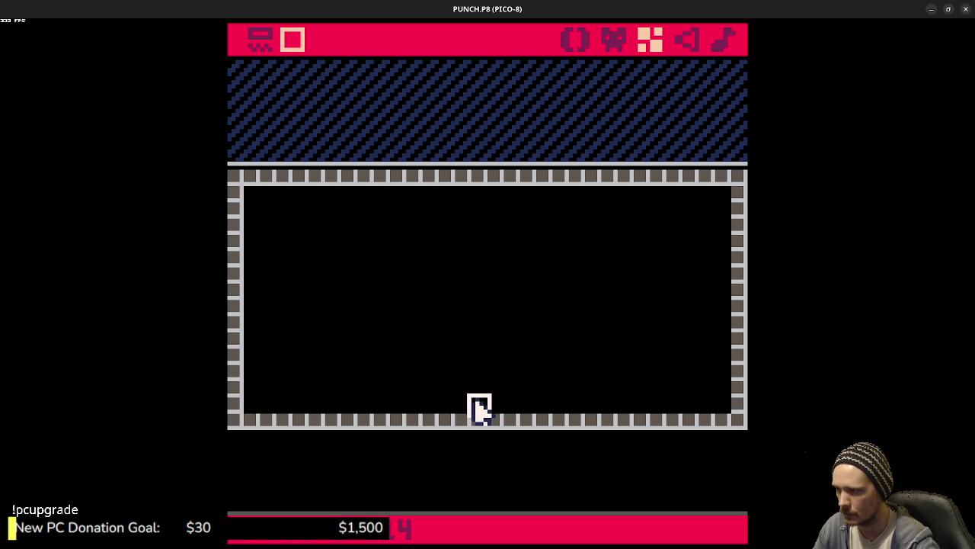
Step: Paint a dividing wall, a left-room floor row and a raised ledge, then save
mouse_move(480, 396)
mouse_down()
mouse_move(480, 200)
mouse_move(497, 408)
mouse_up()
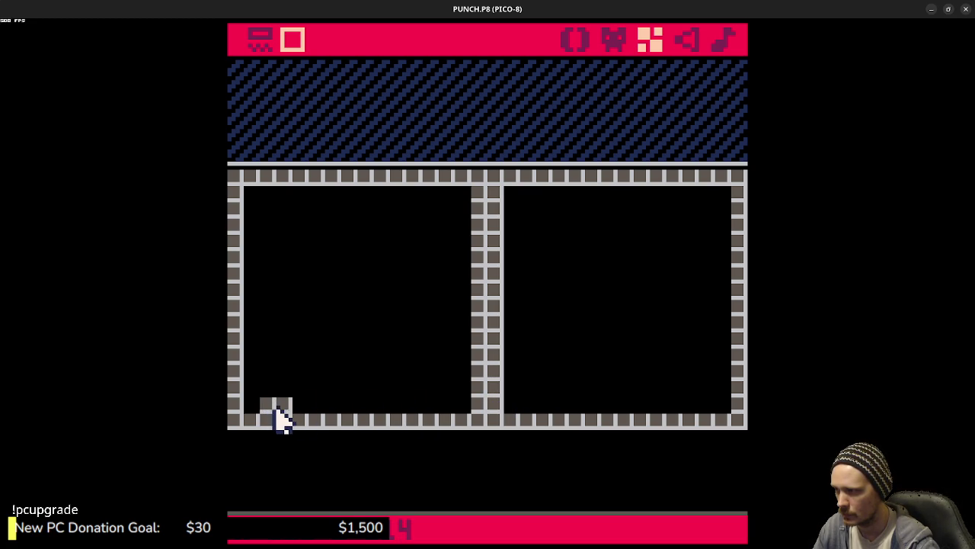
drag(296, 416, 440, 416)
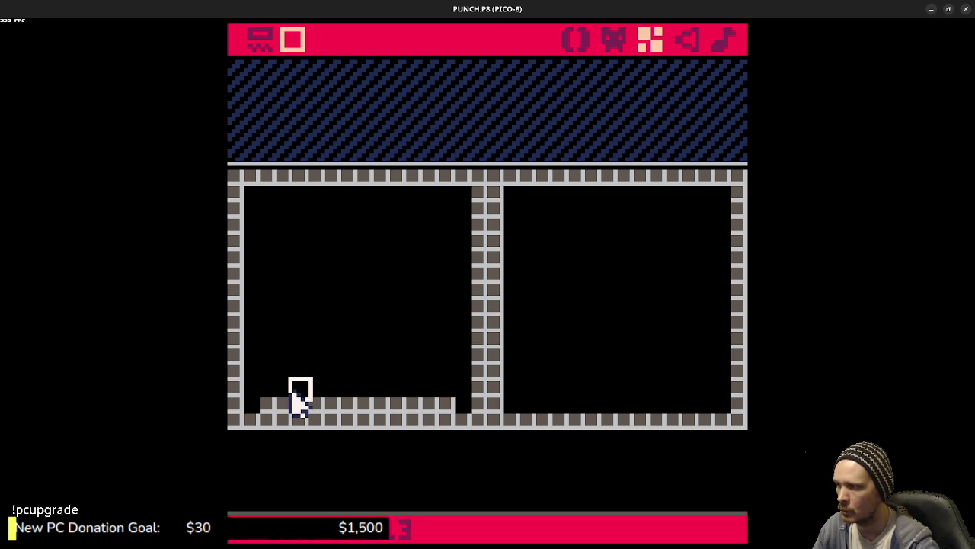
mouse_move(297, 391)
mouse_down()
mouse_move(403, 391)
mouse_move(429, 414)
mouse_up()
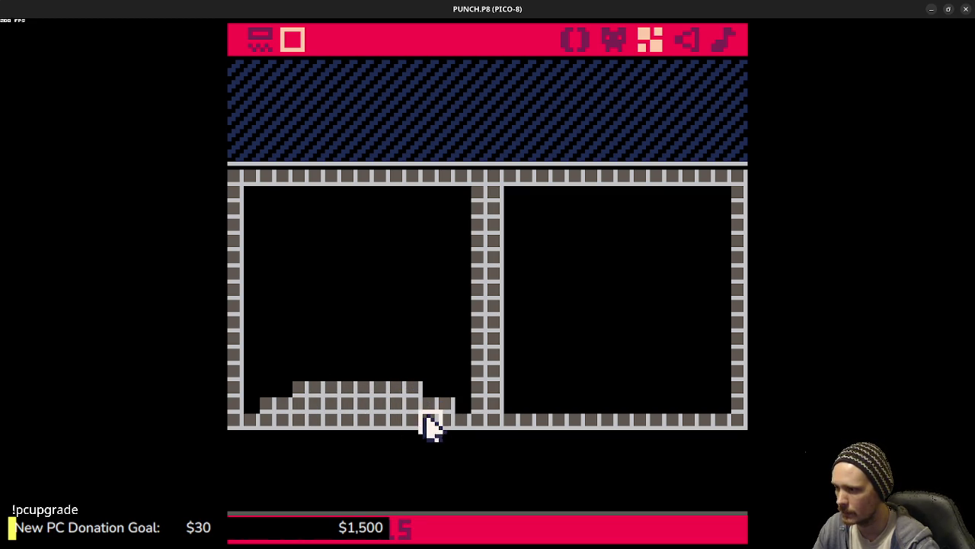
key(ctrl+s)
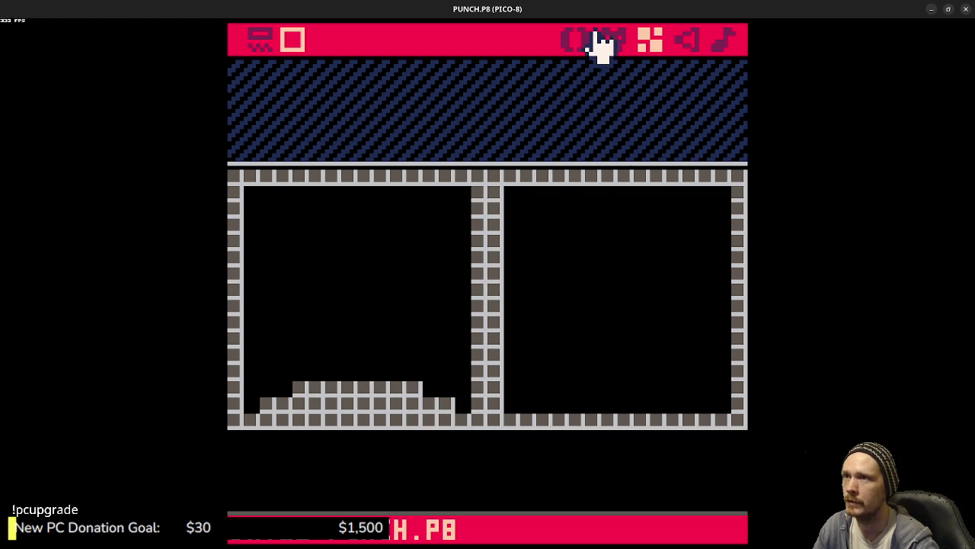
click(613, 46)
Step: Edit the camera target to MIN(PLAYER.X+4-64,64), adding +4 and replacing 128 with 64, then save
click(582, 39)
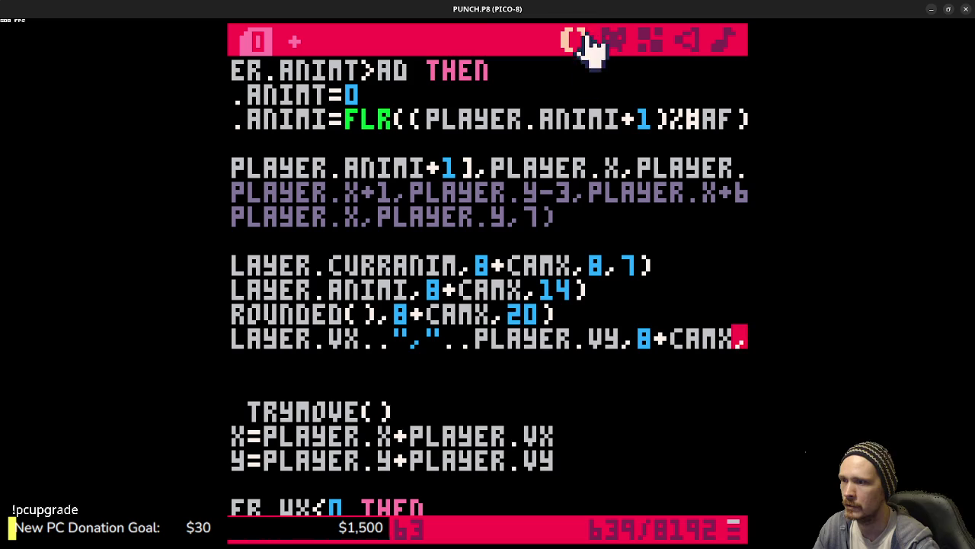
click(499, 362)
drag(526, 340, 280, 341)
scroll(457, 332, up, 7)
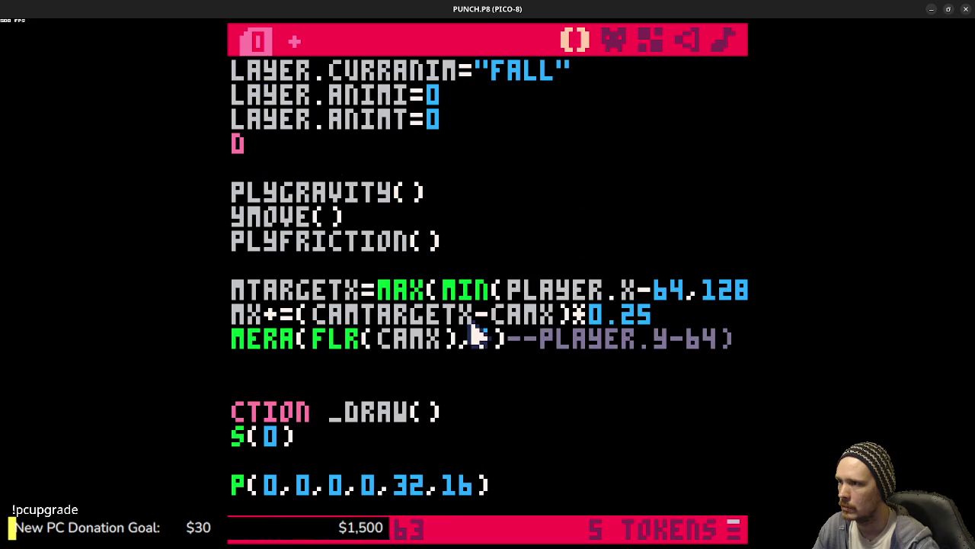
drag(700, 292, 746, 294)
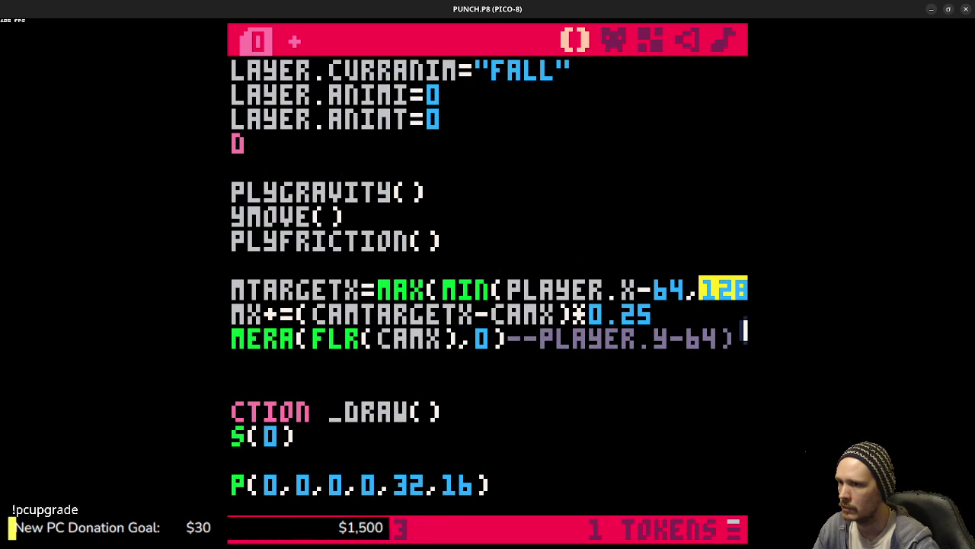
mouse_move(526, 295)
mouse_down()
mouse_move(731, 300)
mouse_move(692, 300)
mouse_up()
click(562, 301)
text(+4)
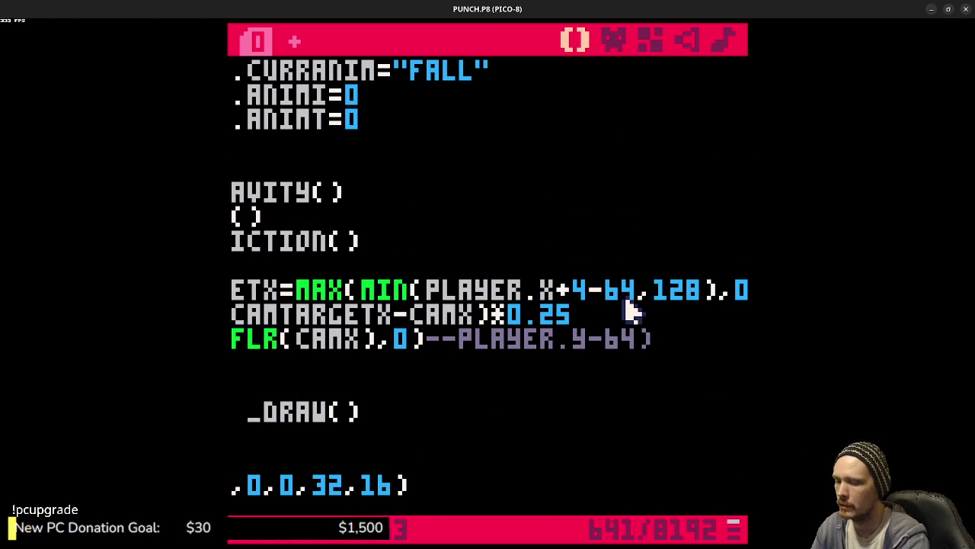
double_click(666, 293)
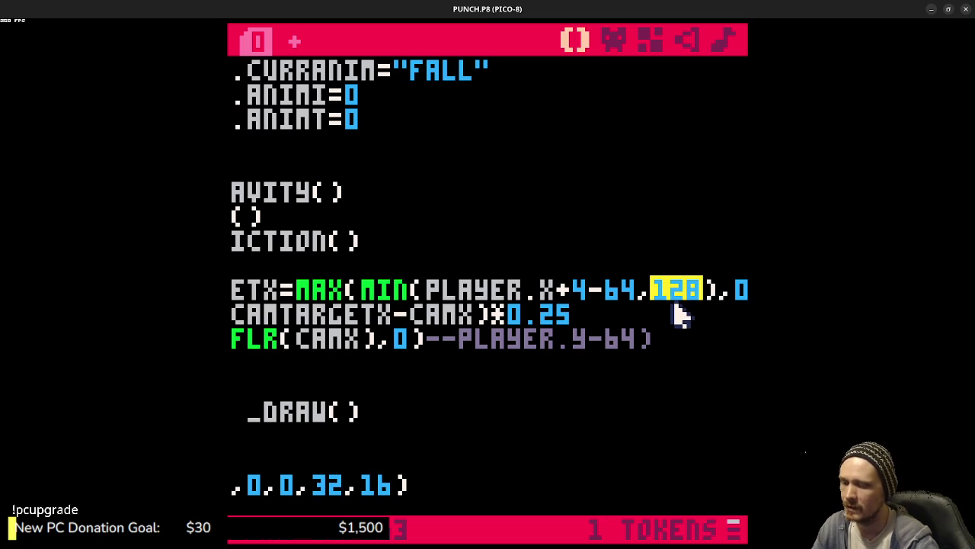
text(64)
key(ctrl+s)
Step: Test-run the camera walking right and left, then undo to restore the 128 limit
key(ctrl+r)
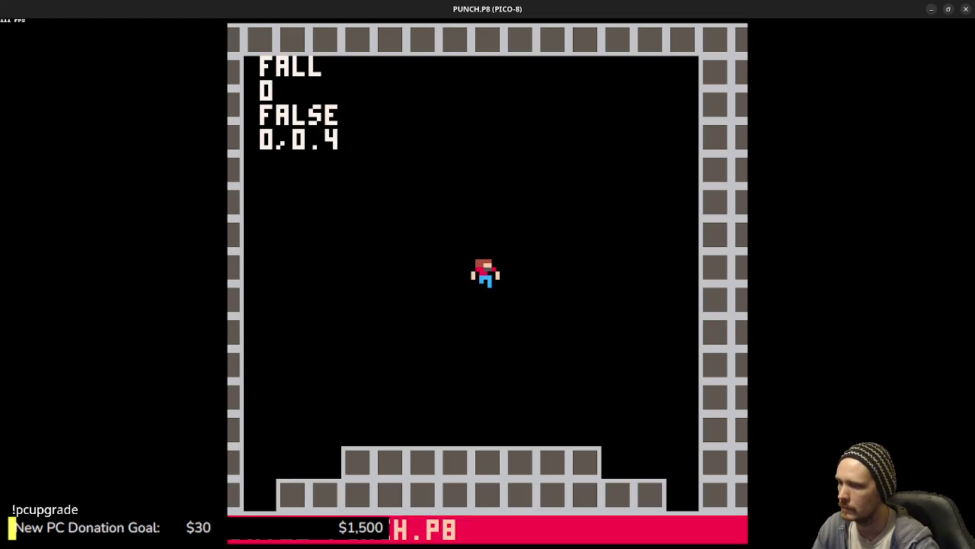
key(Right)
key(Left)
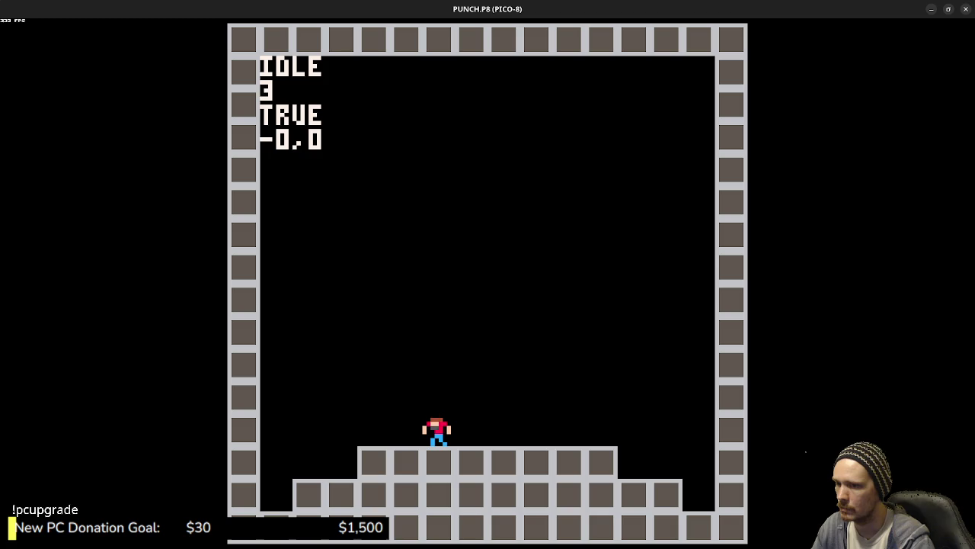
key(Escape)
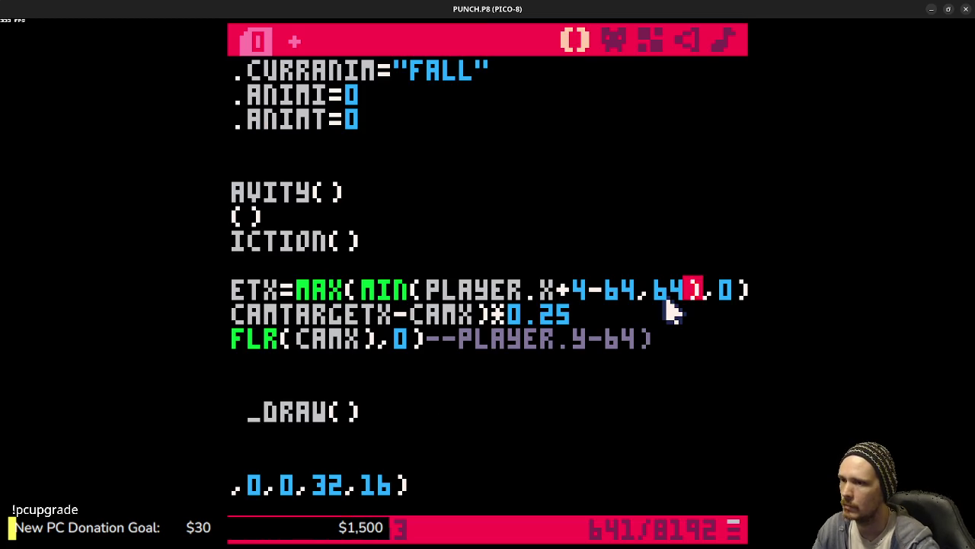
key(ctrl+z)
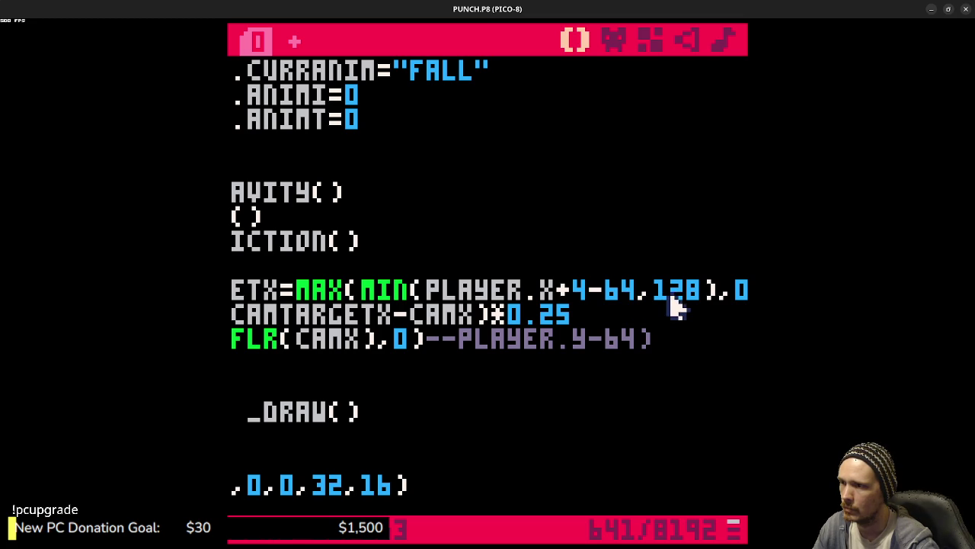
Step: Inspect the camera target expression's 0, 128 and PLAYER.X+4 parts
double_click(724, 296)
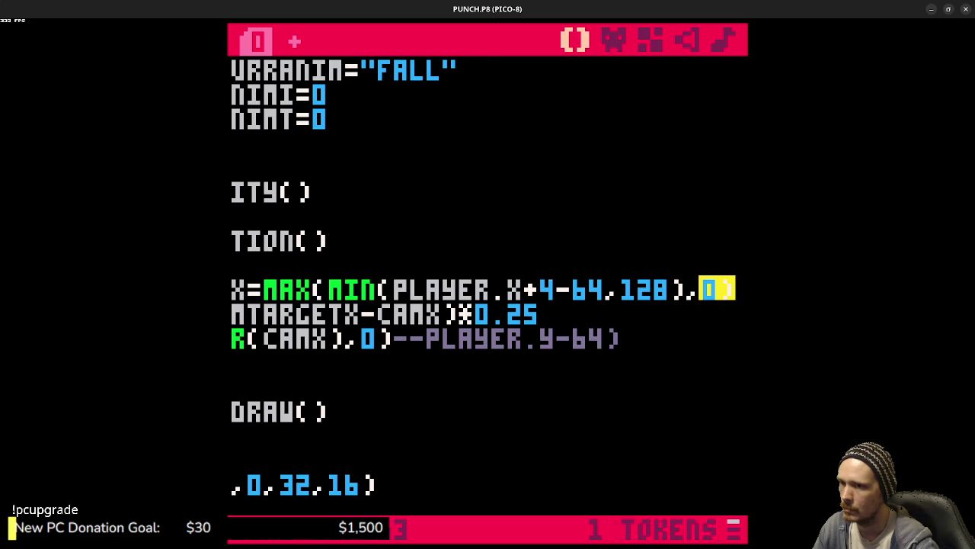
double_click(644, 304)
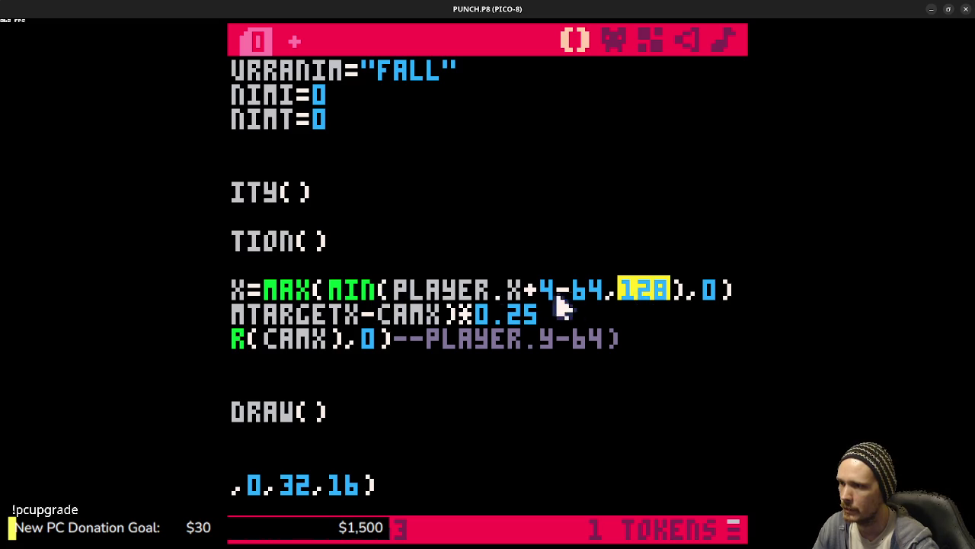
drag(425, 297, 599, 297)
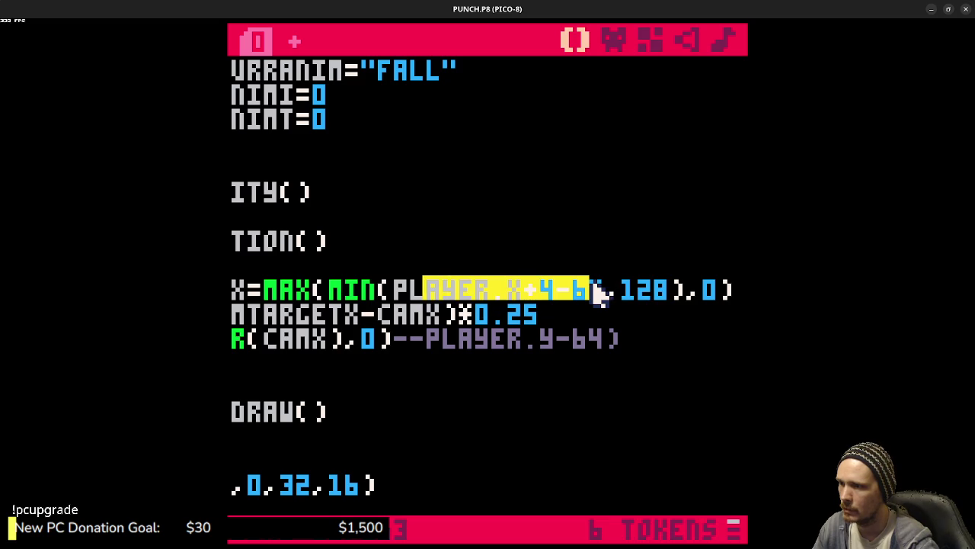
double_click(638, 292)
drag(454, 297, 556, 301)
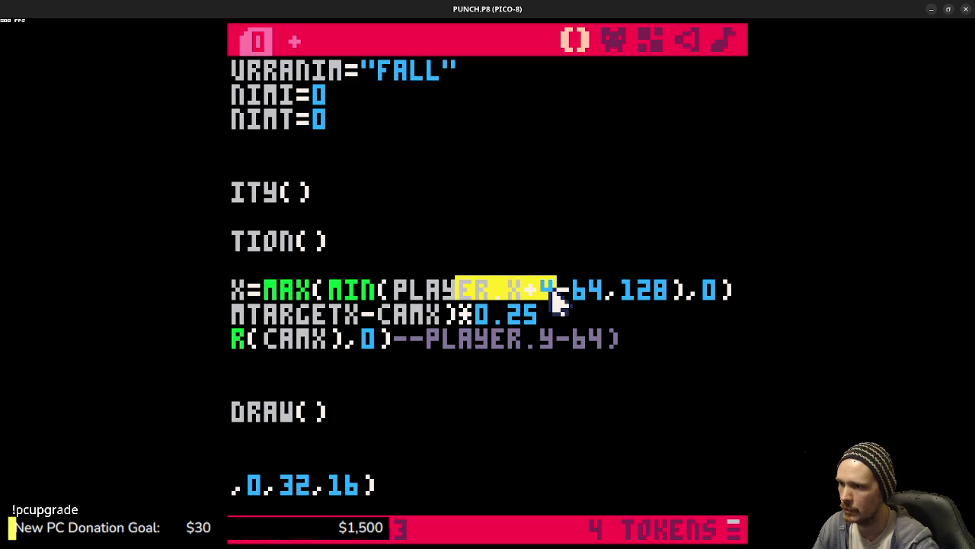
click(297, 297)
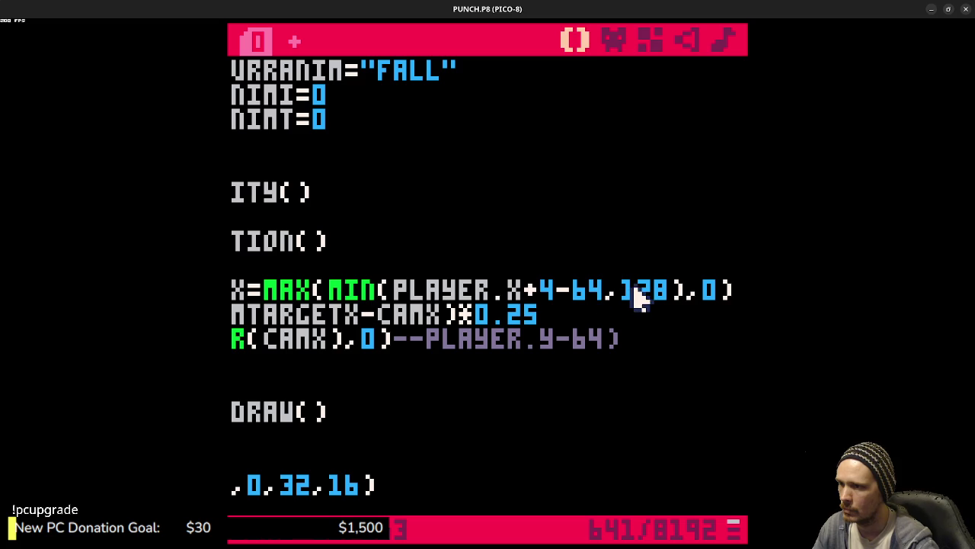
Step: Change the camera limit from 128 to 64 and test-run the game
double_click(639, 298)
text(64)
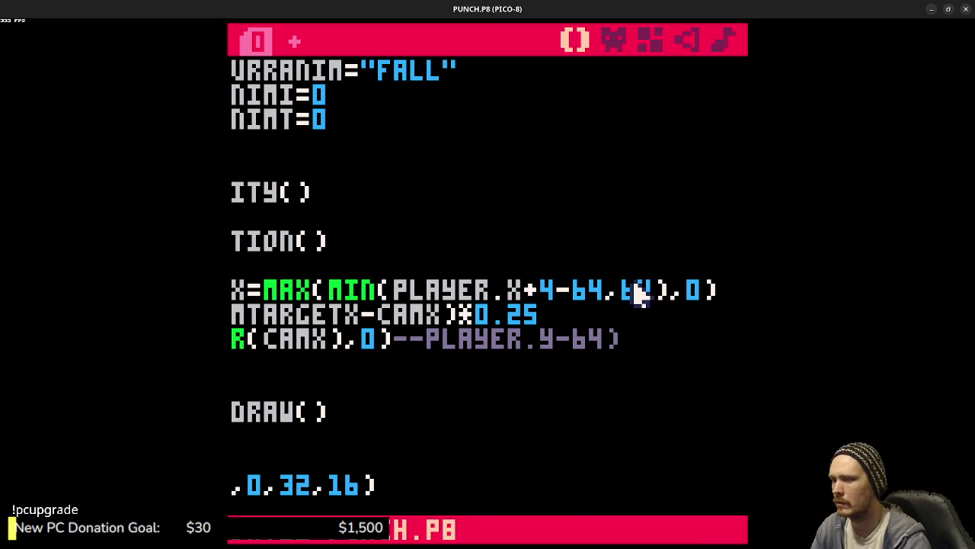
key(ctrl+r)
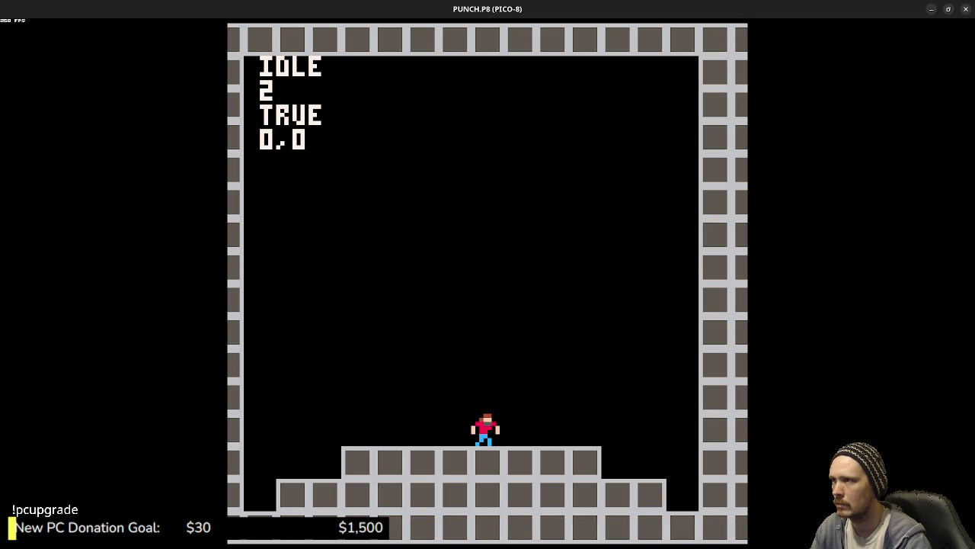
key(Escape)
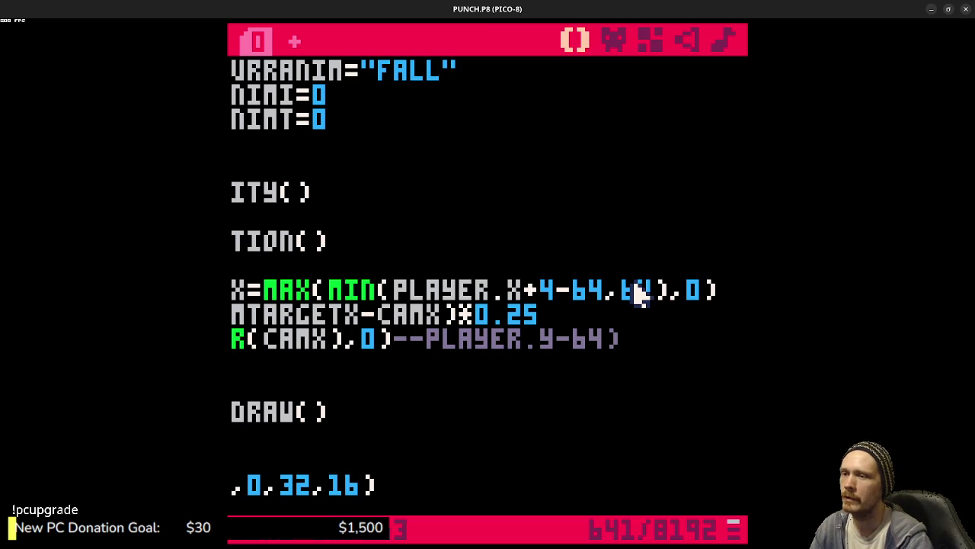
Step: Change the camera limit to 32 and test-run, running the character left and right
key(BackSpace)
key(BackSpace)
text(32)
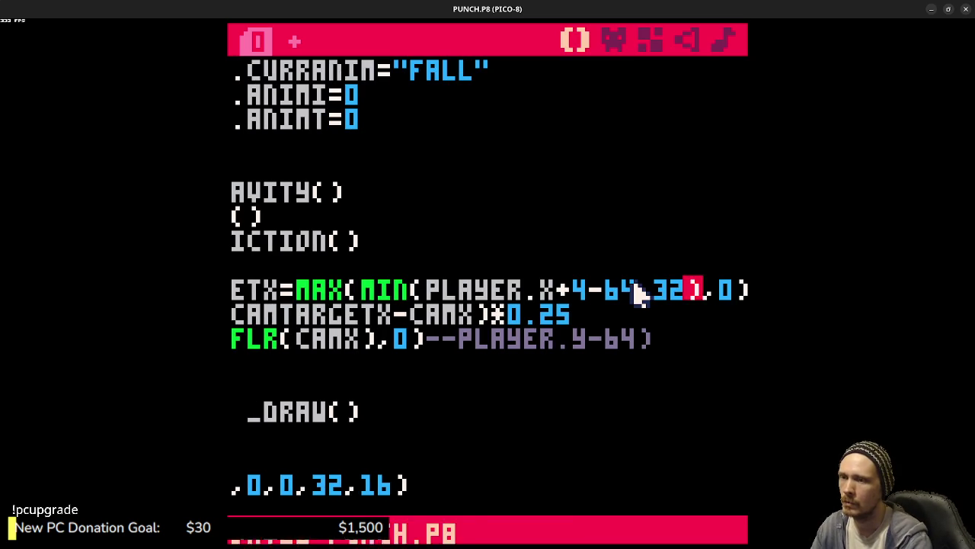
key(ctrl+r)
key(Right)
key(Left)
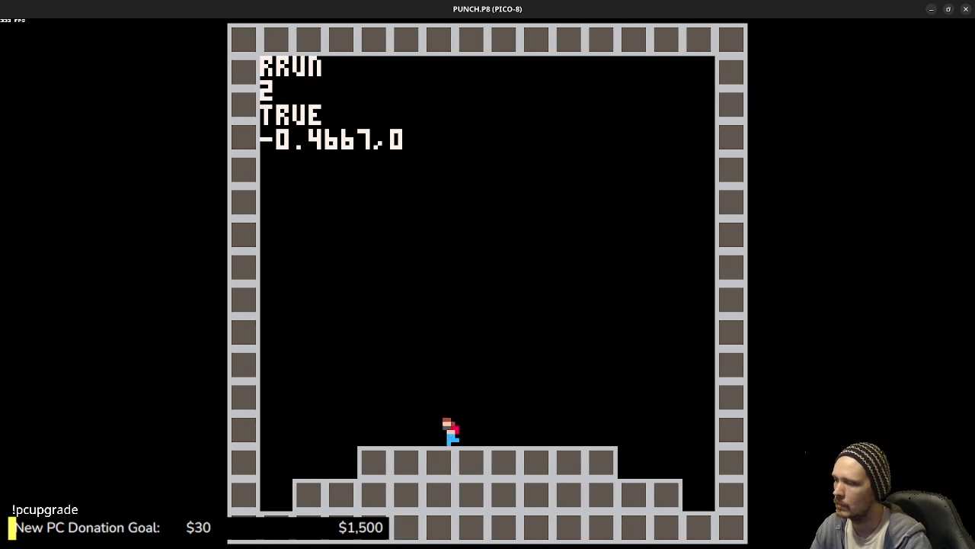
key(Right)
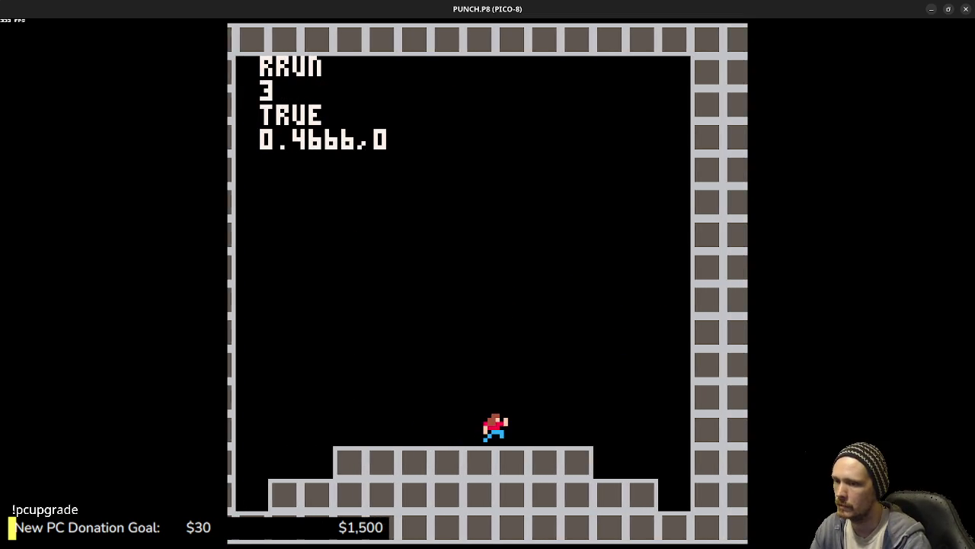
key(Left)
key(Right)
key(Left)
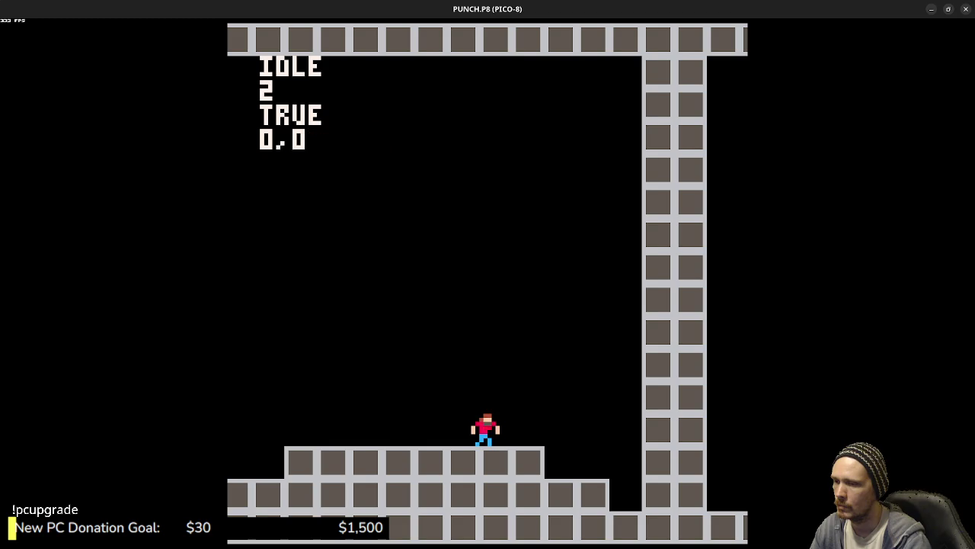
key(Left)
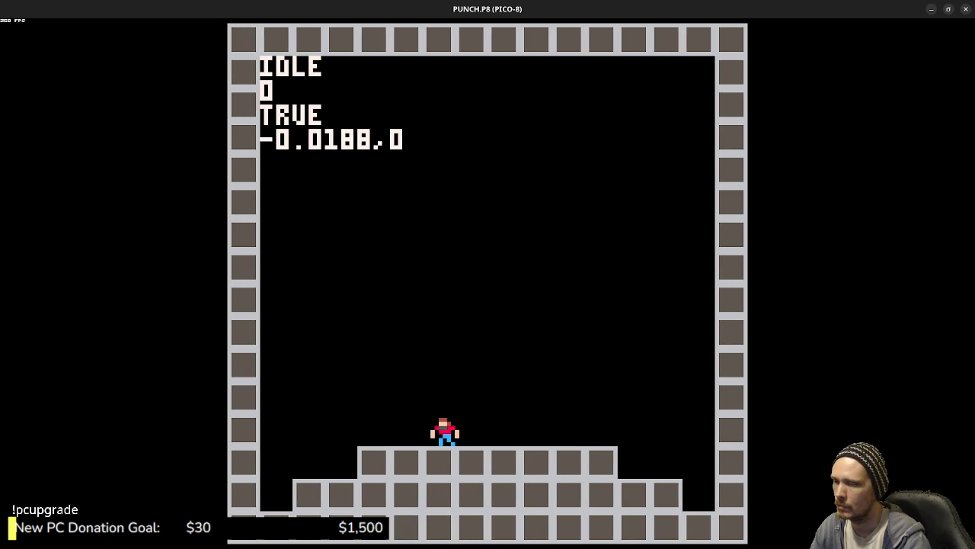
key(Escape)
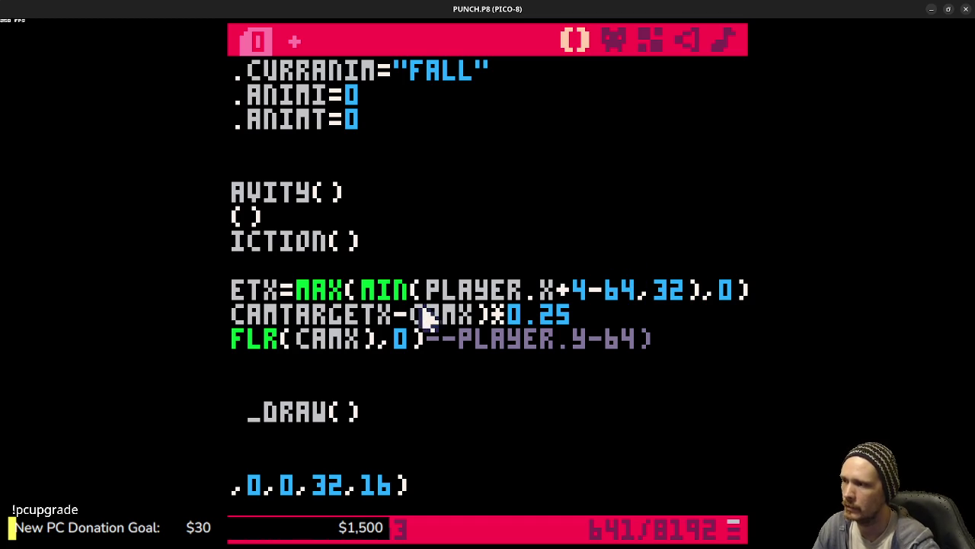
Step: Restore the limit to 128 and comment out the camera target line with --
key(BackSpace)
key(BackSpace)
text(128)
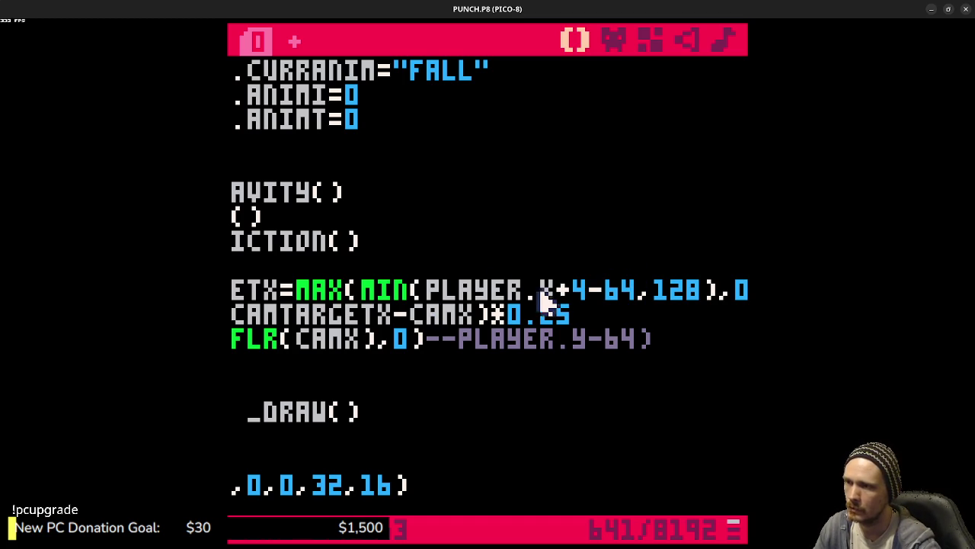
drag(373, 289, 271, 288)
key(Home)
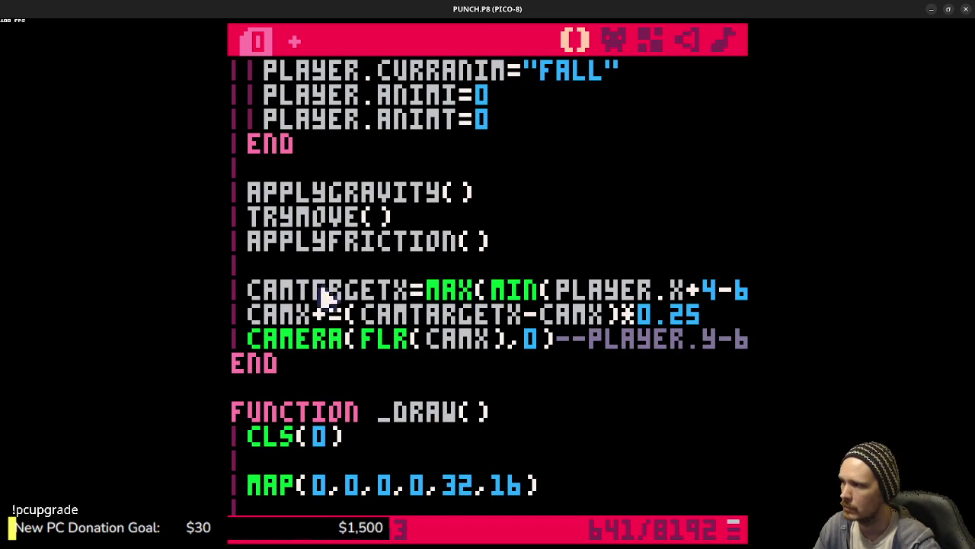
text(--)
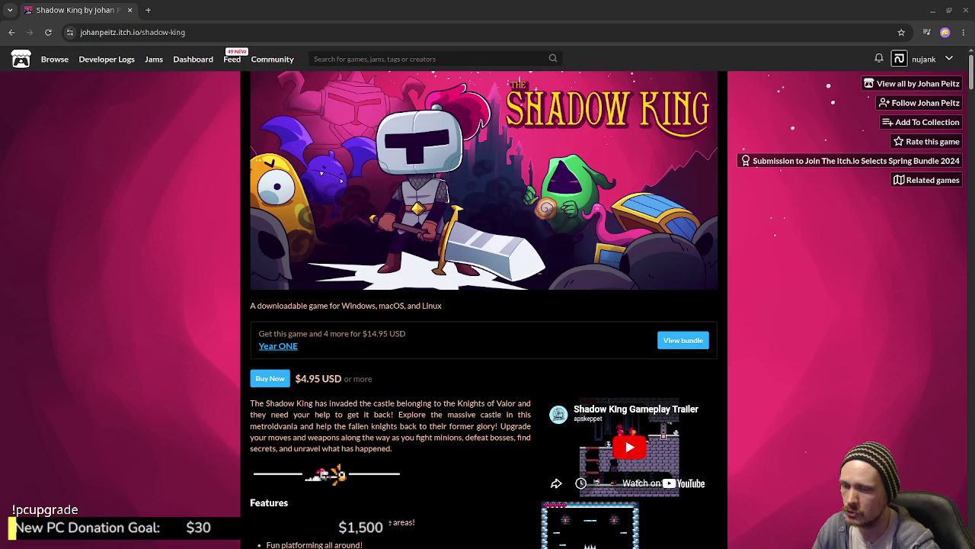
Step: Scroll the Shadow King page down to its Features and Controls lists
scroll(806, 324, down, 3)
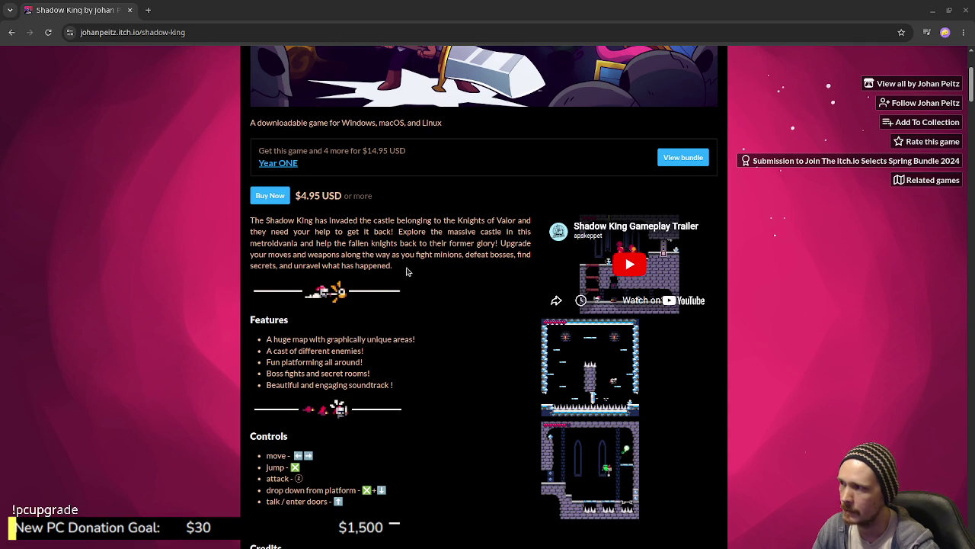
Step: Enlarge and close the first gameplay GIF and the second screenshot
click(579, 367)
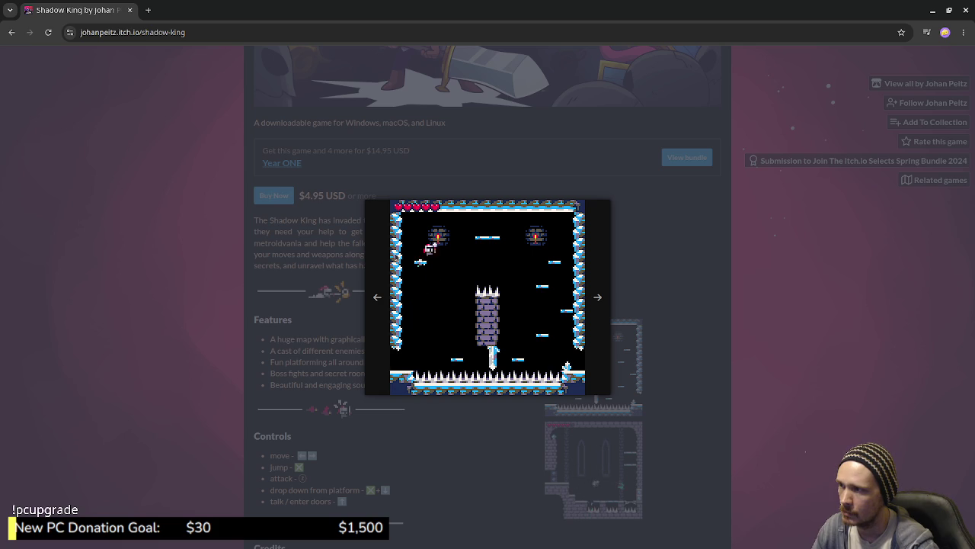
click(719, 355)
click(575, 455)
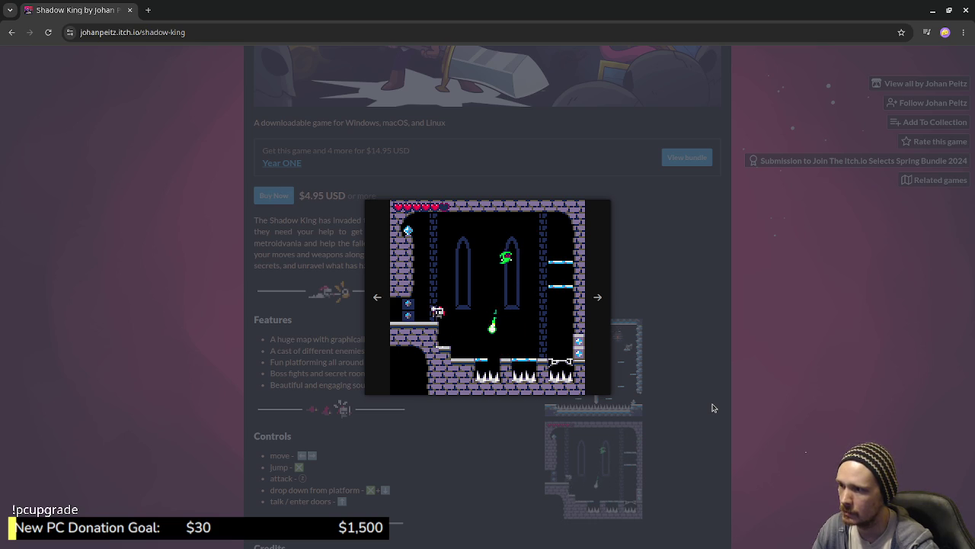
click(712, 408)
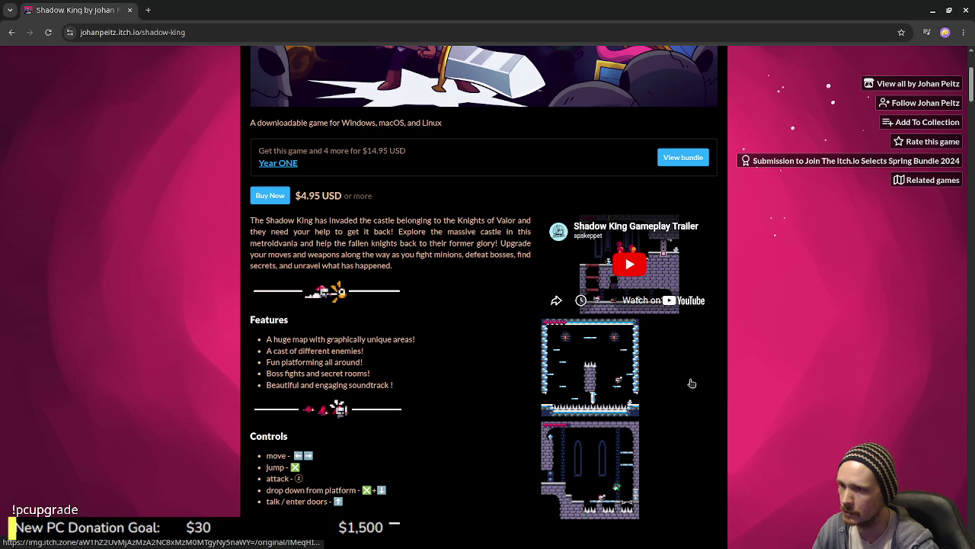
Step: Scroll through the Shadow King page and back, then close its tab
scroll(699, 385, down, 3)
scroll(701, 377, up, 5)
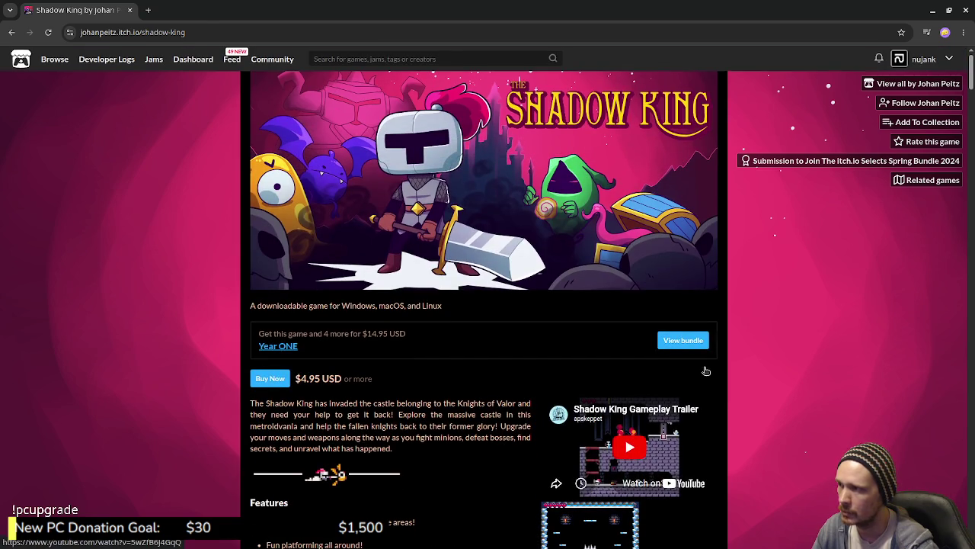
scroll(425, 394, down, 10)
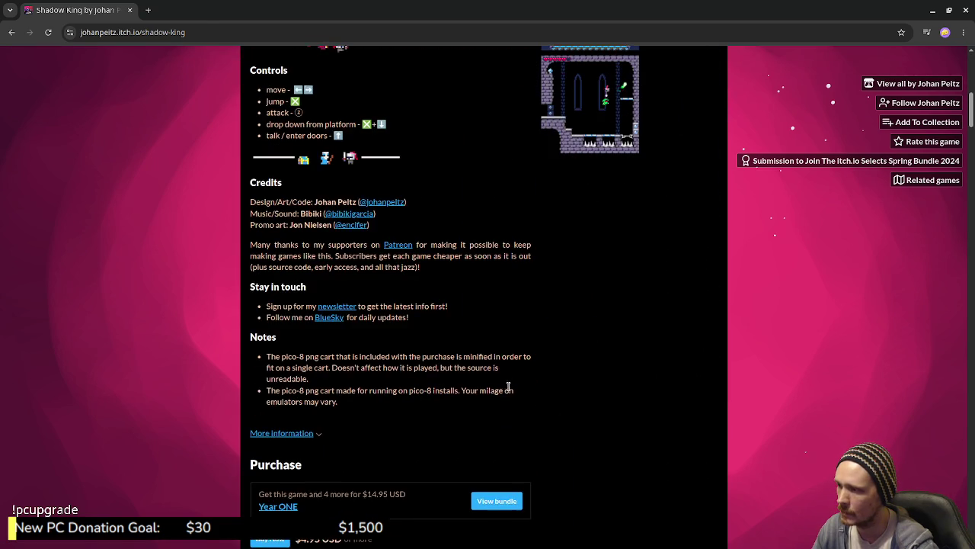
scroll(510, 381, down, 5)
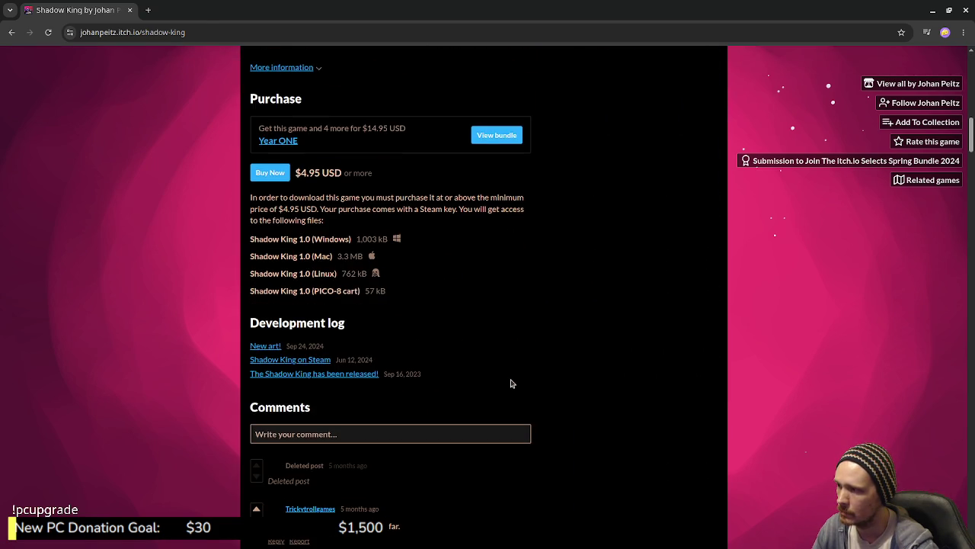
scroll(513, 366, up, 15)
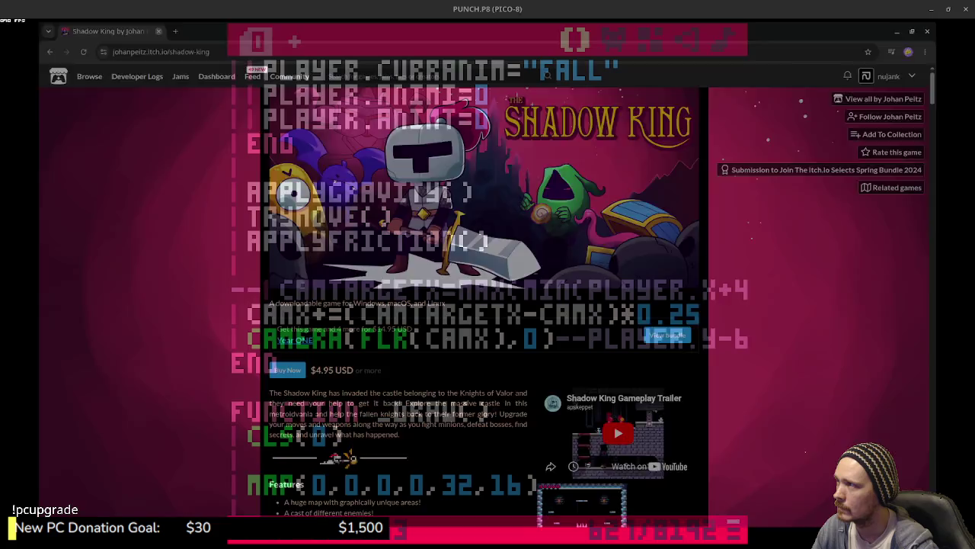
click(130, 10)
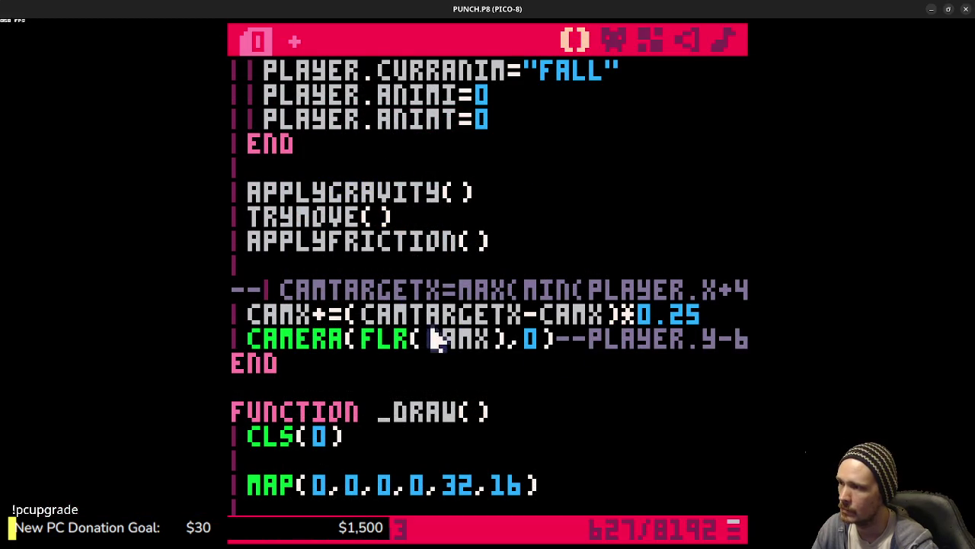
Step: Insert a new line camtargetx=0 above the CAMX easing line
key(Return)
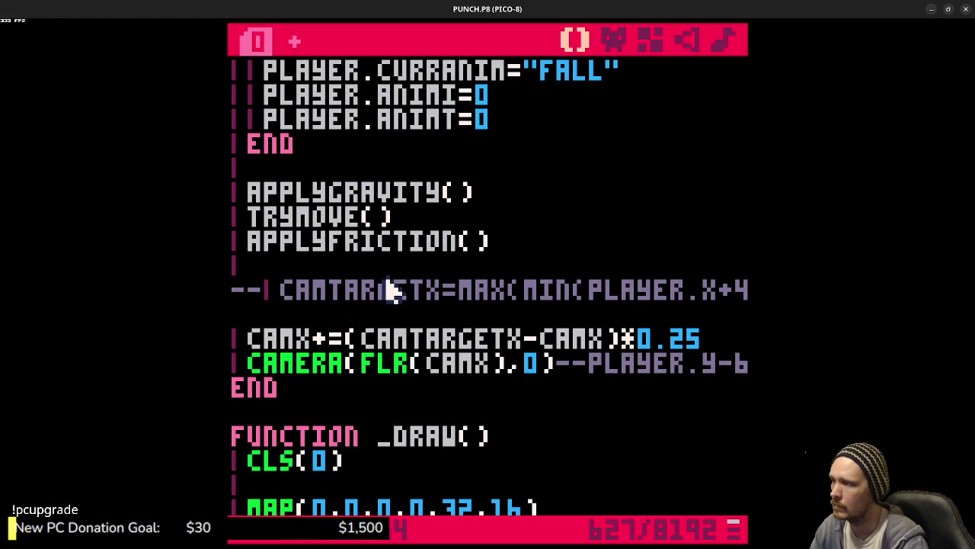
text(camtar)
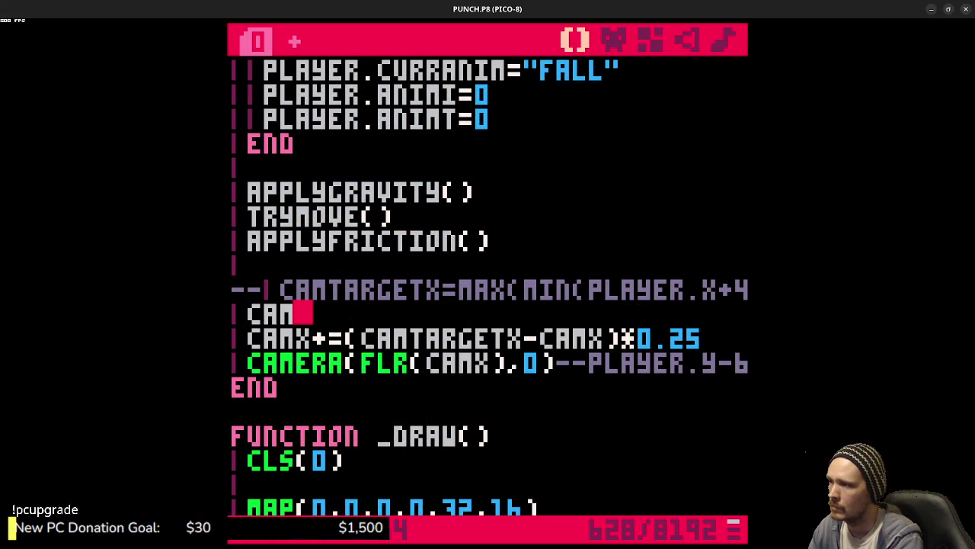
key(BackSpace)
text(rgetx=)
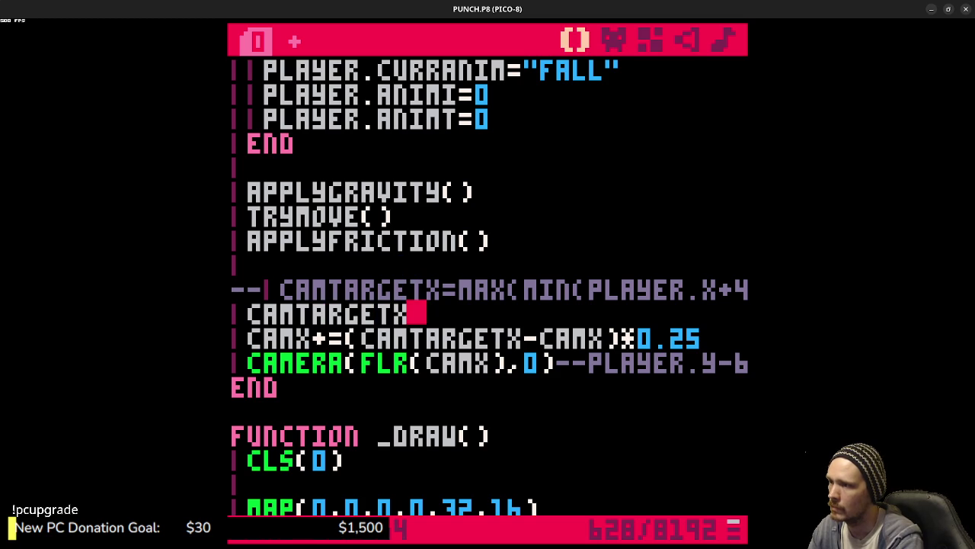
text(0)
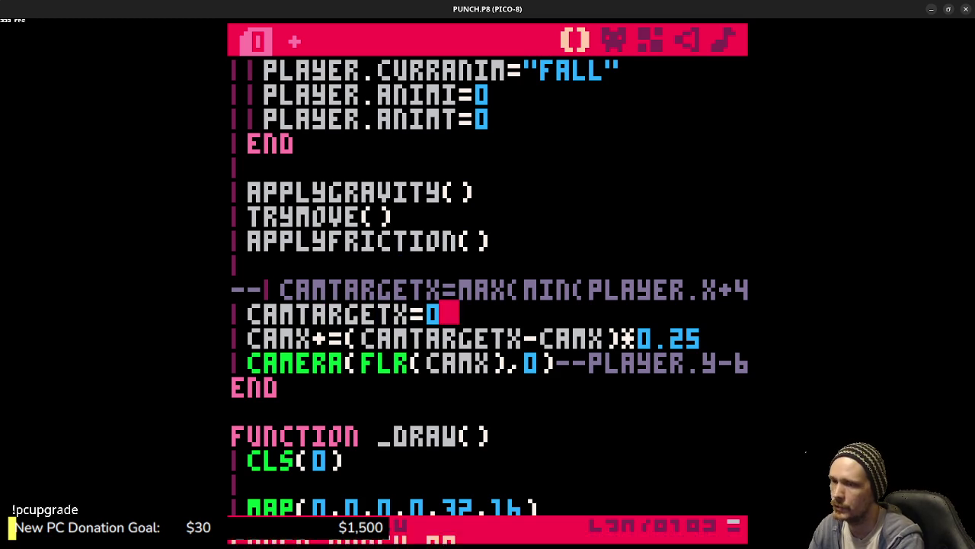
Step: Test-run the game moving left and right, then switch to the itch.io analytics
key(ctrl+r)
key(Left)
key(Right)
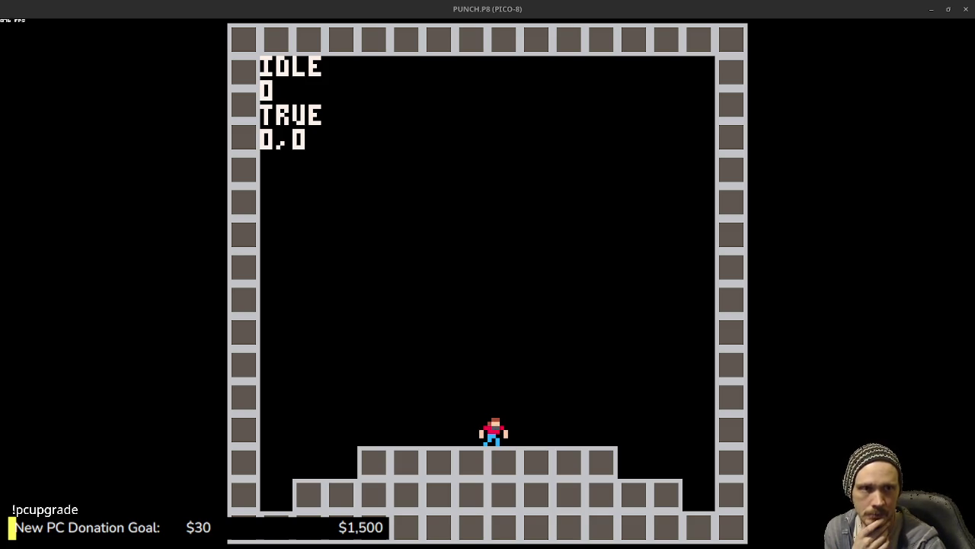
key(alt+Tab)
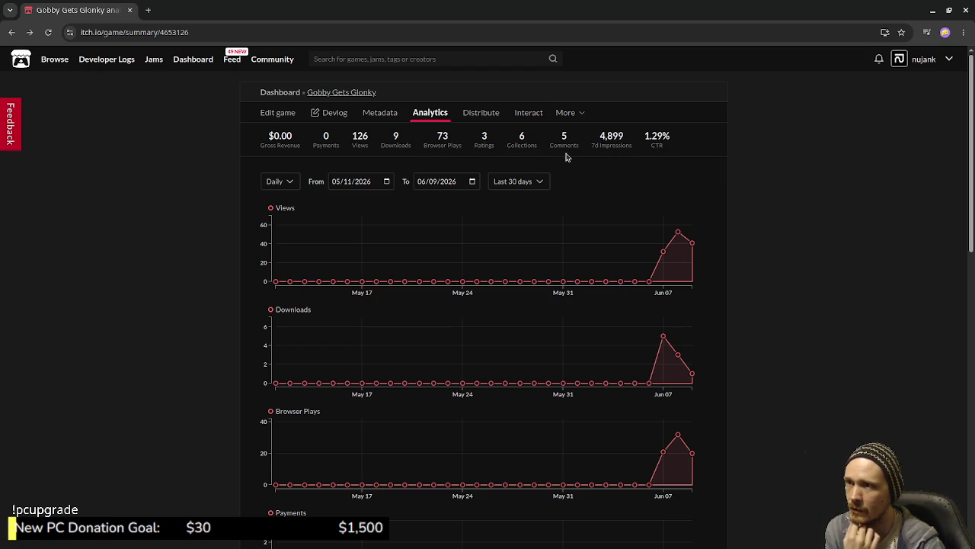
Step: Scroll to the file download counts, highlight the raspi.zip count, then scroll back up
scroll(660, 177, down, 10)
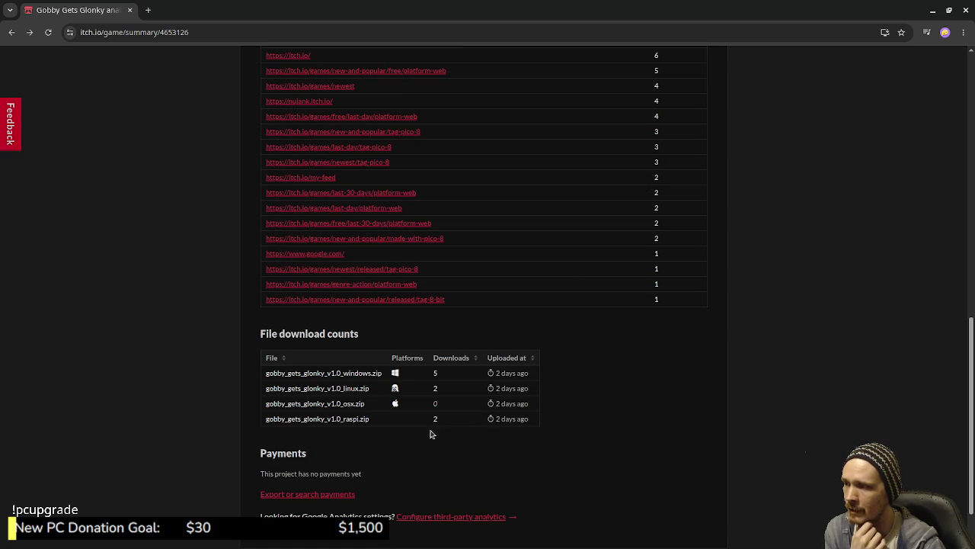
drag(445, 420, 342, 418)
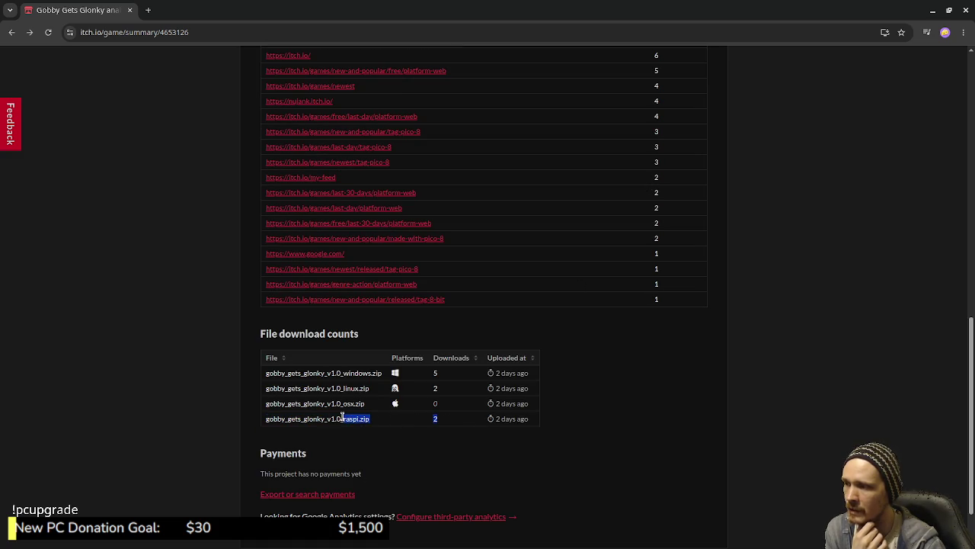
click(468, 434)
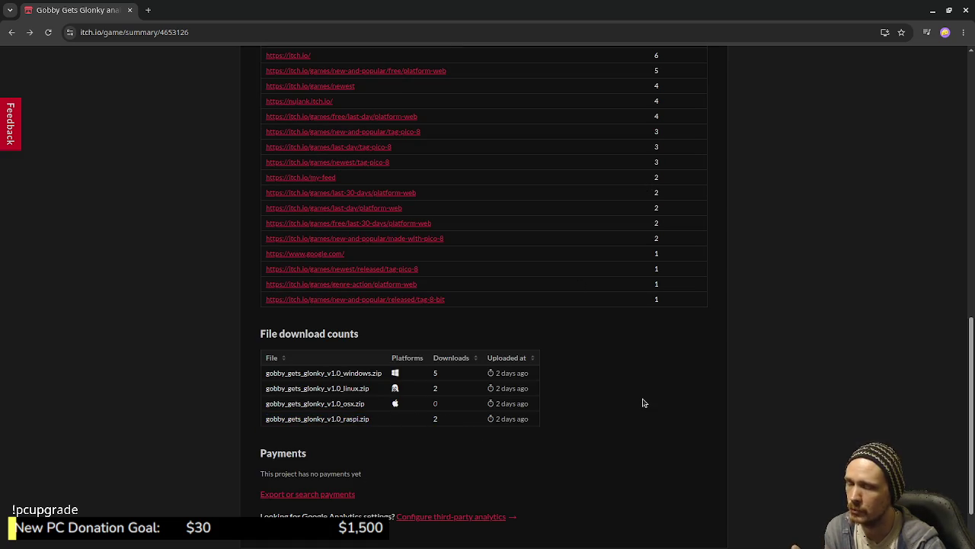
scroll(644, 402, up, 2)
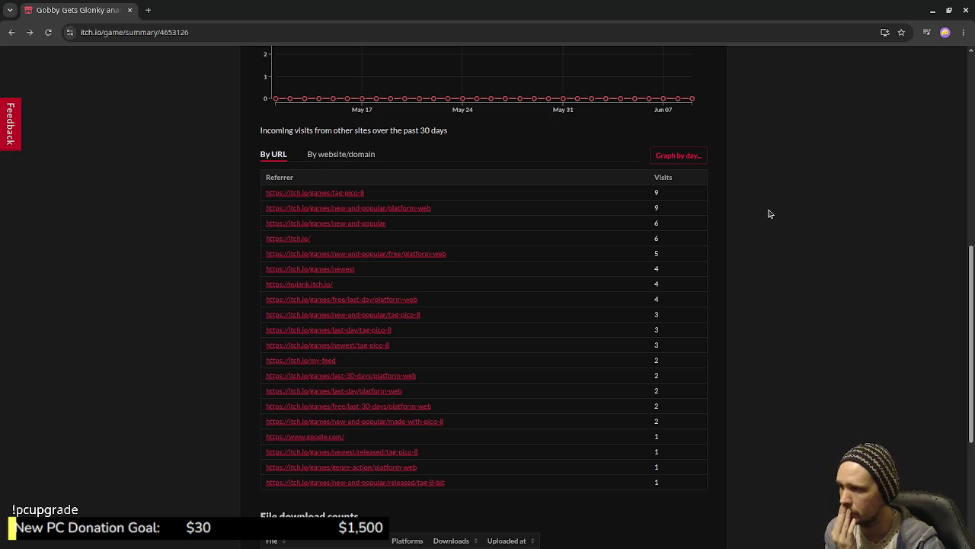
scroll(769, 214, up, 5)
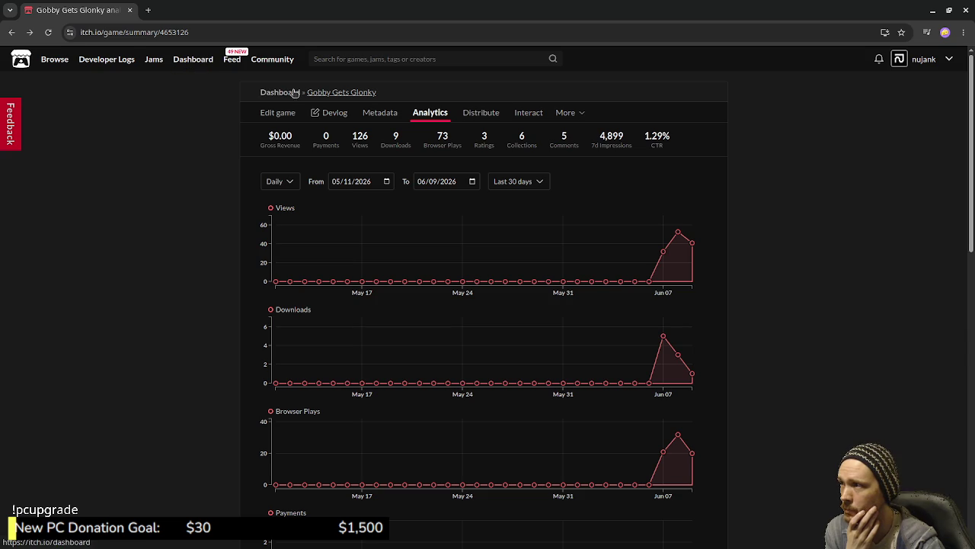
Step: Open the Gobby Gets Glonky breadcrumb link in a new tab and view it
right_click(352, 95)
click(394, 107)
click(196, 10)
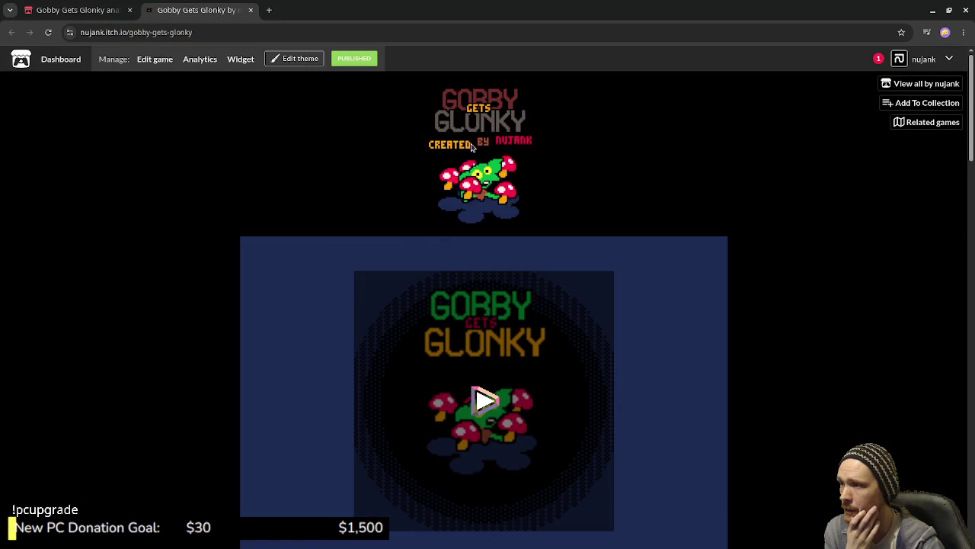
Step: Open Edit game and browse its uploads, embed options, description and tags
click(155, 58)
scroll(624, 257, down, 3)
scroll(538, 279, down, 4)
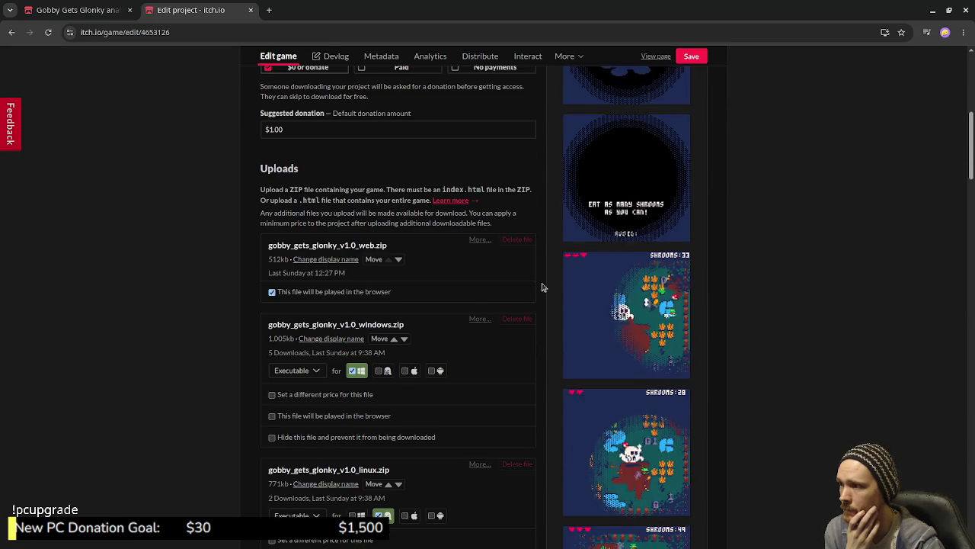
scroll(541, 285, down, 3)
scroll(535, 287, down, 4)
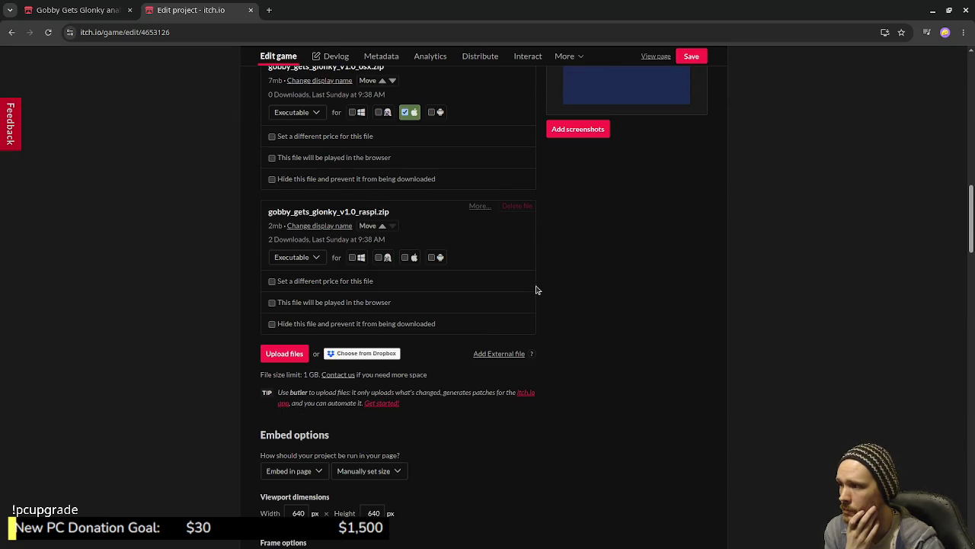
scroll(537, 290, down, 3)
scroll(537, 287, down, 4)
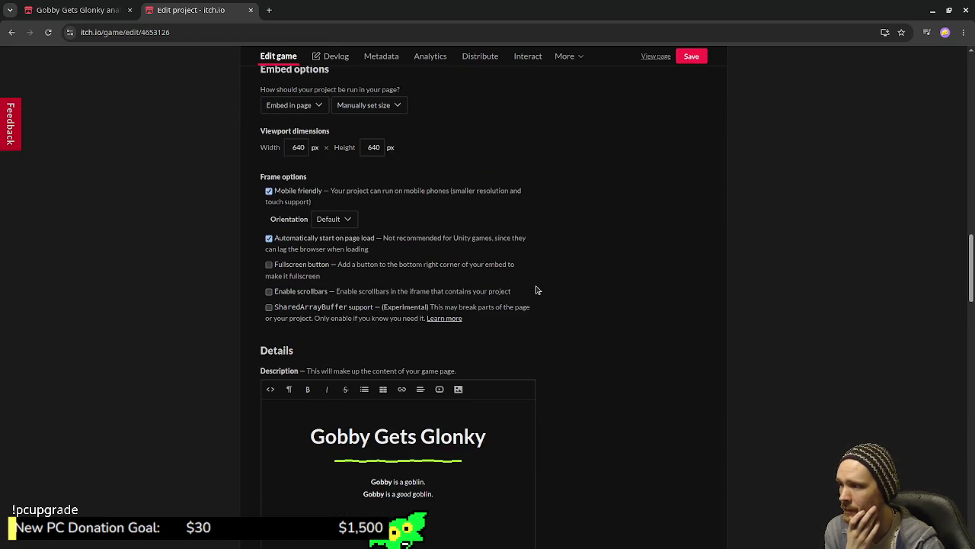
scroll(561, 298, up, 3)
scroll(566, 303, down, 15)
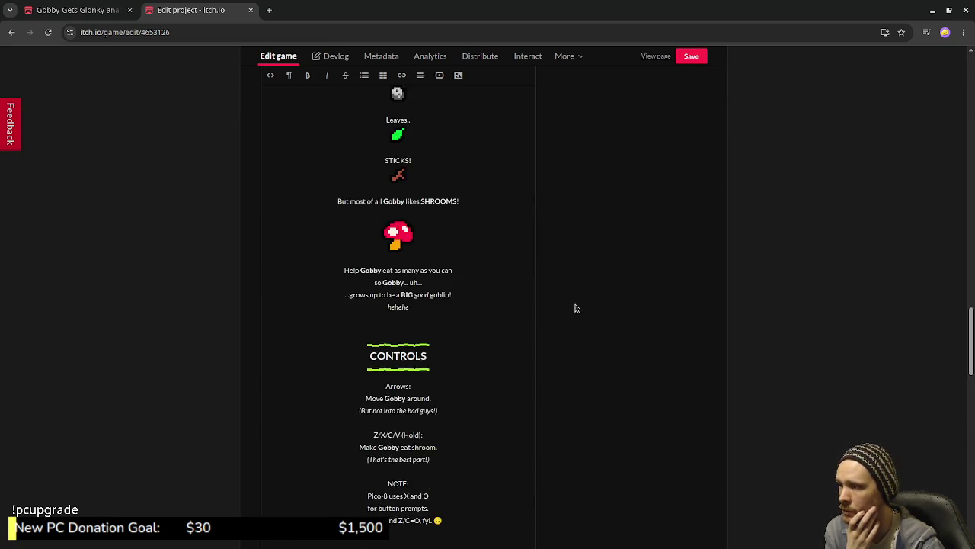
scroll(579, 311, down, 3)
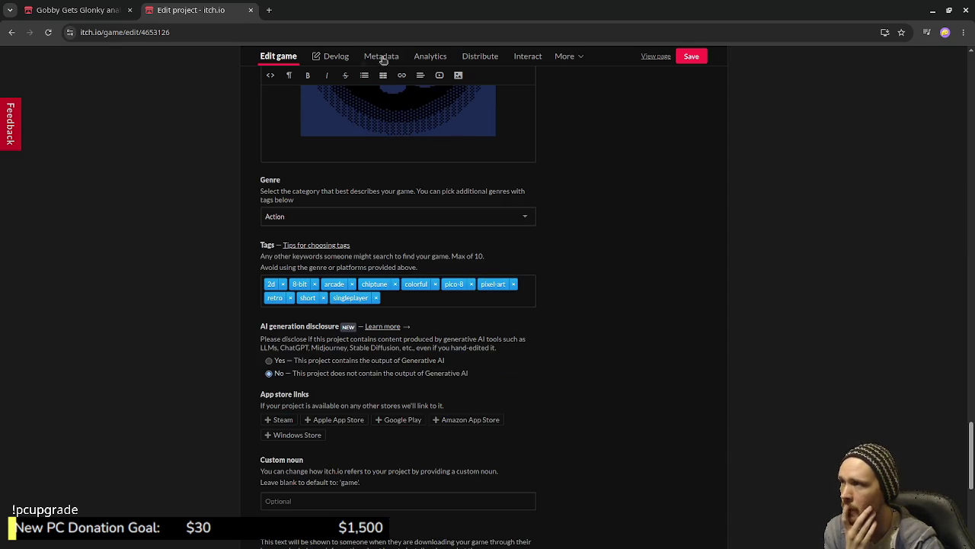
Step: Return to the analytics tab and scroll to the File download counts
click(76, 10)
scroll(548, 297, down, 5)
scroll(558, 306, down, 5)
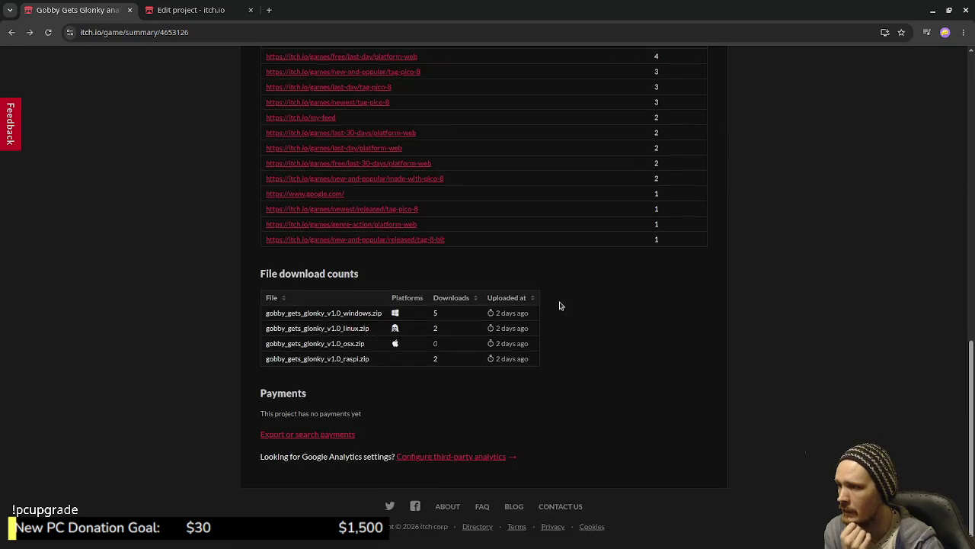
scroll(561, 305, up, 2)
scroll(466, 217, up, 1)
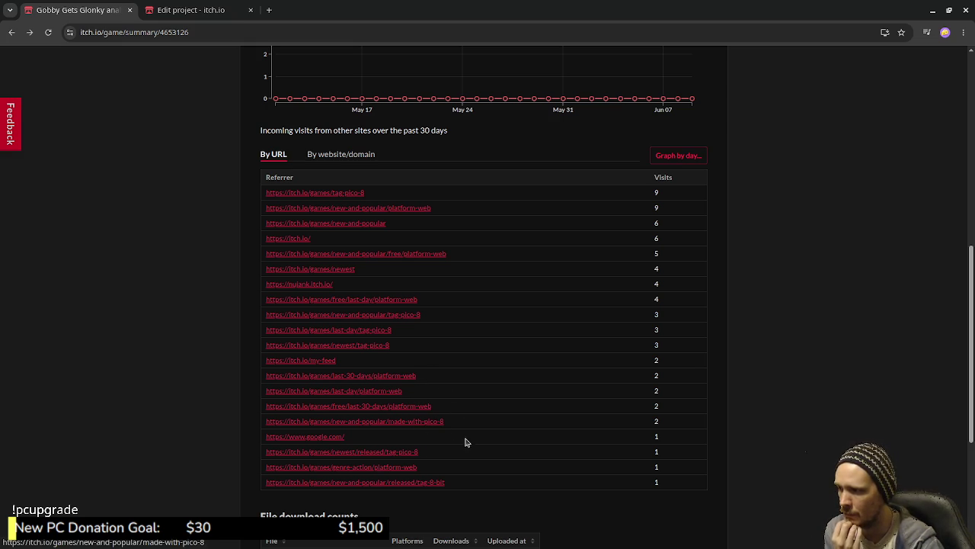
scroll(487, 451, down, 1)
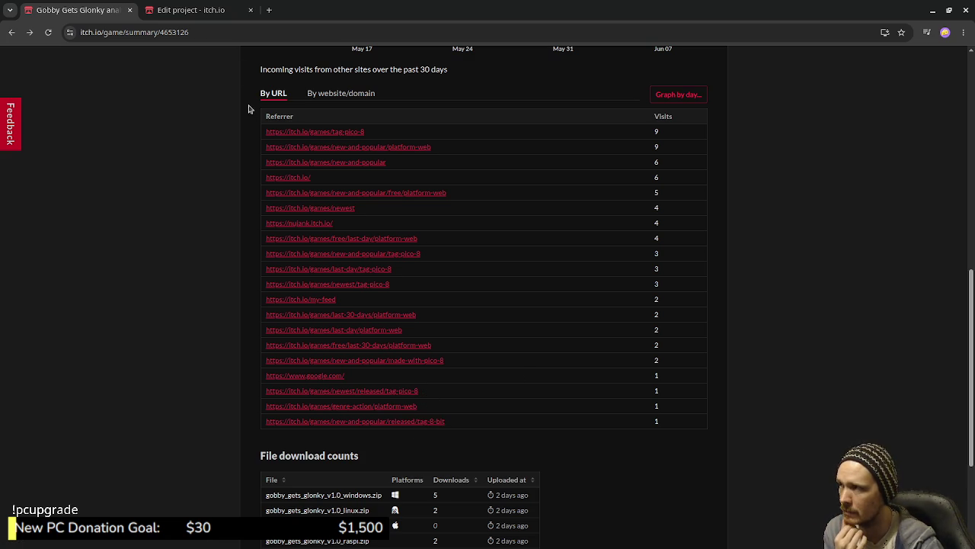
click(190, 9)
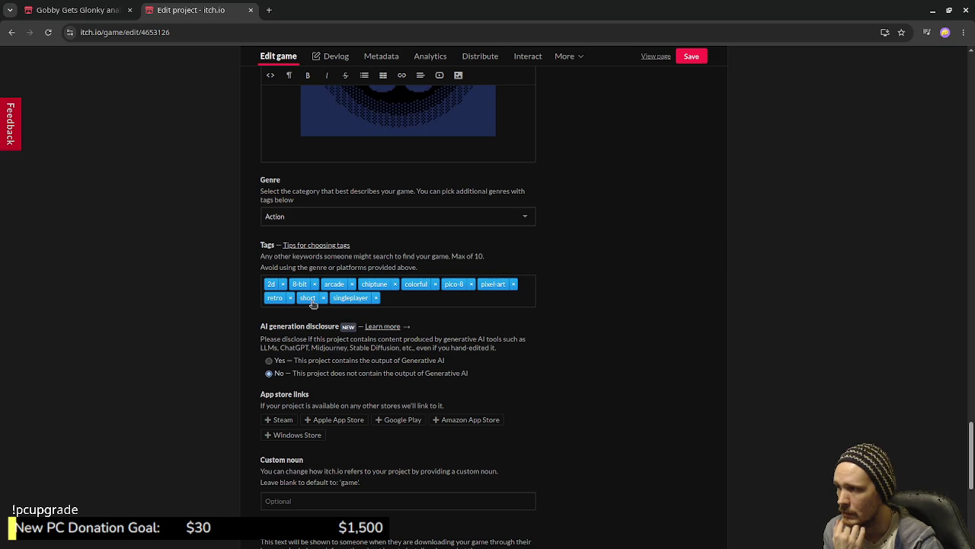
click(129, 8)
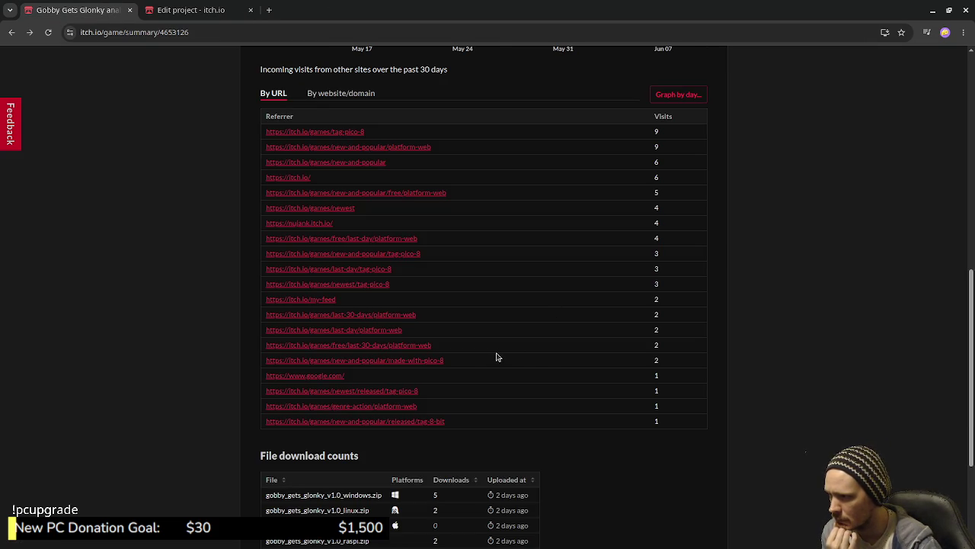
scroll(496, 356, up, 1)
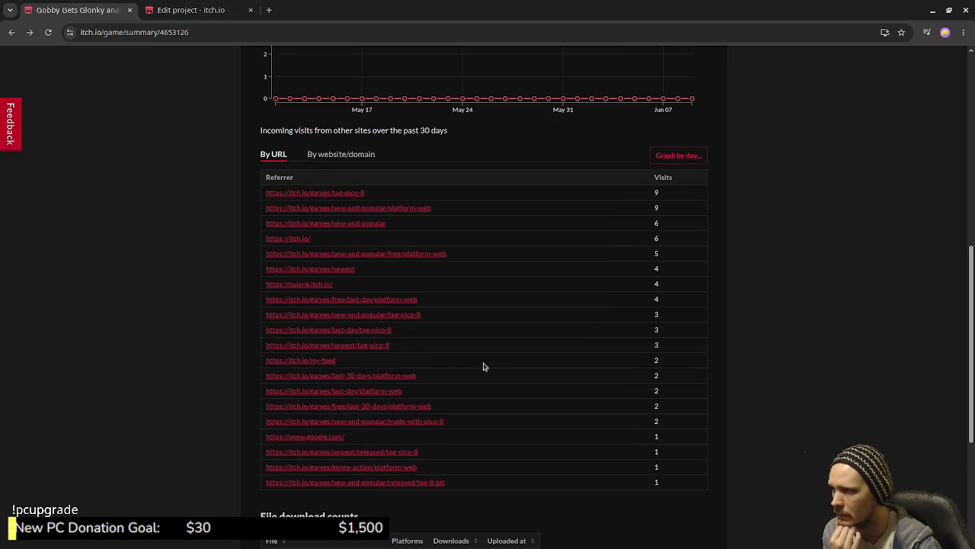
scroll(485, 370, down, 4)
scroll(570, 373, up, 7)
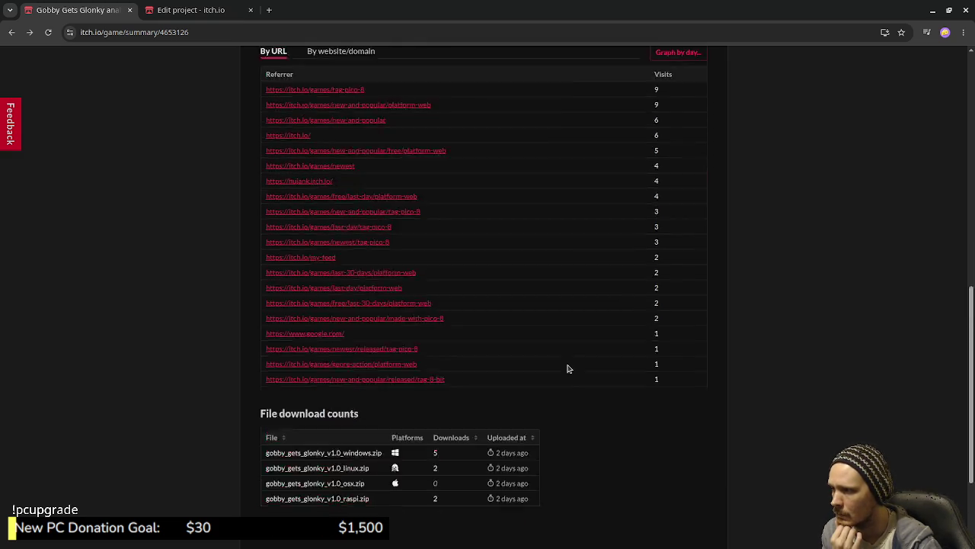
scroll(568, 369, up, 5)
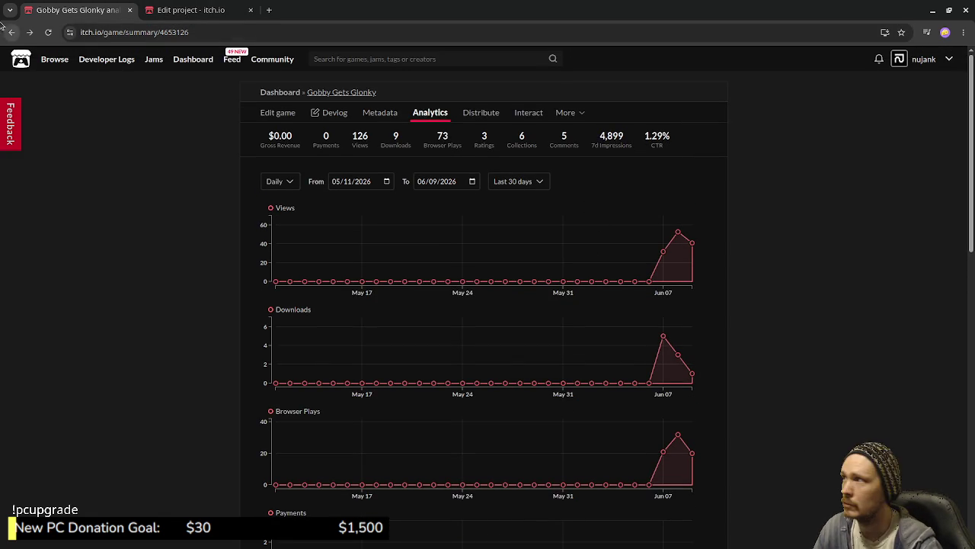
click(130, 10)
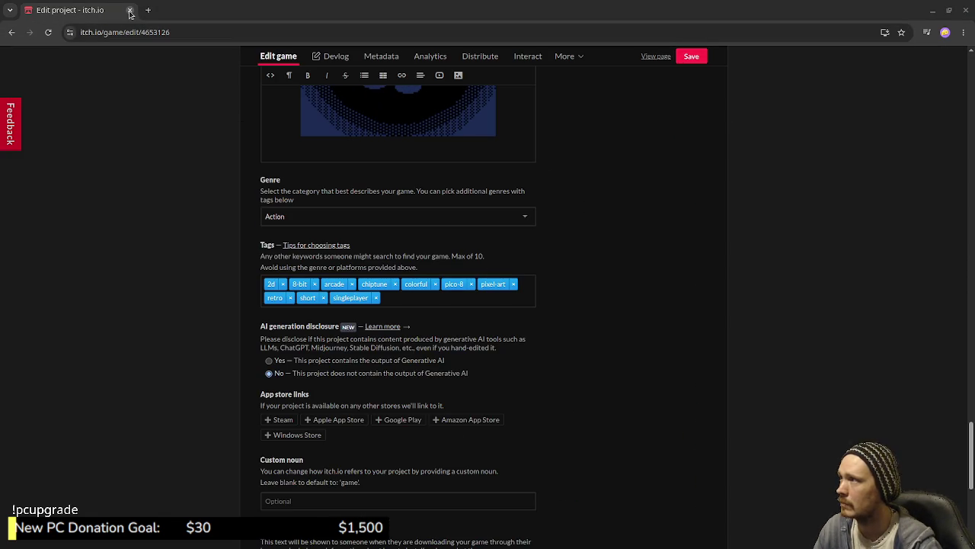
Step: Scroll back up the itch.io Edit game page and return to the PICO-8 window
scroll(523, 180, up, 20)
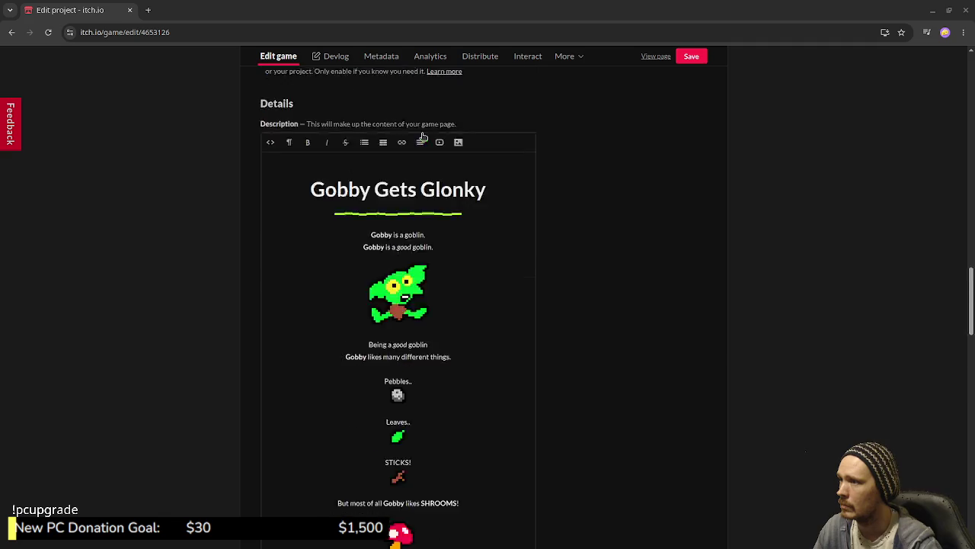
scroll(423, 149, up, 3)
key(alt+Tab)
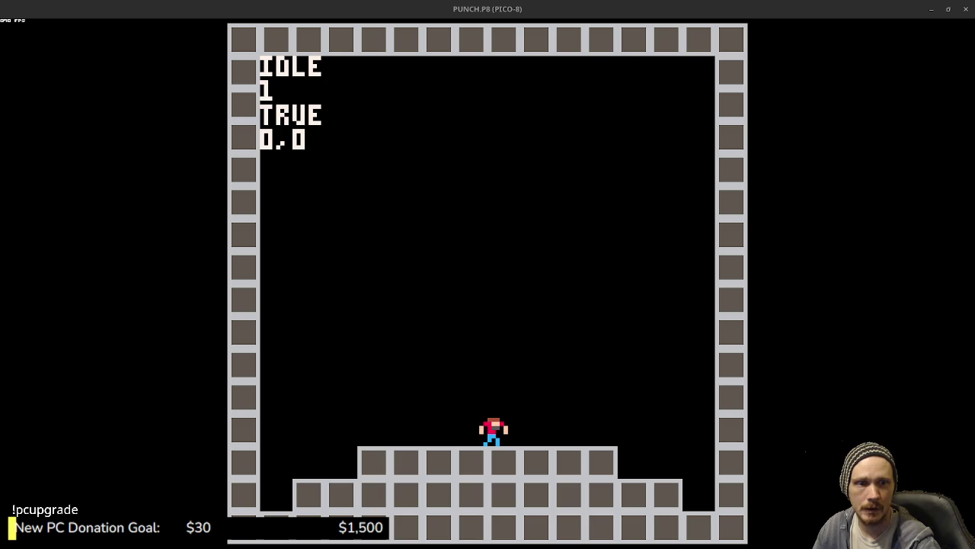
Step: Glance at the BBS forum page, then stop PUNCH.P8 and launch SPLORE from the console
key(alt+Tab)
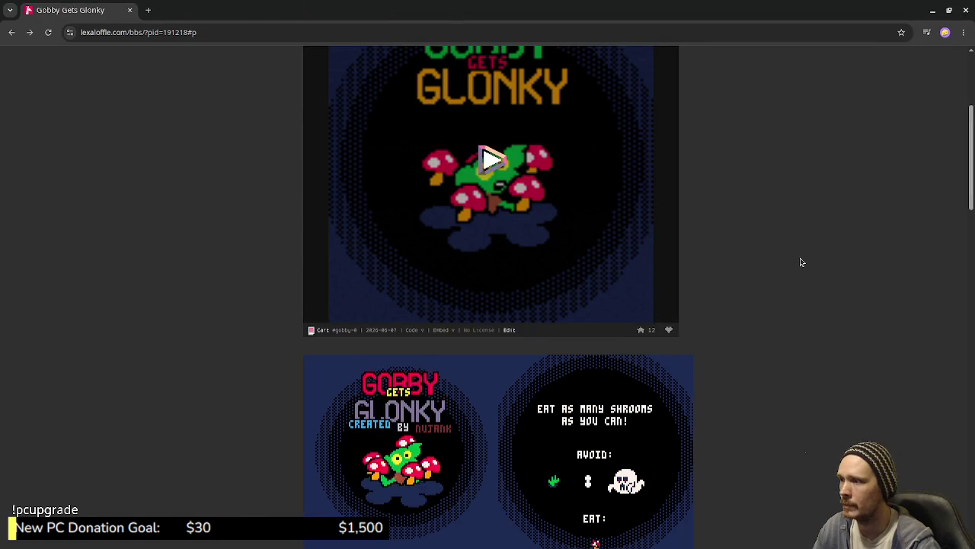
scroll(799, 260, up, 3)
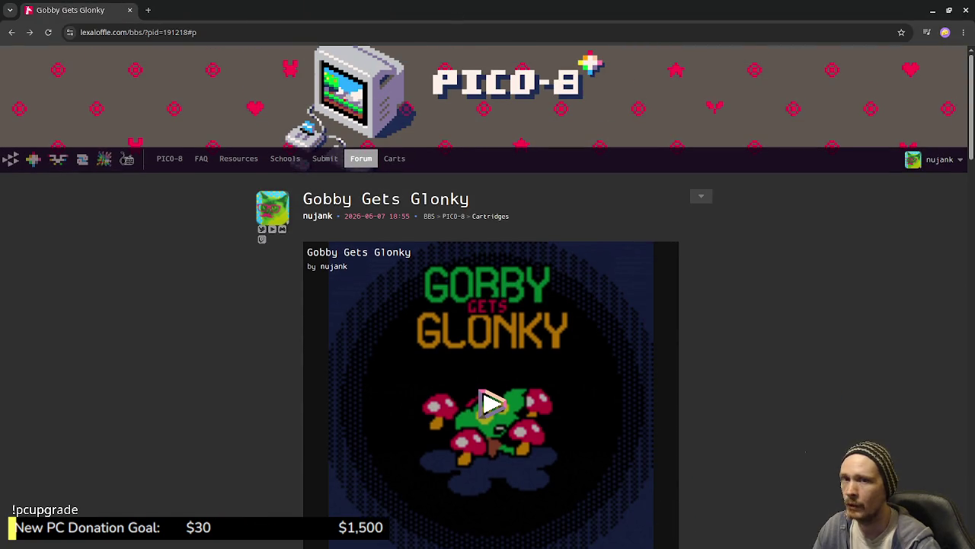
key(alt+Tab)
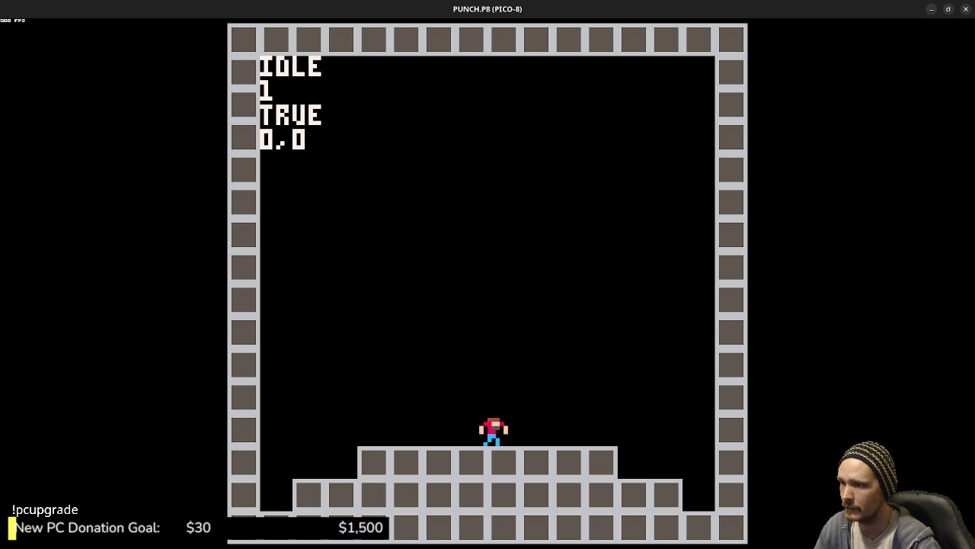
key(Escape)
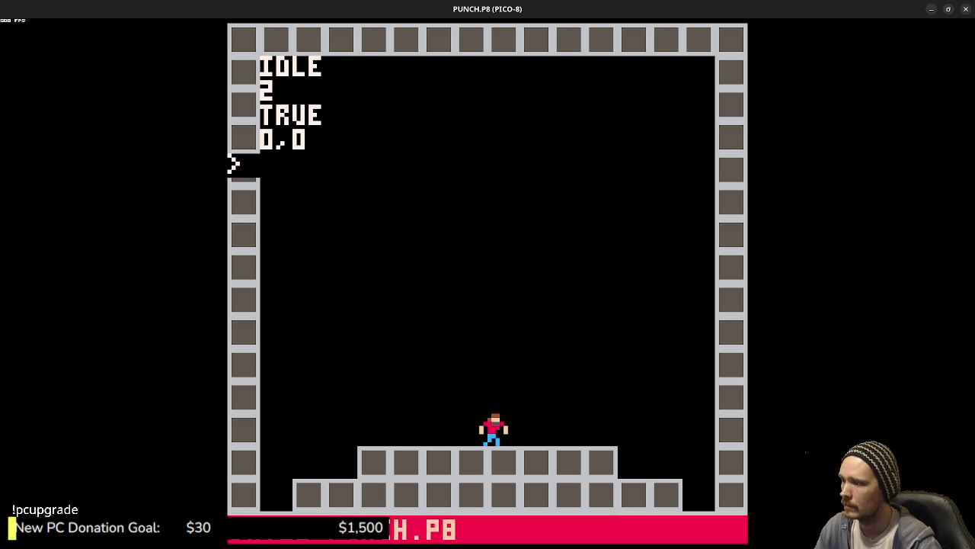
text(splore)
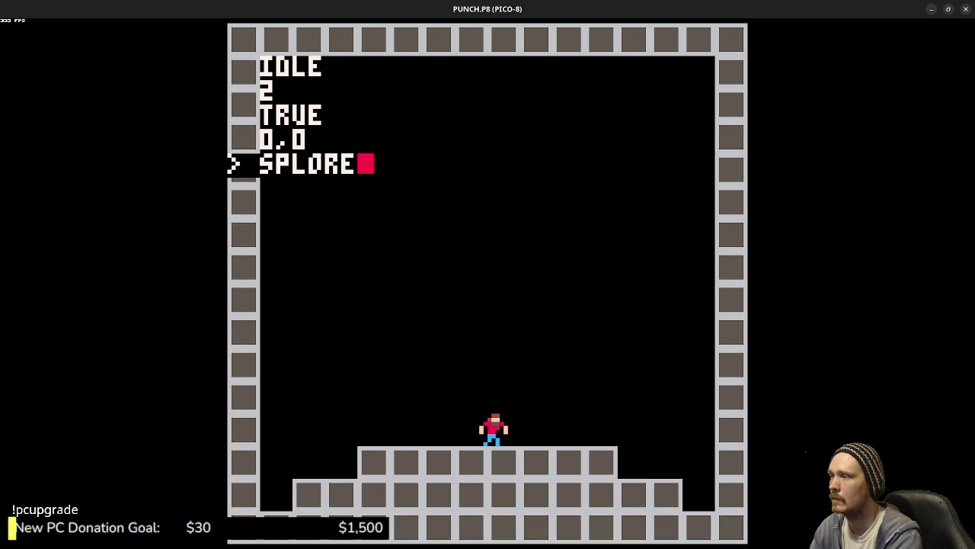
key(Return)
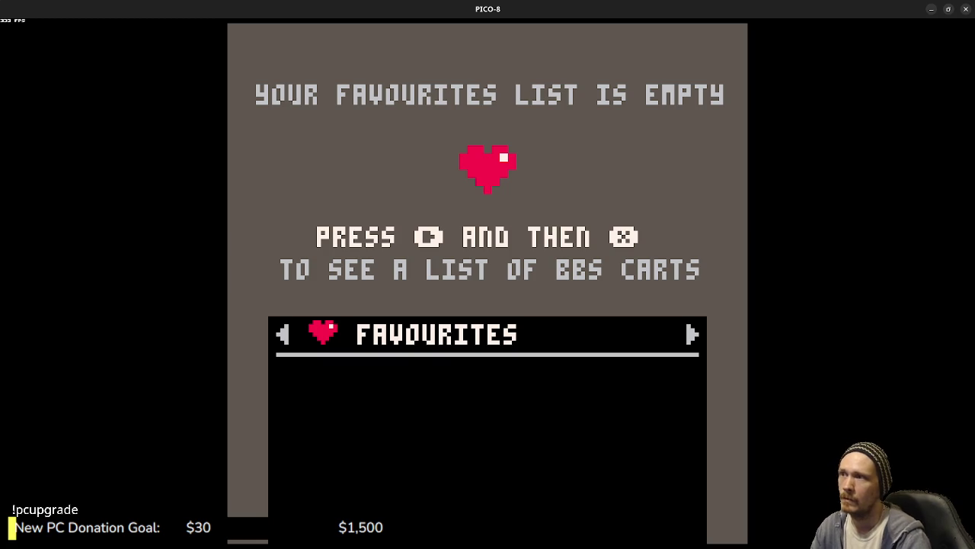
Step: Browse the Splore categories to New and select Gobby Gets Glonky
key(Left)
key(Left)
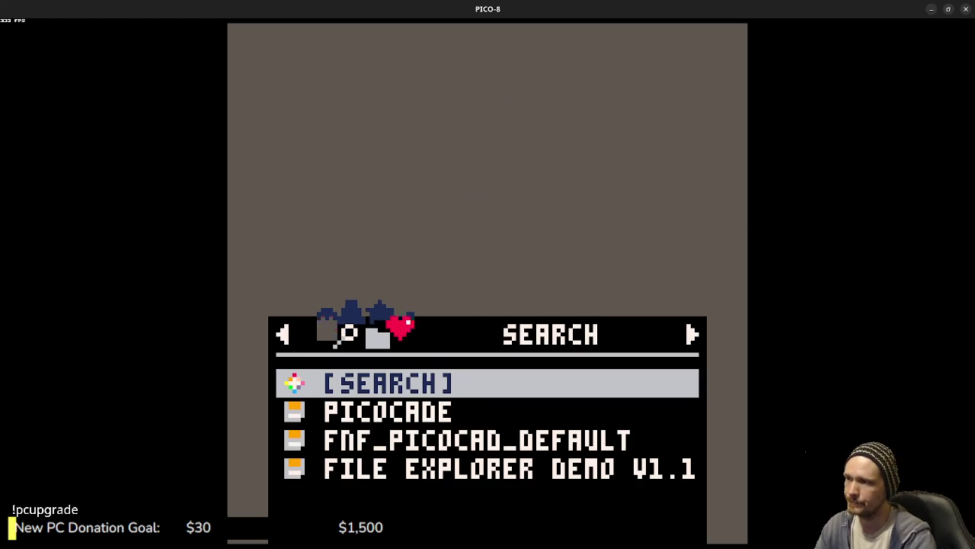
key(Right)
key(Left)
key(Left)
key(Left)
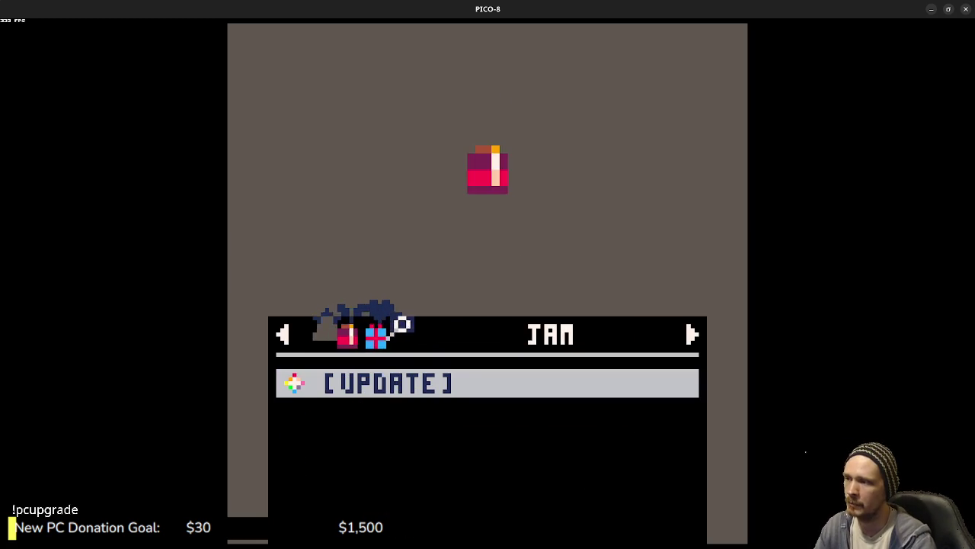
key(Right)
key(Right)
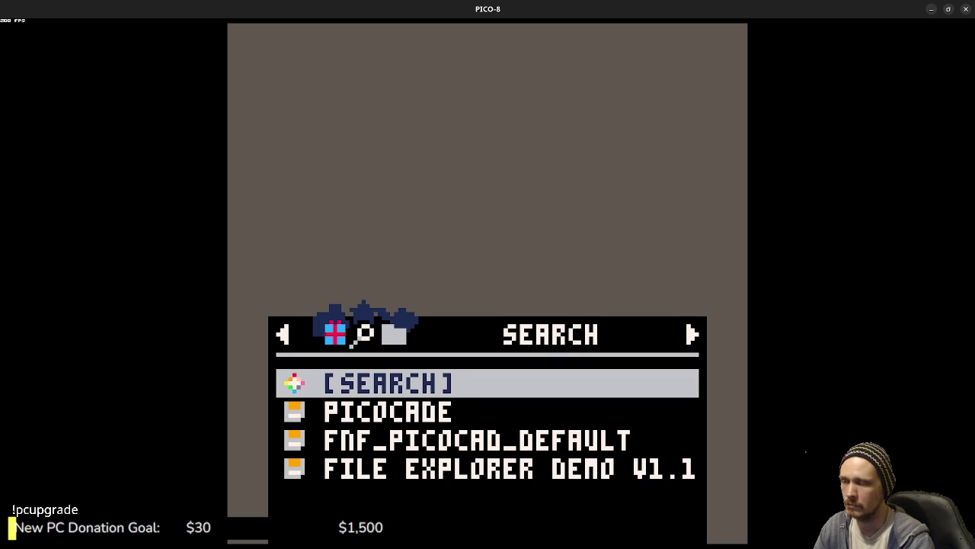
key(Left)
key(Left)
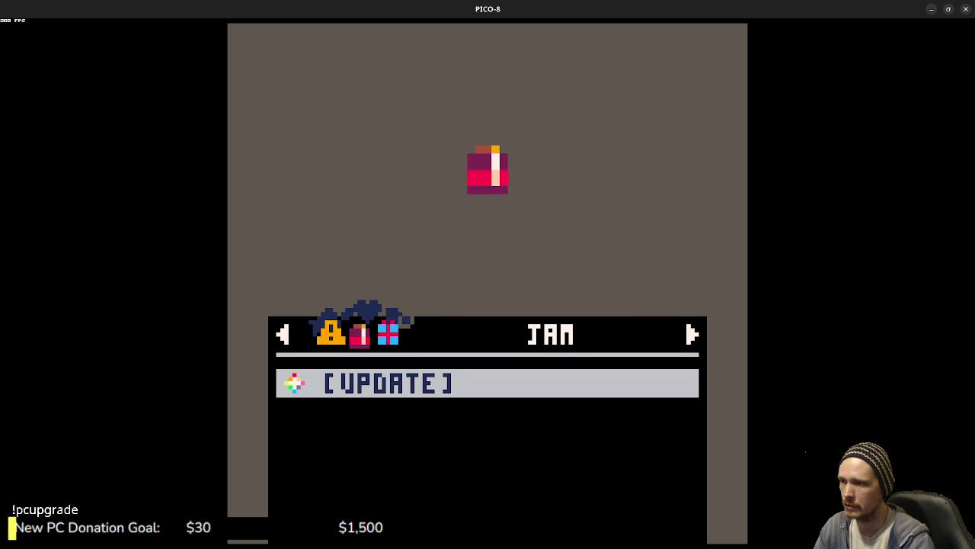
key(Left)
key(Left)
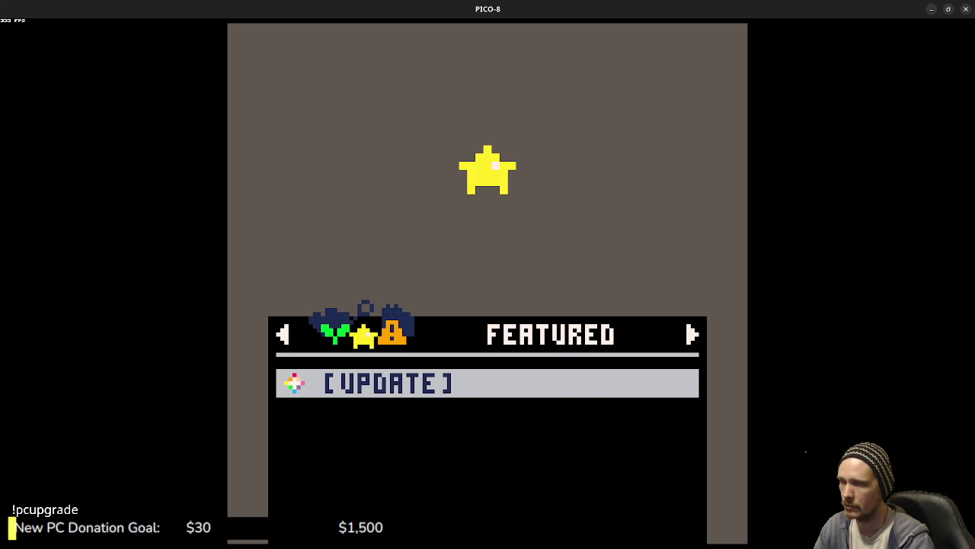
key(Left)
key(Down)
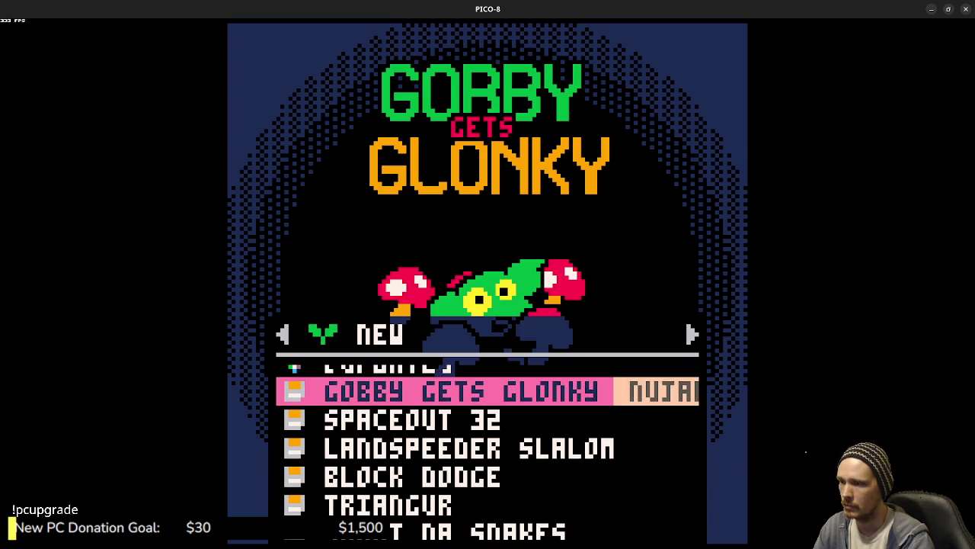
key(Up)
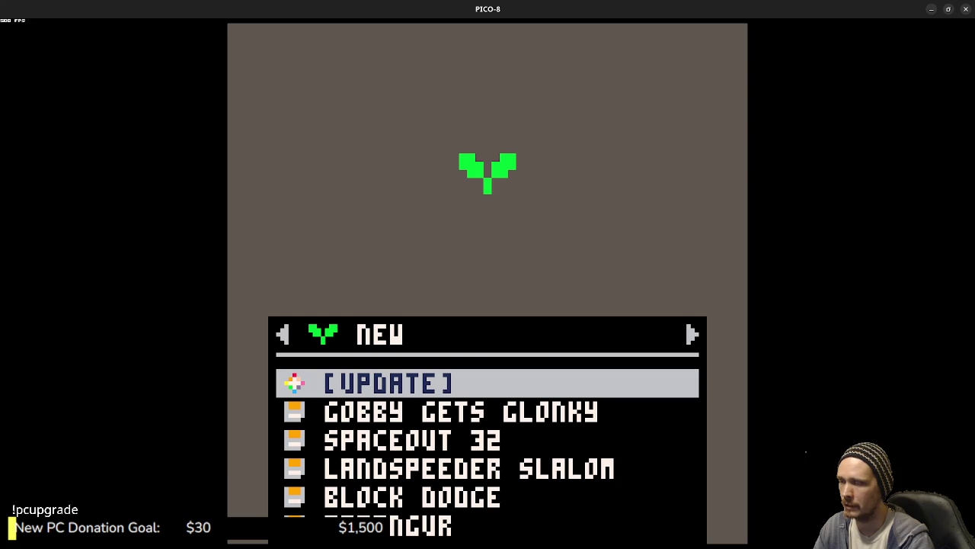
key(Down)
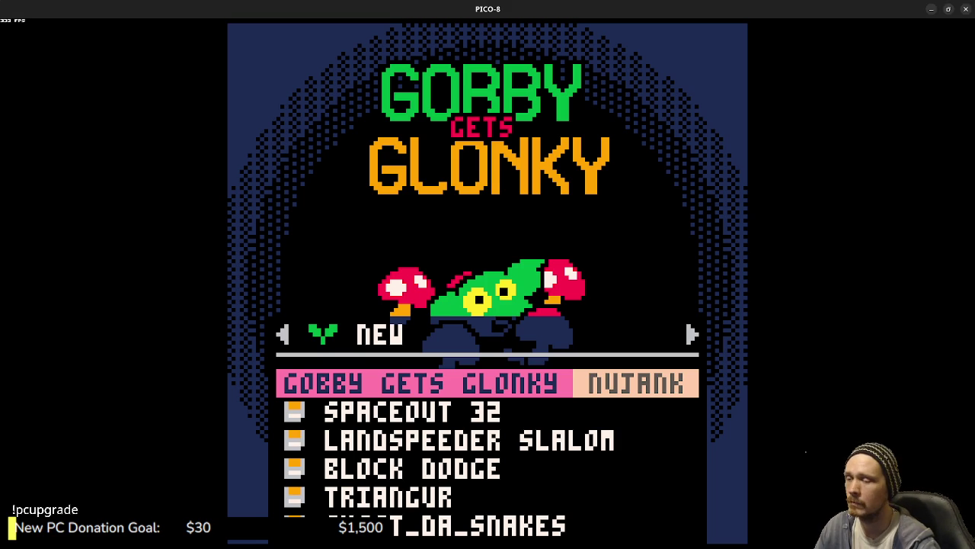
Step: Leave Splore, rerun PUNCH.P8, then stop it at the console
key(Escape)
key(Escape)
key(Escape)
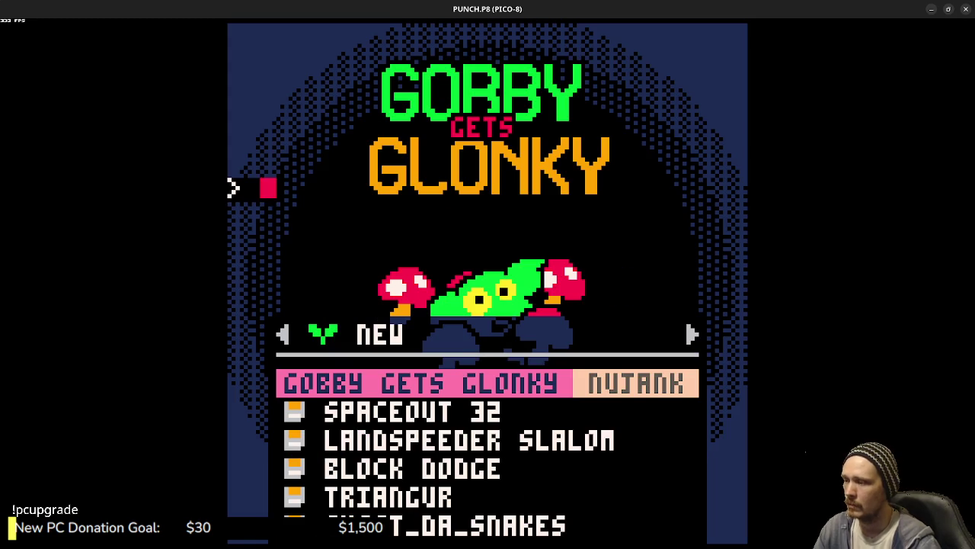
key(Escape)
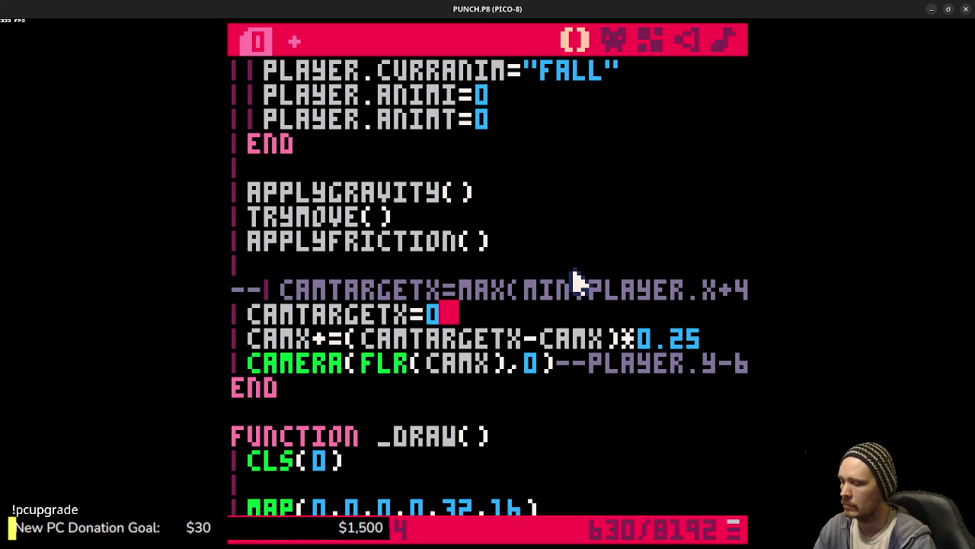
key(ctrl+r)
key(Escape)
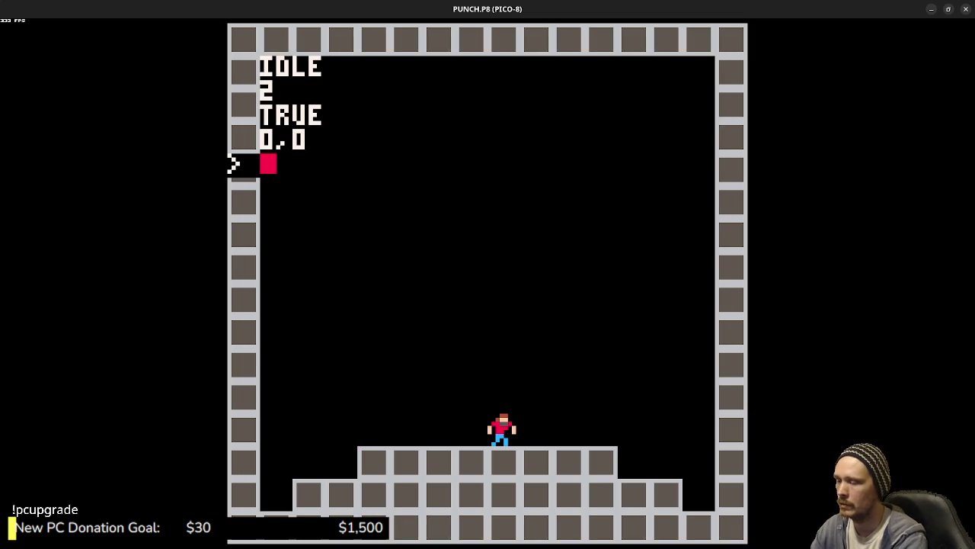
Step: Retype the mistyped SLORE as SPLORE and launch Gobby Gets Glonky from the New list
text(slore)
key(Return)
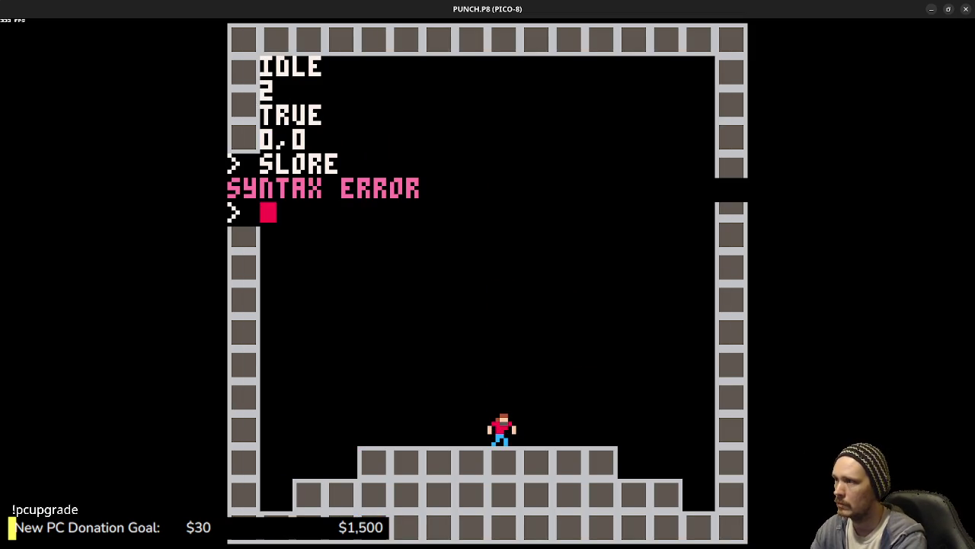
text(splore)
key(Return)
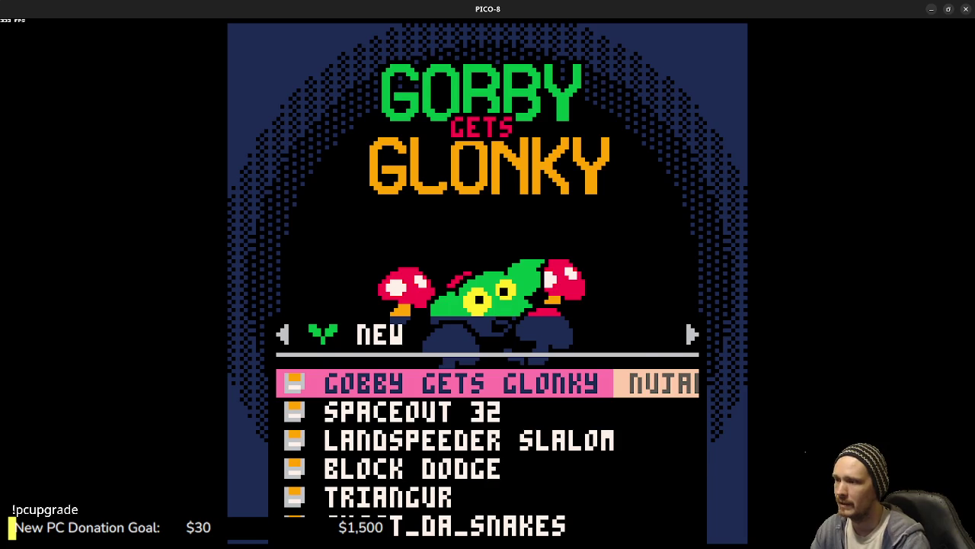
key(Down)
key(Up)
key(x)
key(x)
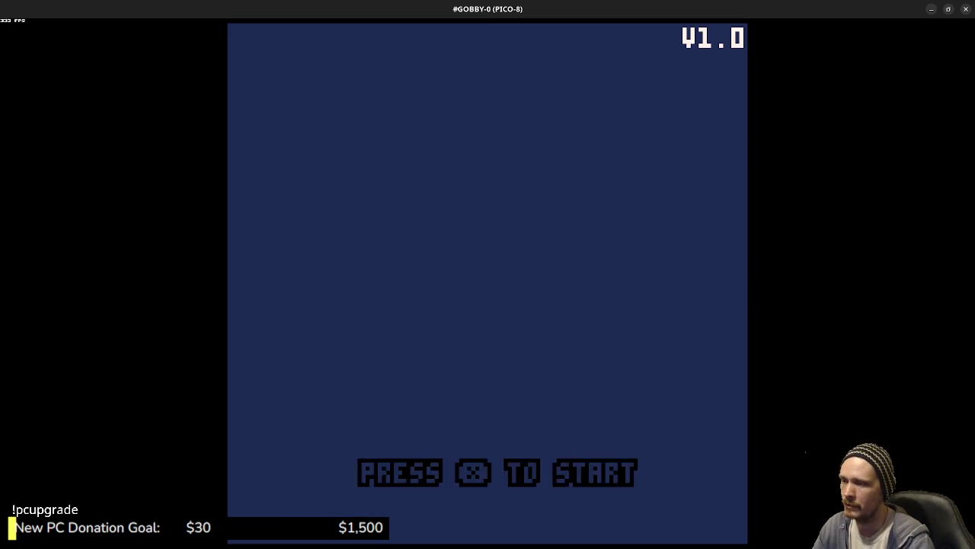
Step: Start a new run and steer the goblin around the upper graveyard, eating a mushroom
key(x)
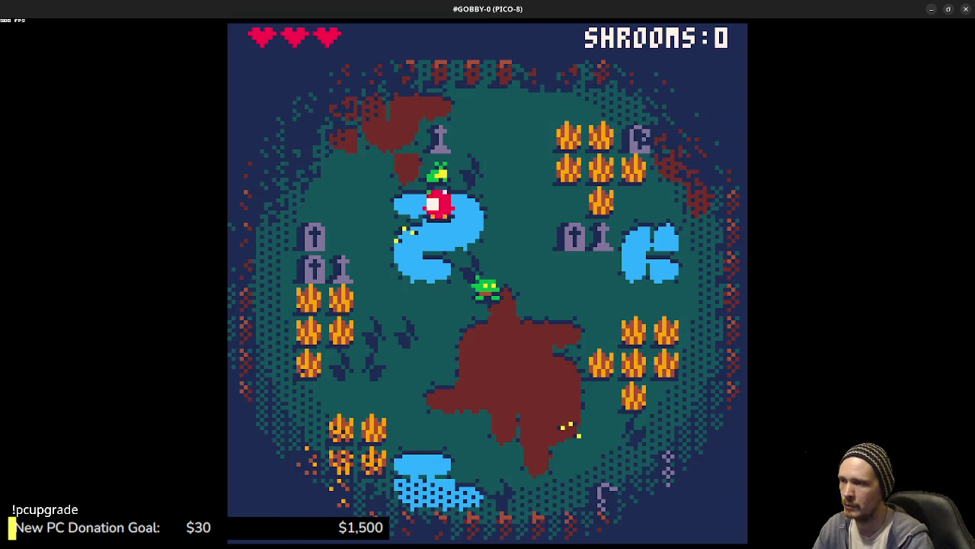
key(Down)
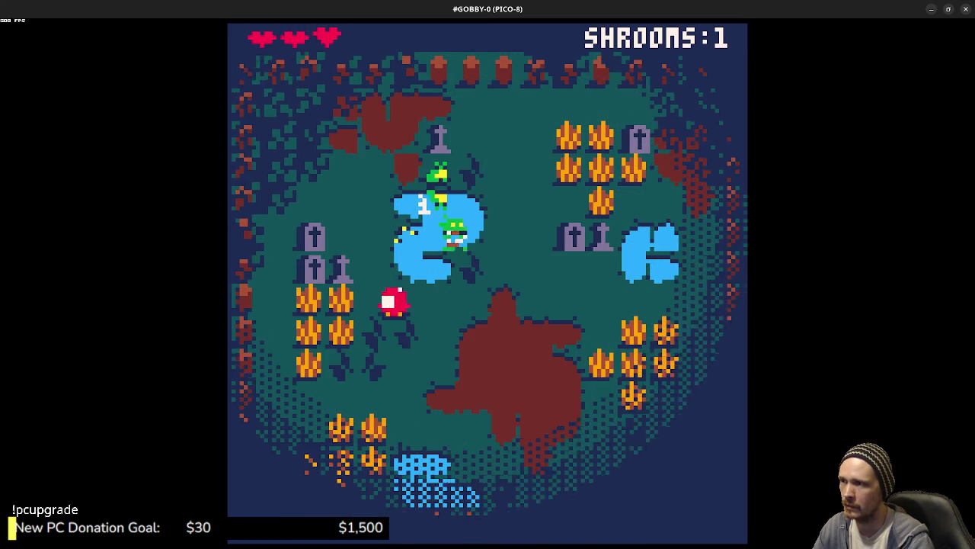
key(Right)
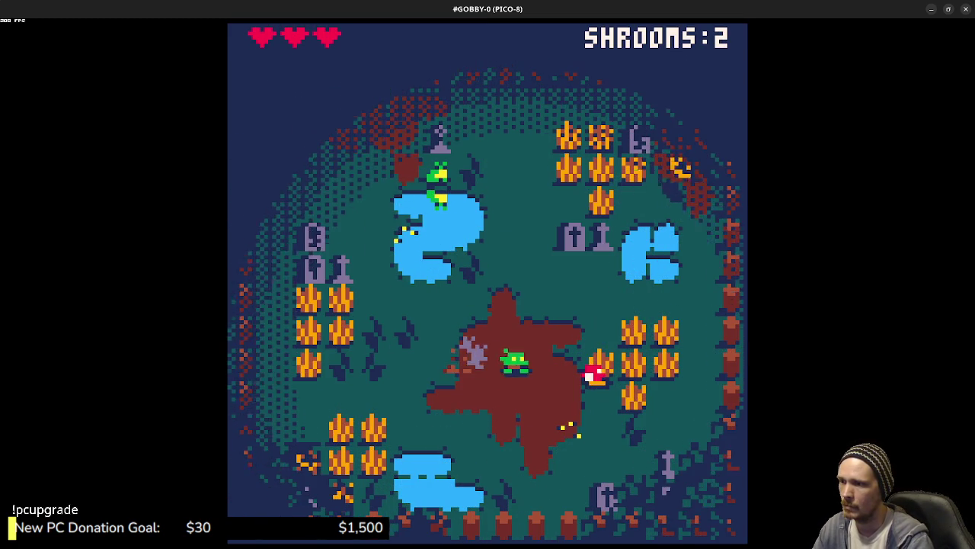
key(Up)
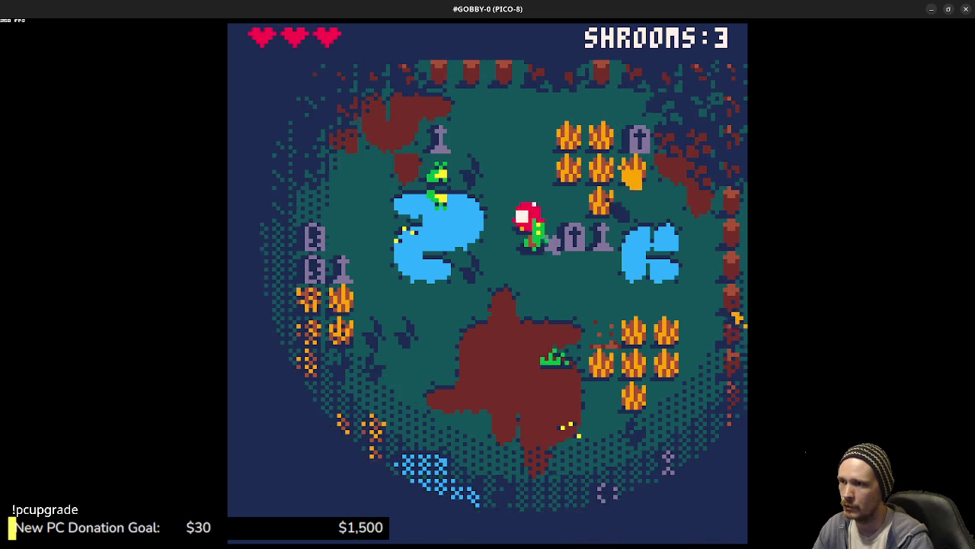
key(Left)
key(Down)
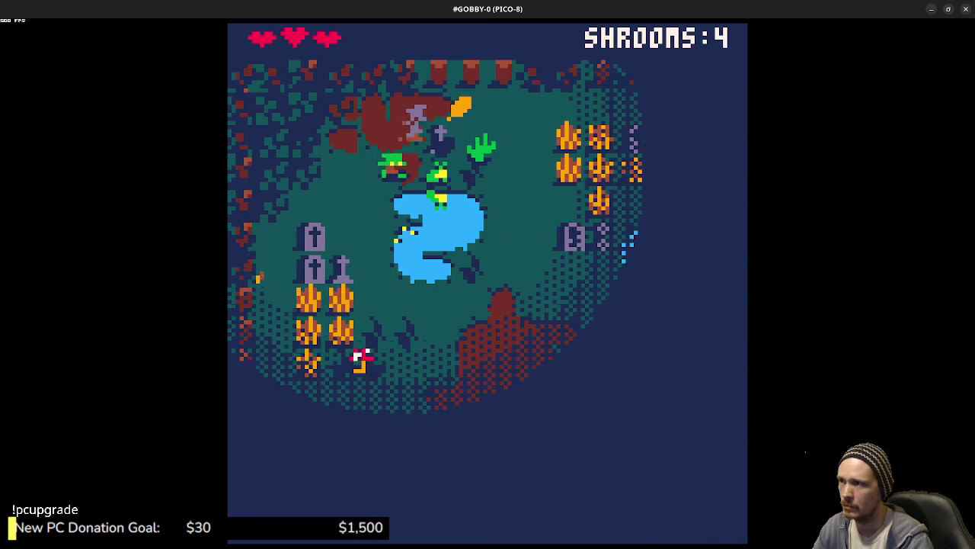
key(Down)
key(Right)
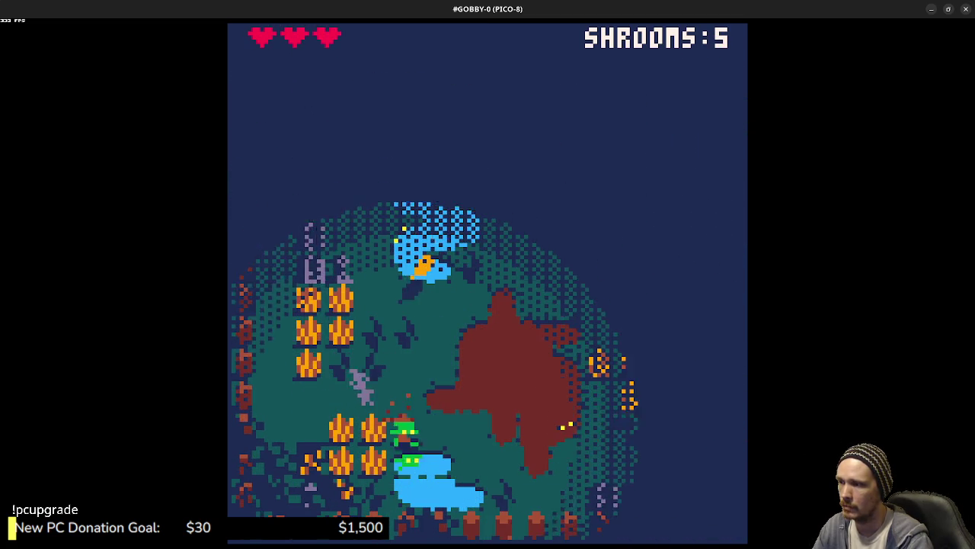
key(Up)
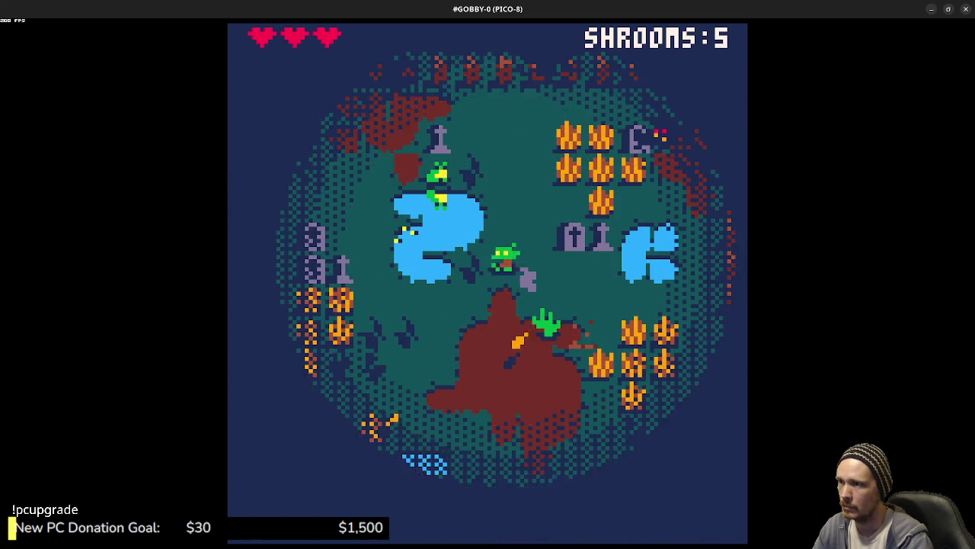
key(Right)
key(x)
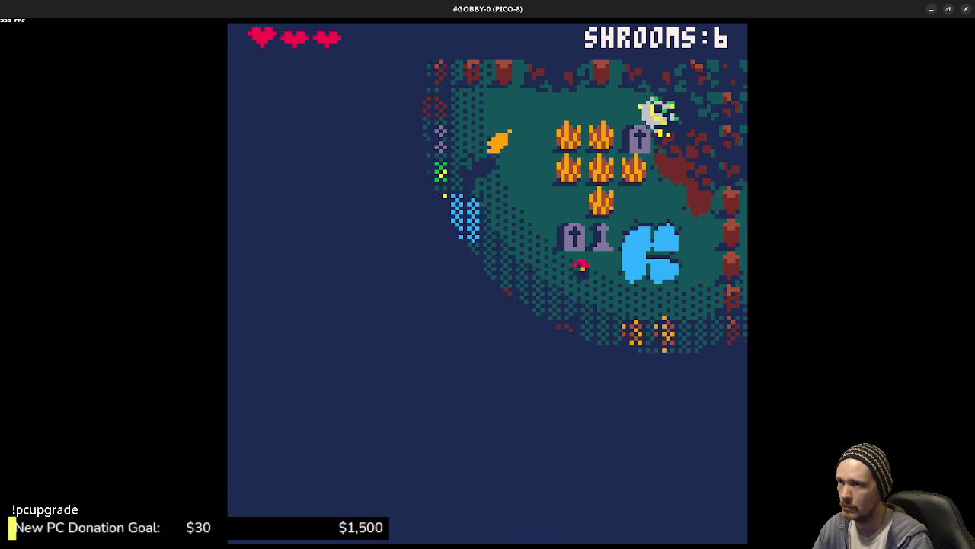
Step: Guide the goblin through the lower-left, the shroom patch and the pond as enemies close in
key(Down)
key(Left)
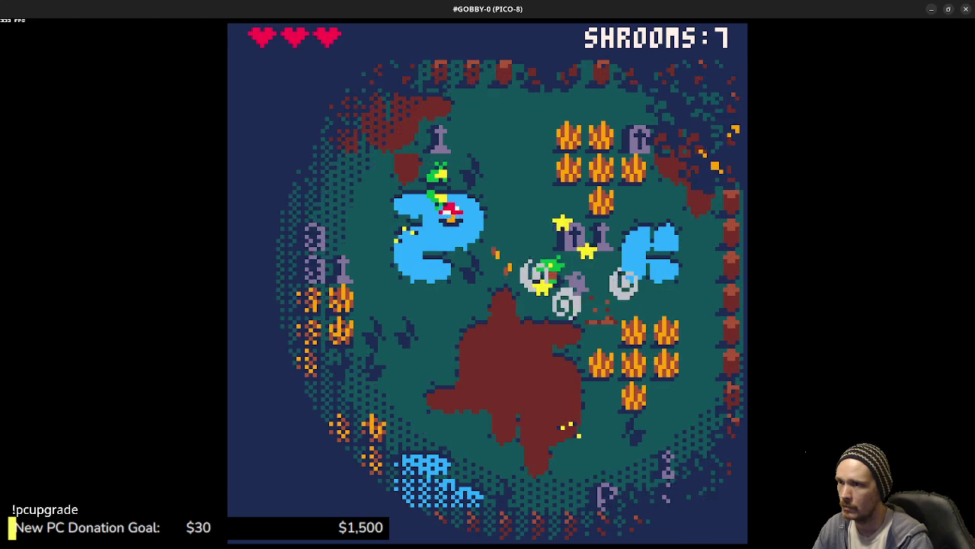
key(Down)
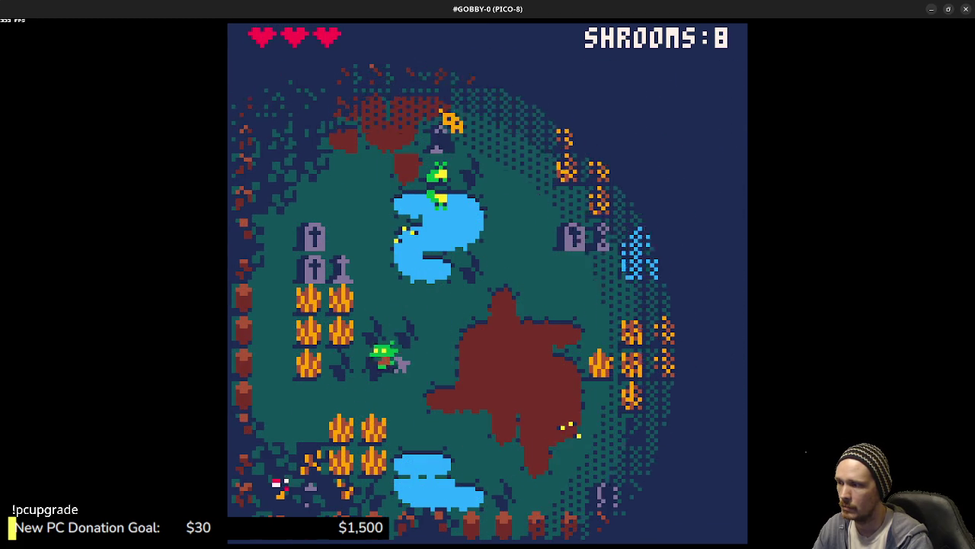
key(Left)
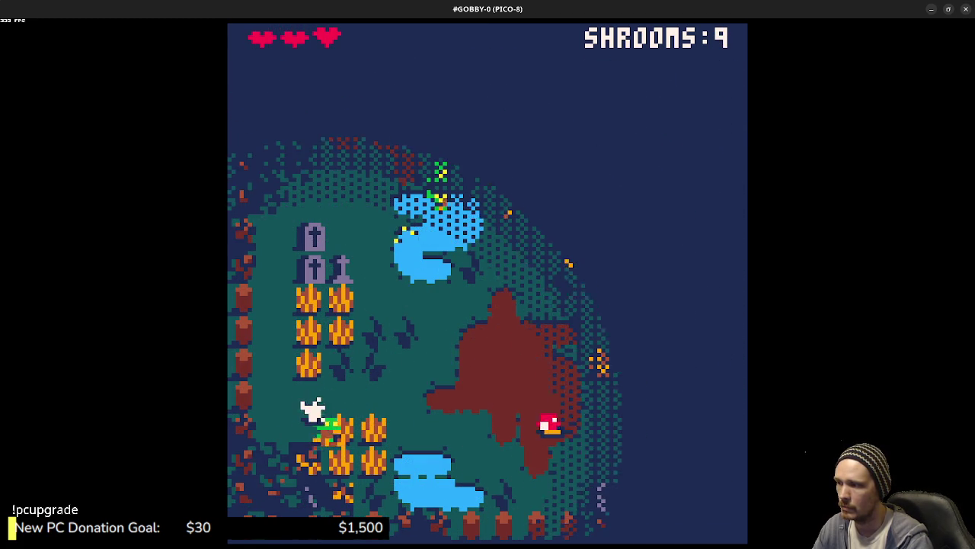
key(Right)
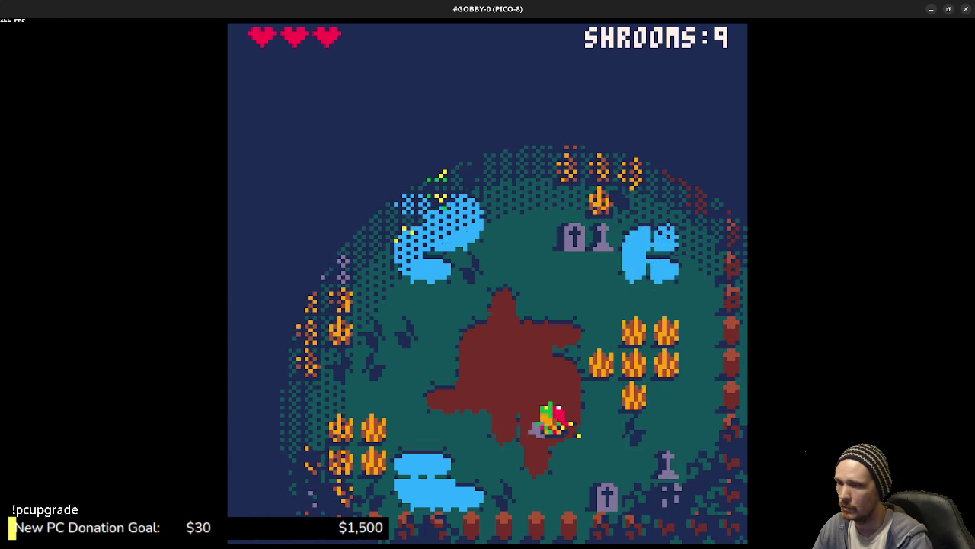
key(Up)
key(Right)
key(Down)
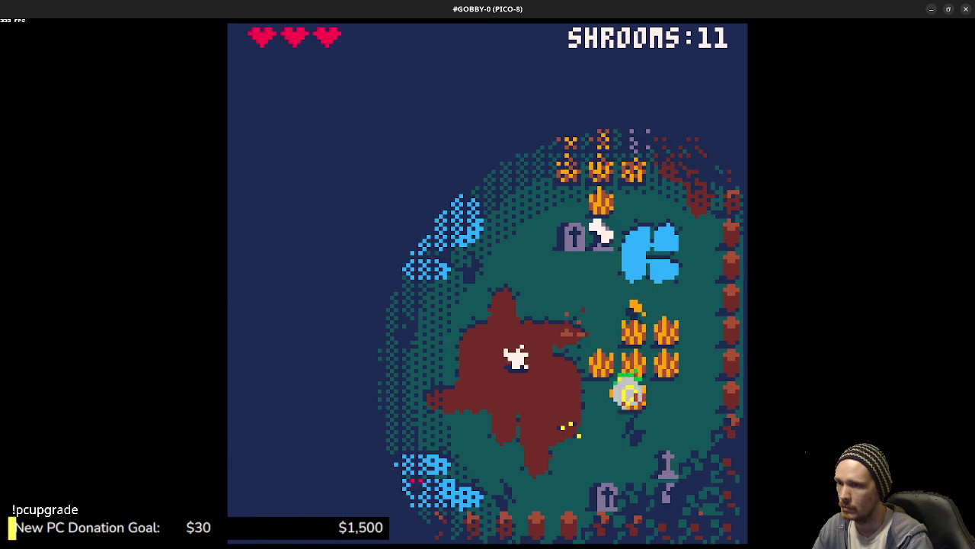
key(Left)
key(Down)
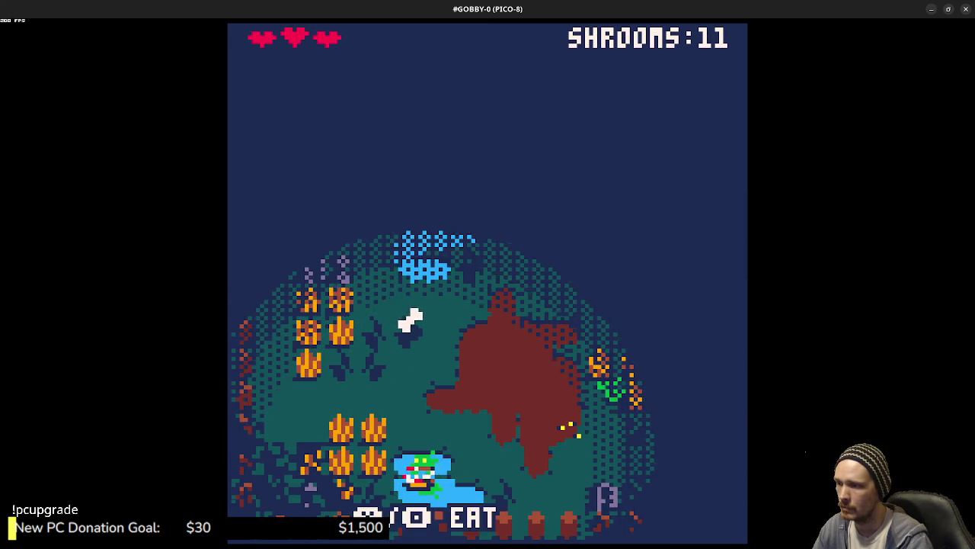
key(Up)
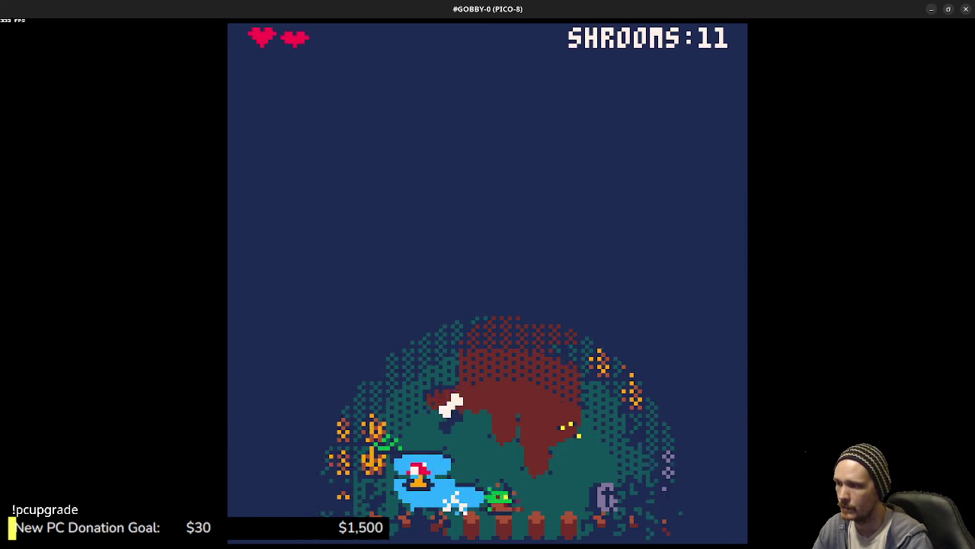
key(Left)
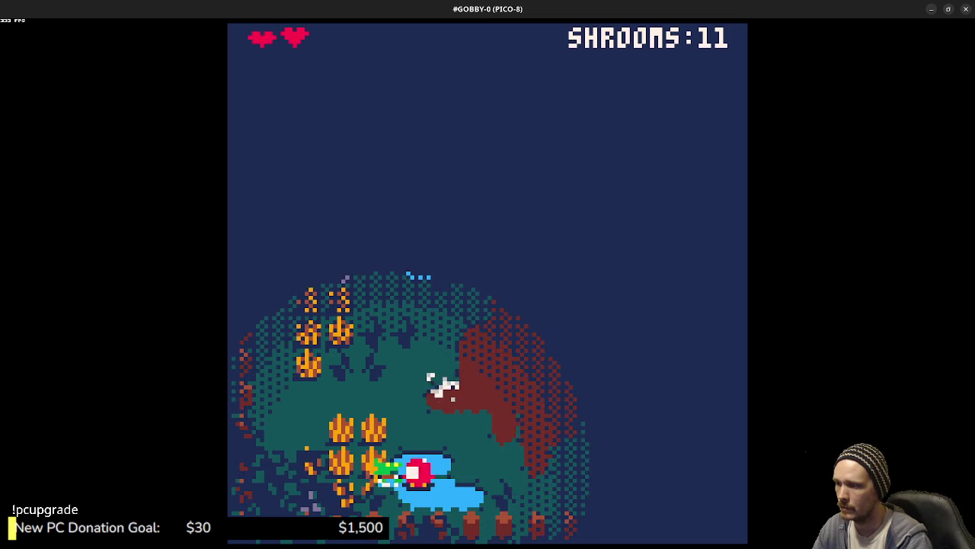
key(Up)
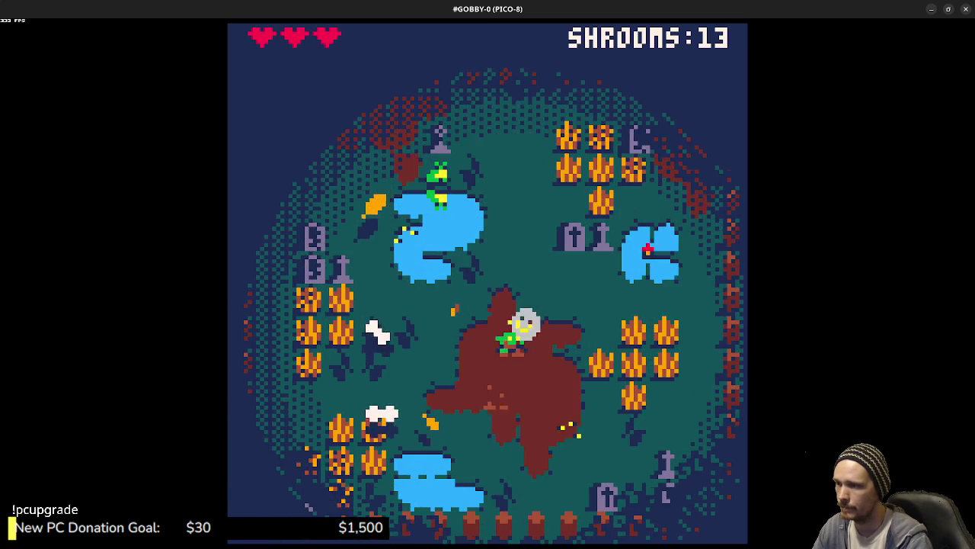
key(Right)
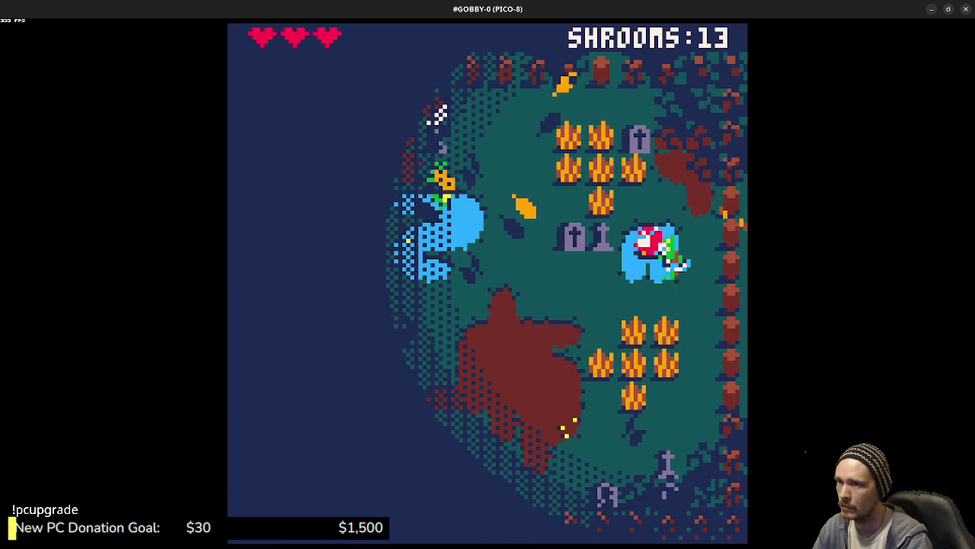
Step: Gather mushrooms on the right, eating red ones to restore hearts, reaching 21 shrooms
key(Down)
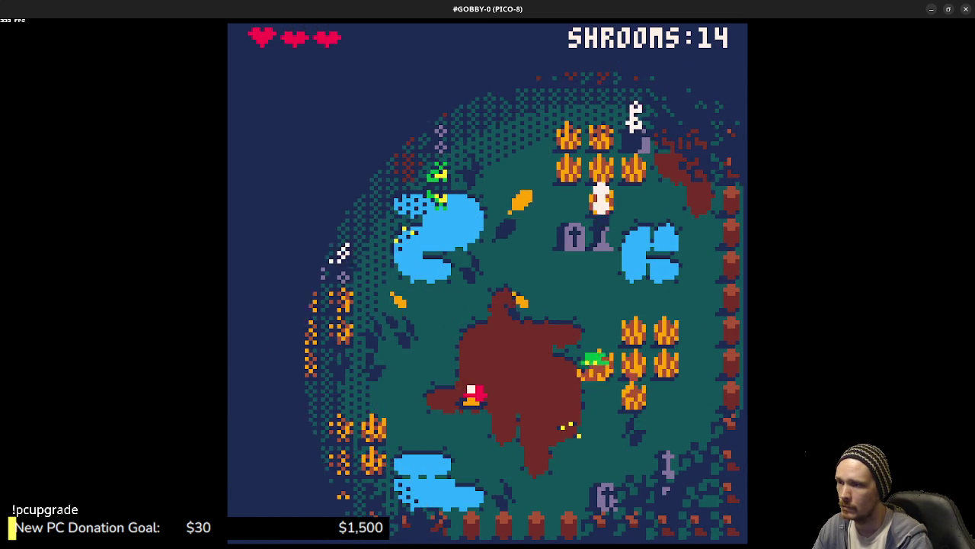
key(Left)
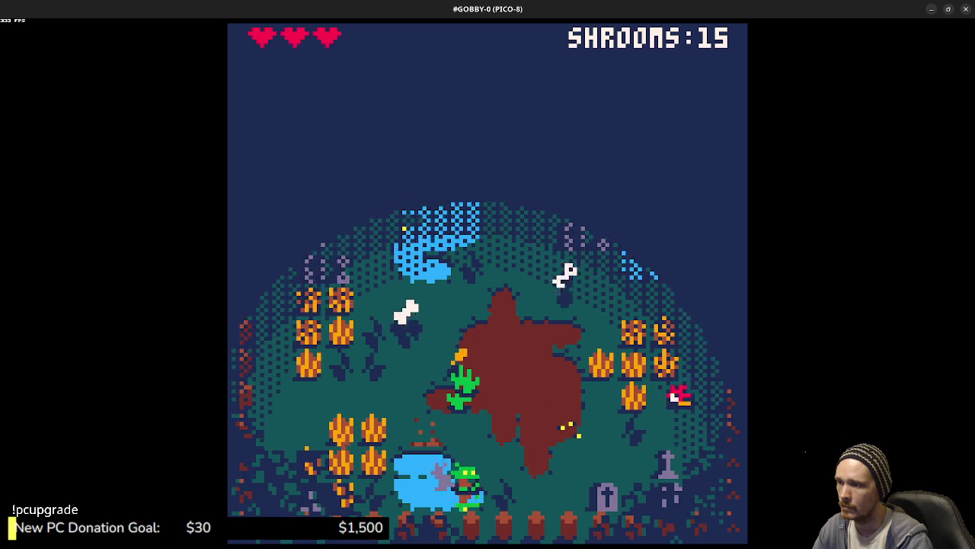
key(Right)
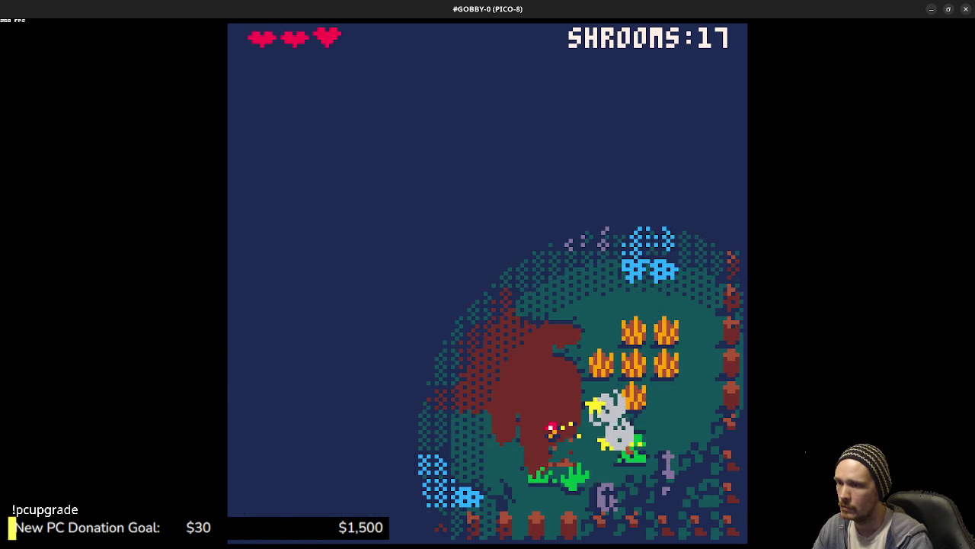
key(Left)
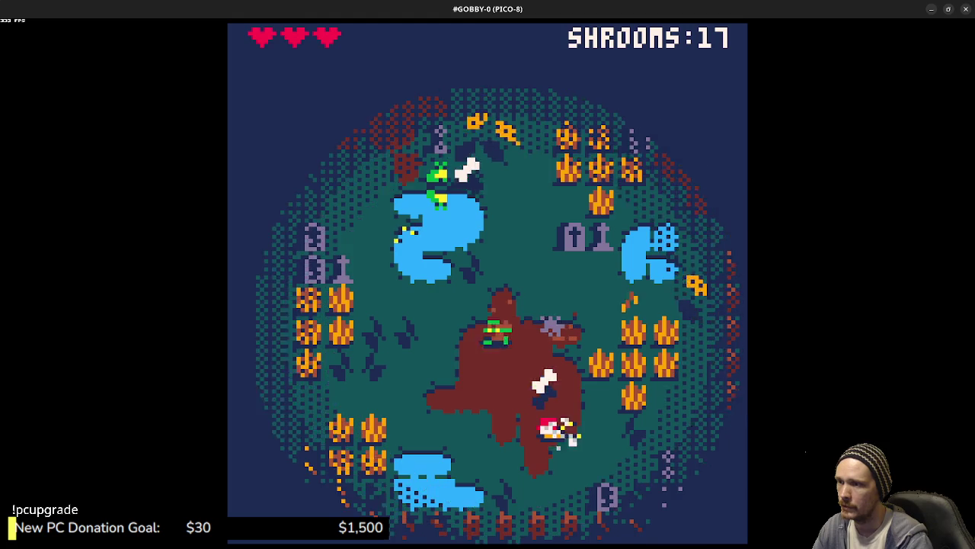
key(Right)
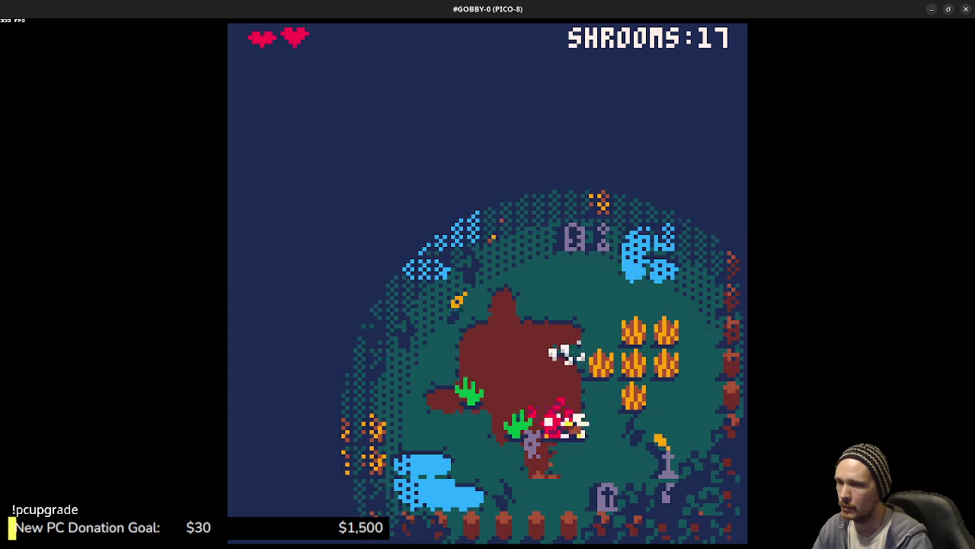
key(Down)
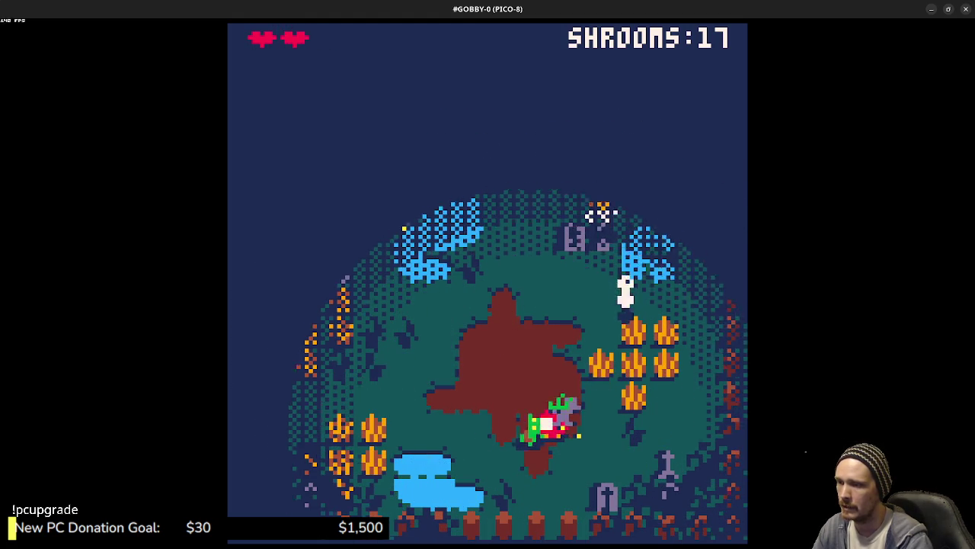
key(x)
key(Up)
key(Left)
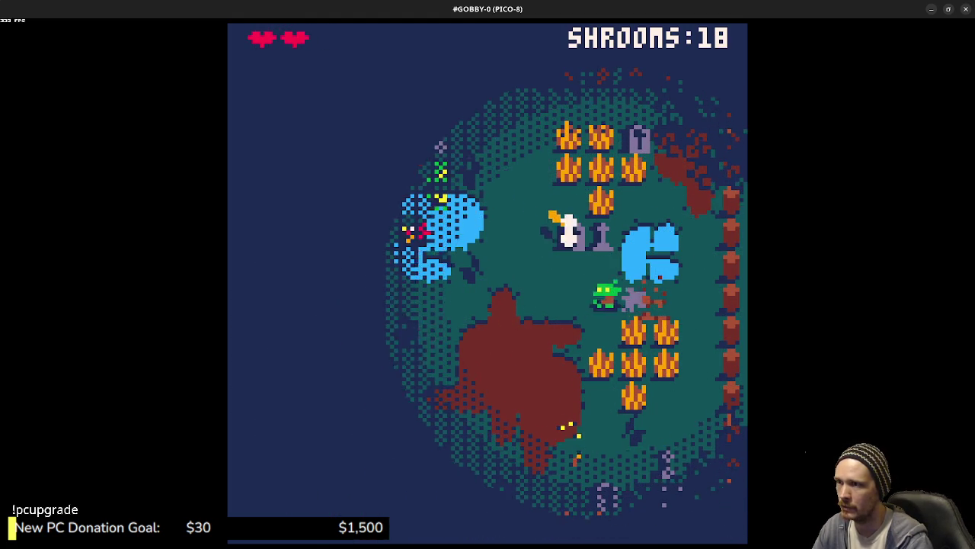
key(Left)
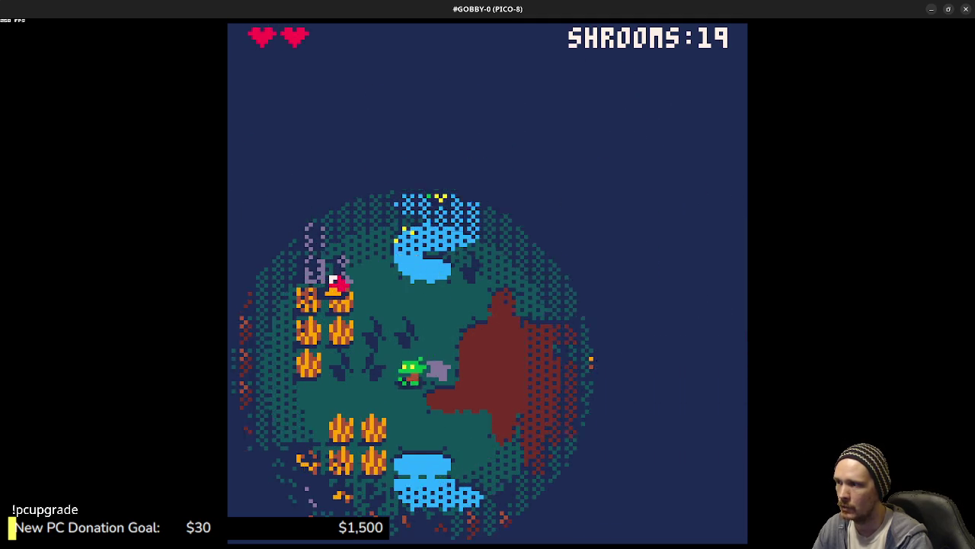
key(x)
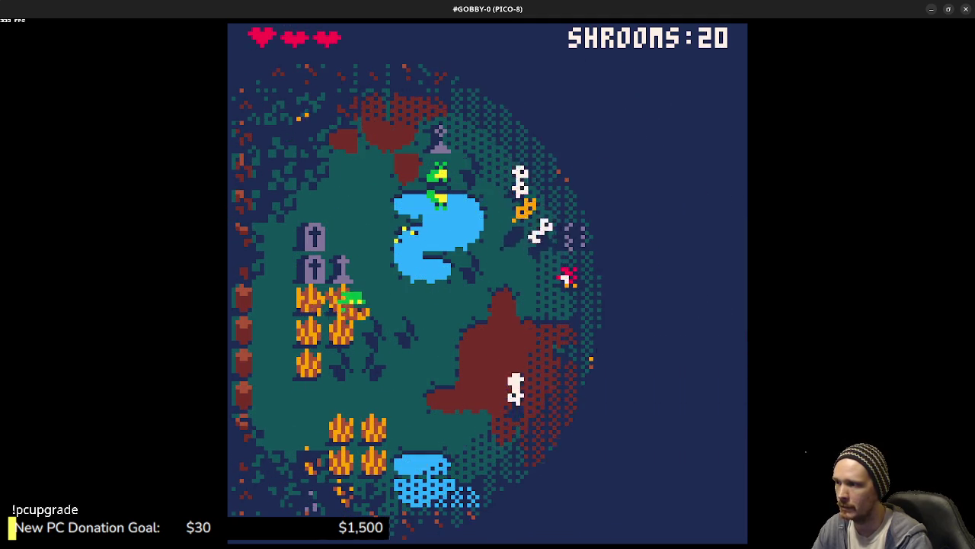
key(Right)
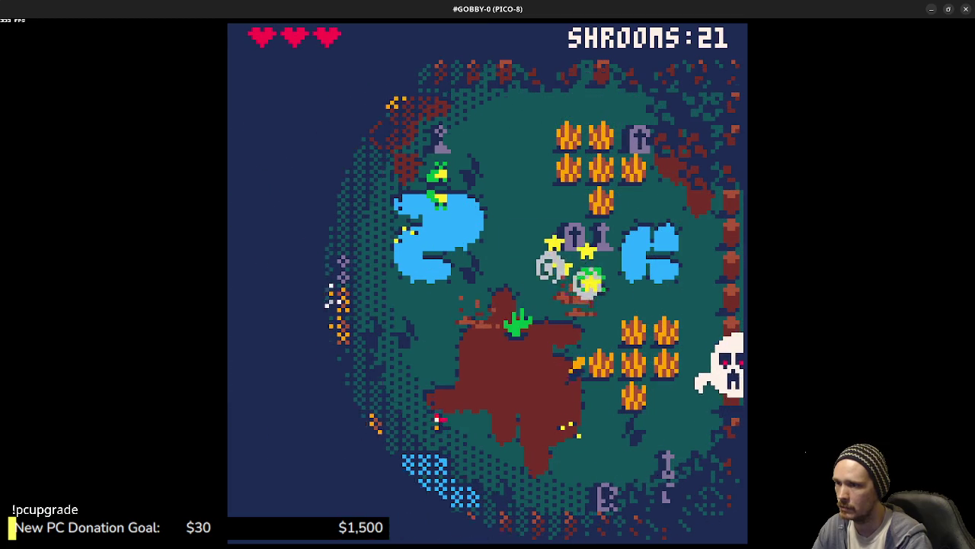
Step: Roam the goblin past the top gravestones and pond, collecting shrooms on the left patches
key(Left)
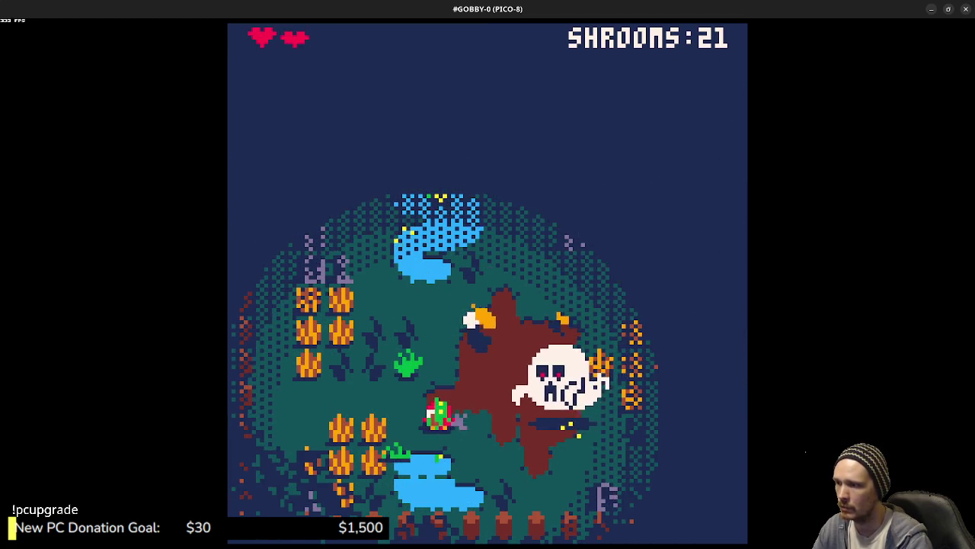
key(Right)
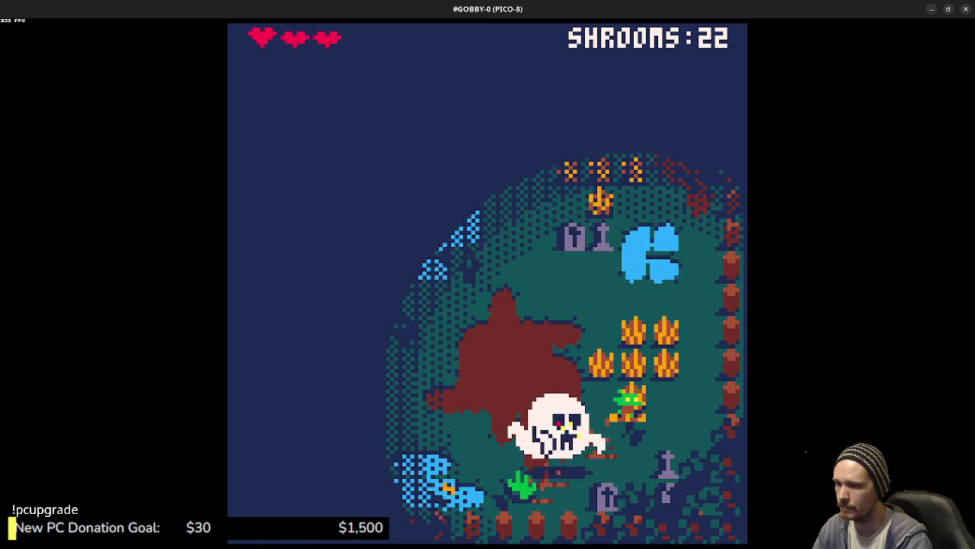
key(Up)
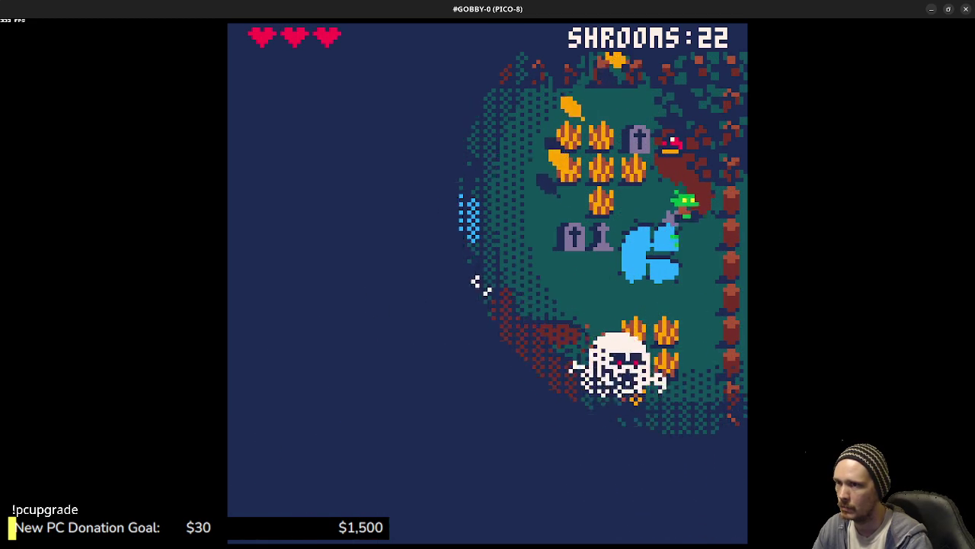
key(Left)
key(Down)
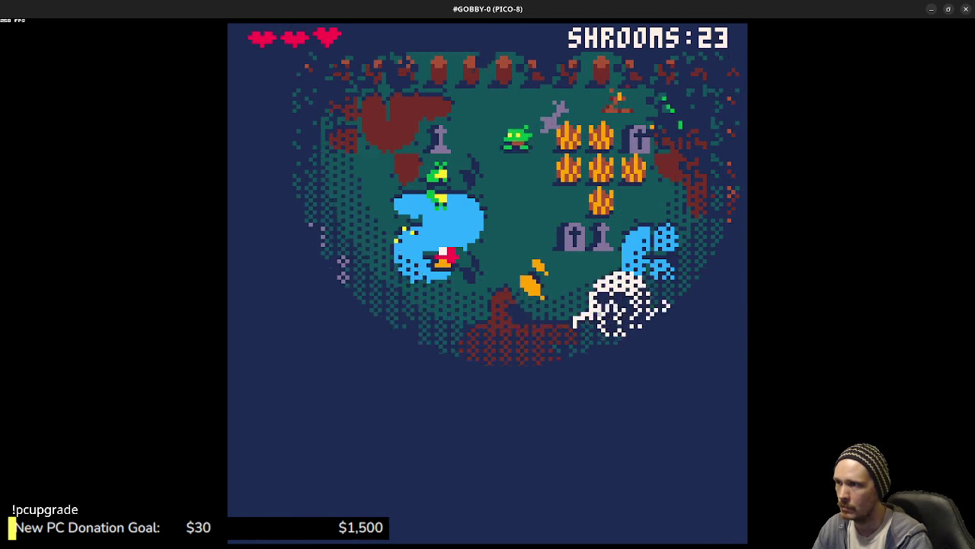
key(Down)
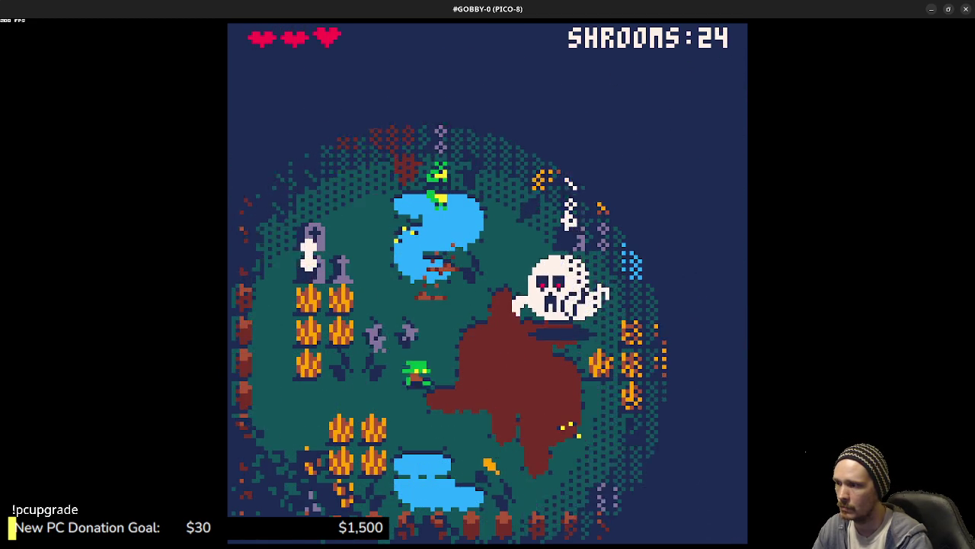
key(Right)
key(Up)
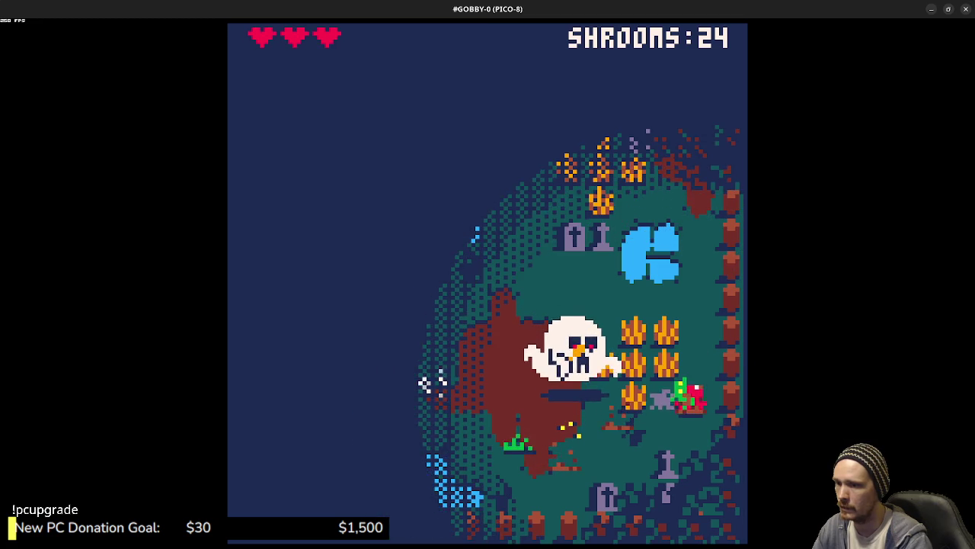
key(Up)
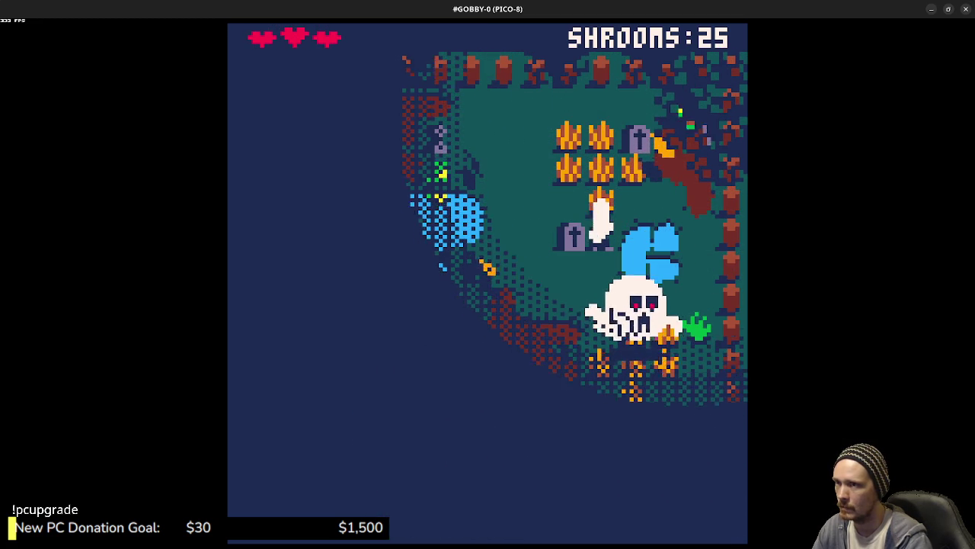
key(Left)
key(Left)
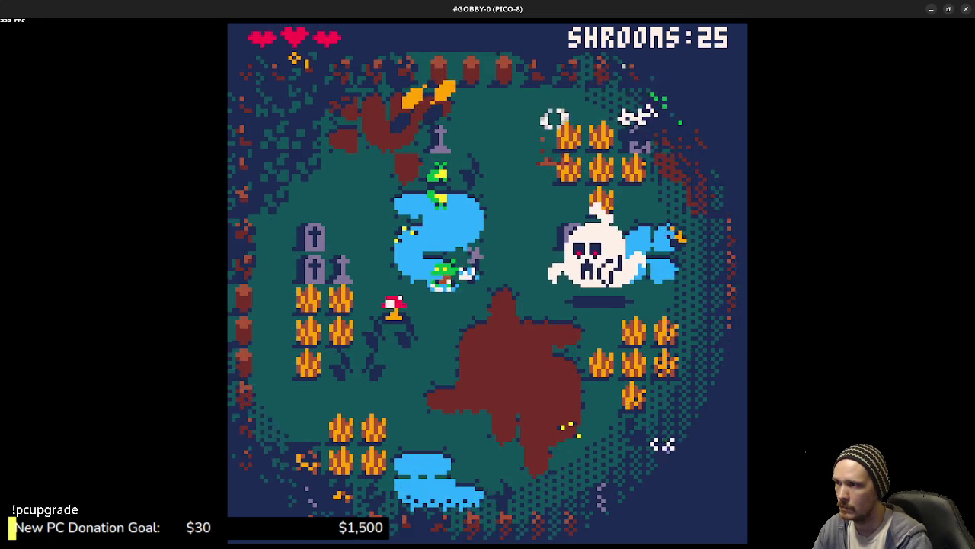
key(Down)
Step: Work through the right and lower shroom patches until the run ends at 27 shrooms
key(Right)
key(Down)
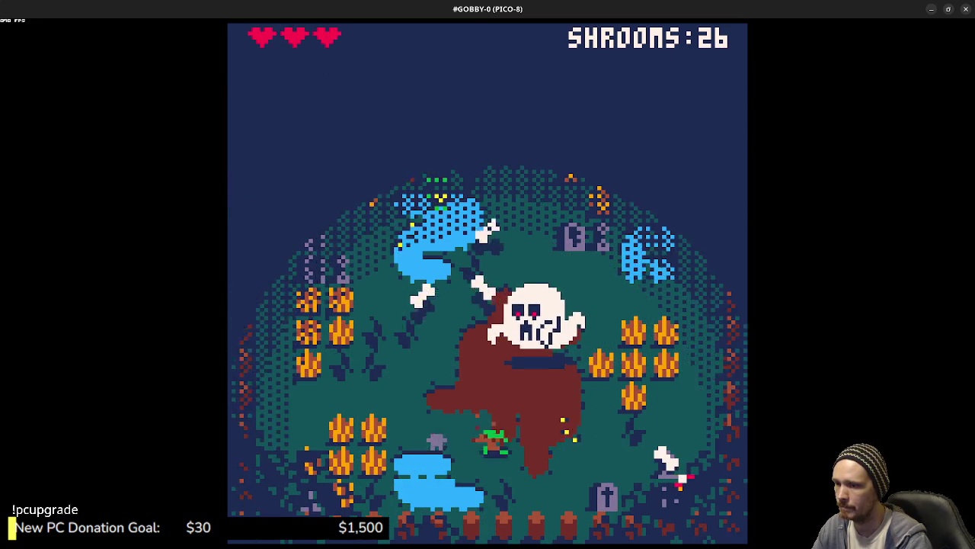
key(Right)
key(Up)
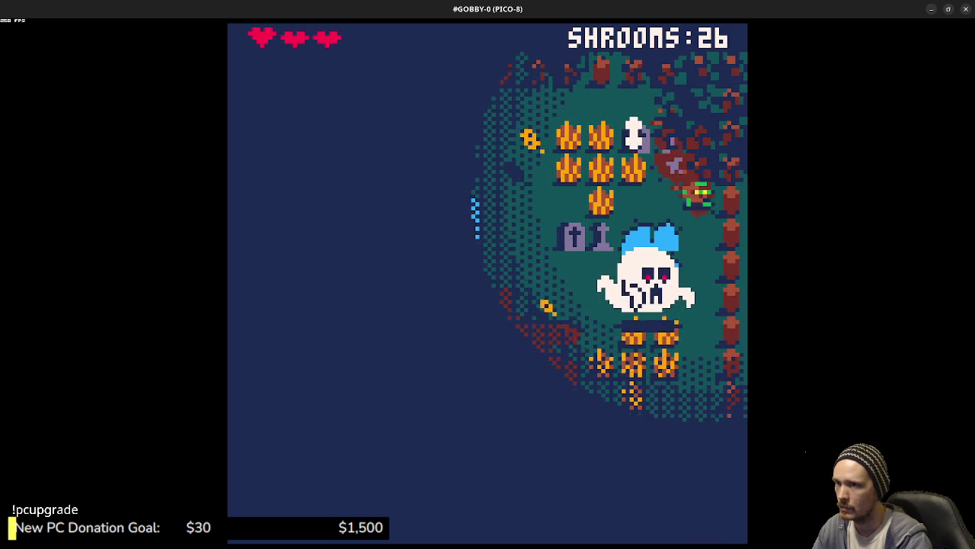
key(Down)
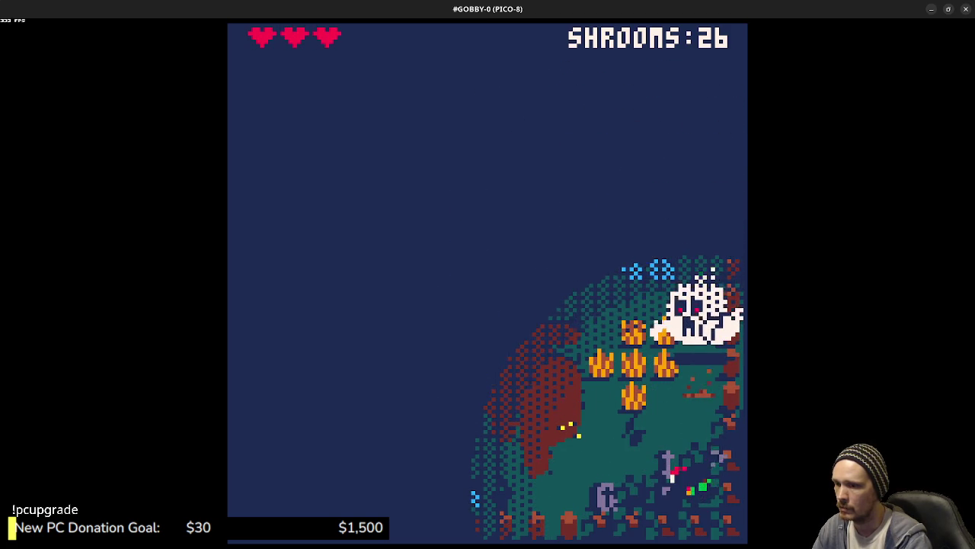
key(Up)
key(Right)
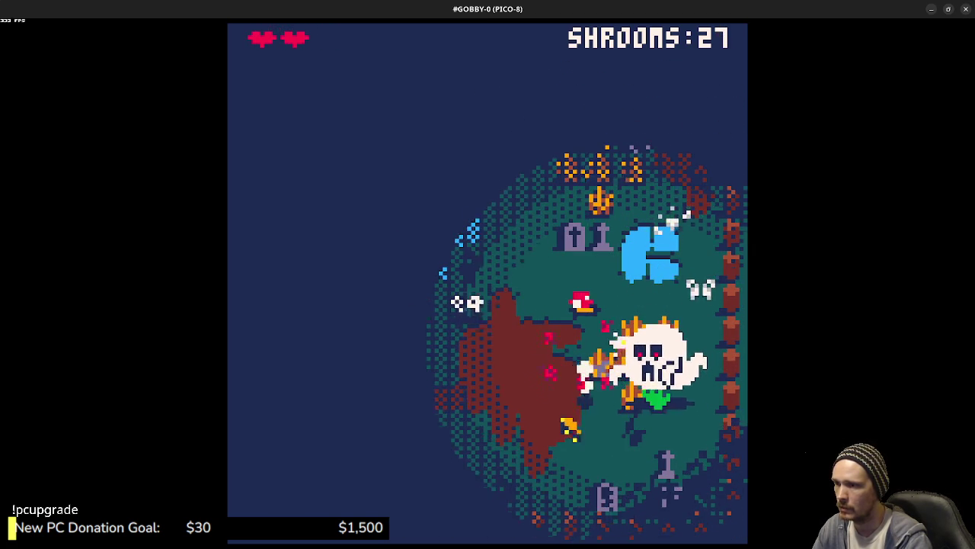
key(Down)
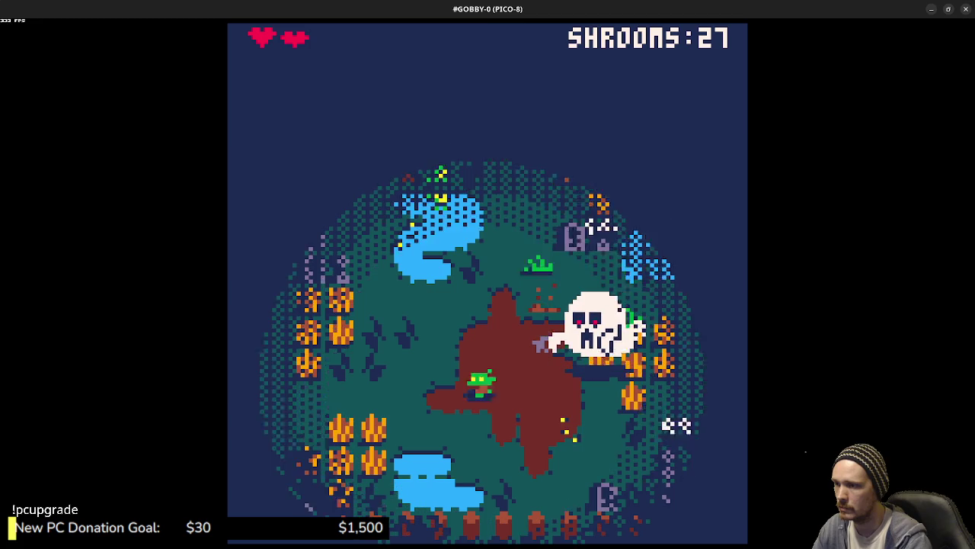
key(Right)
key(Up)
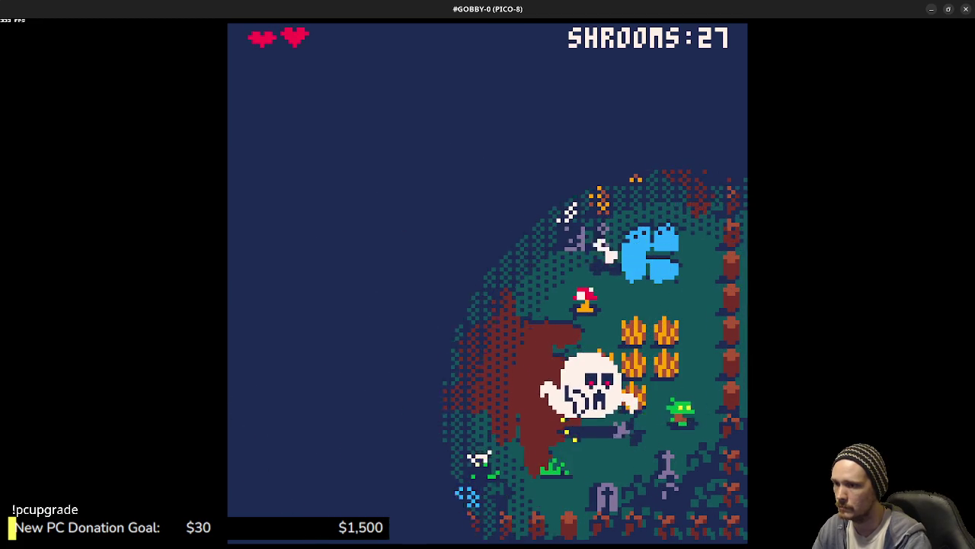
key(Up)
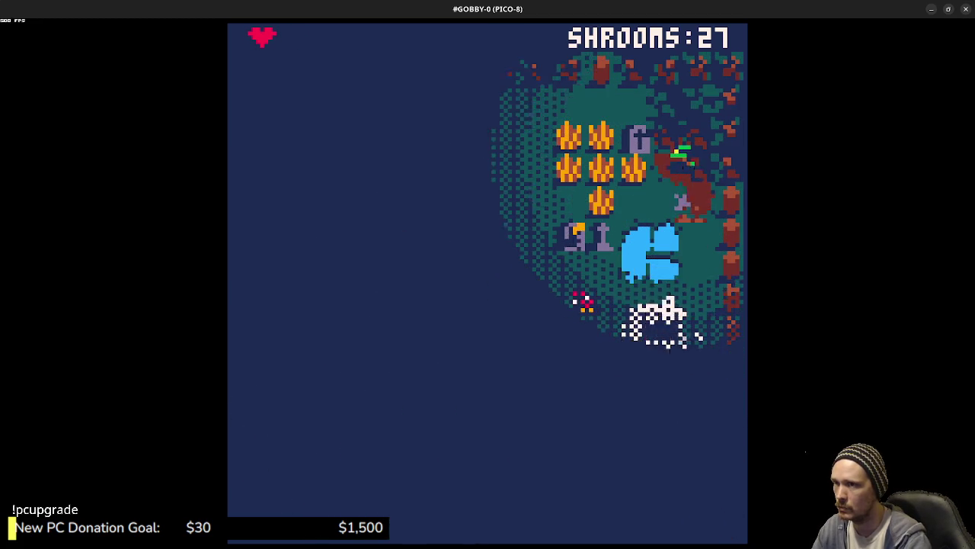
key(Left)
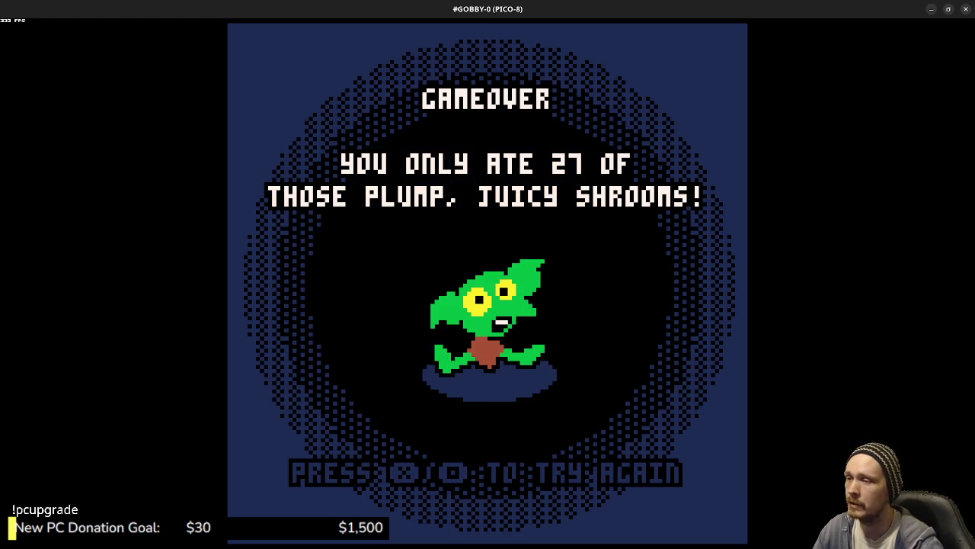
Step: Choose Reset Cart from the pause menu to return Gobby Gets Glonky to its start screen
key(Return)
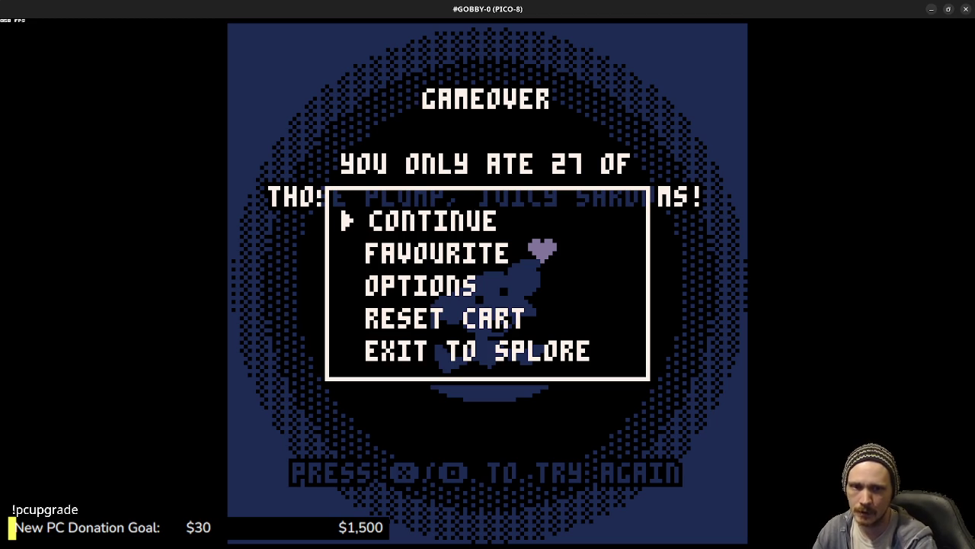
key(x)
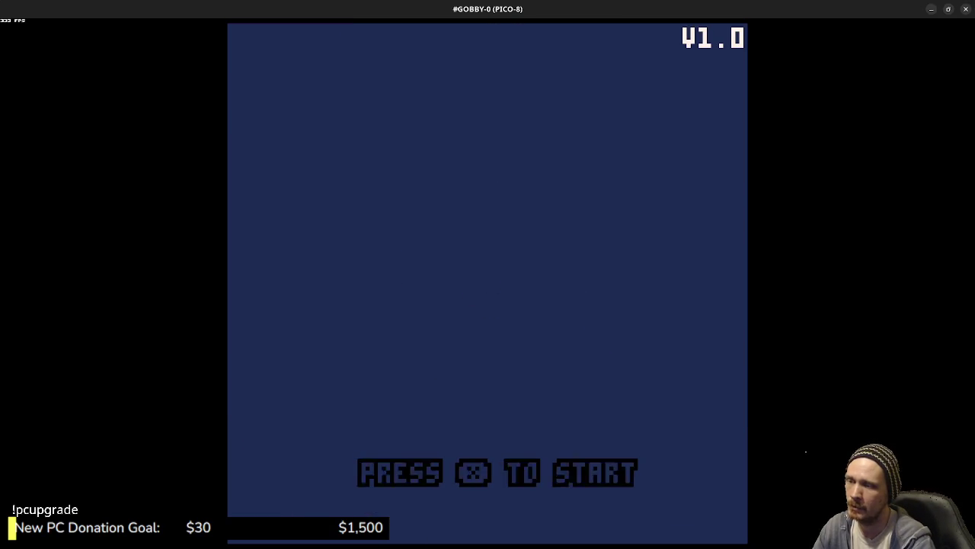
Step: Start a fresh run and collect the first shrooms along the top and the red mushroom
key(x)
key(Right)
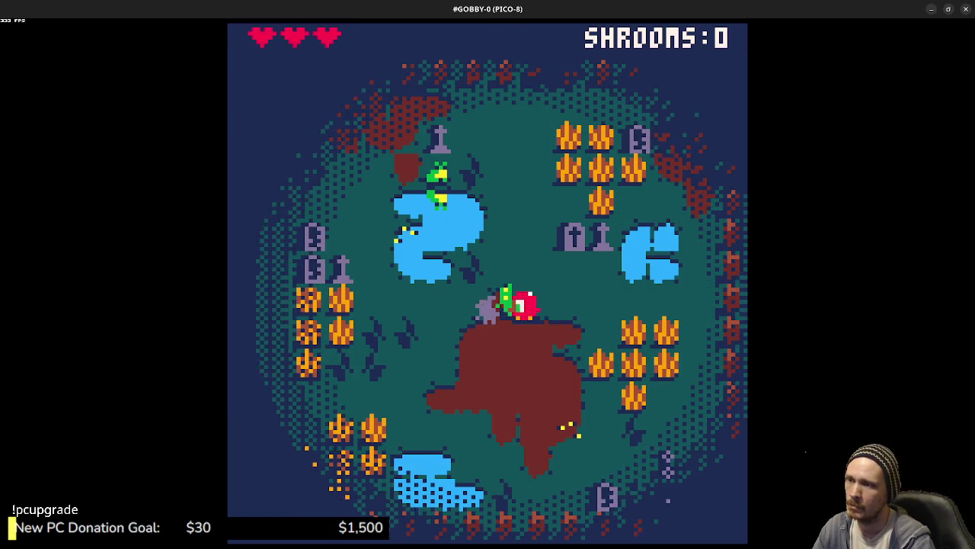
key(Down)
key(Right)
key(Up)
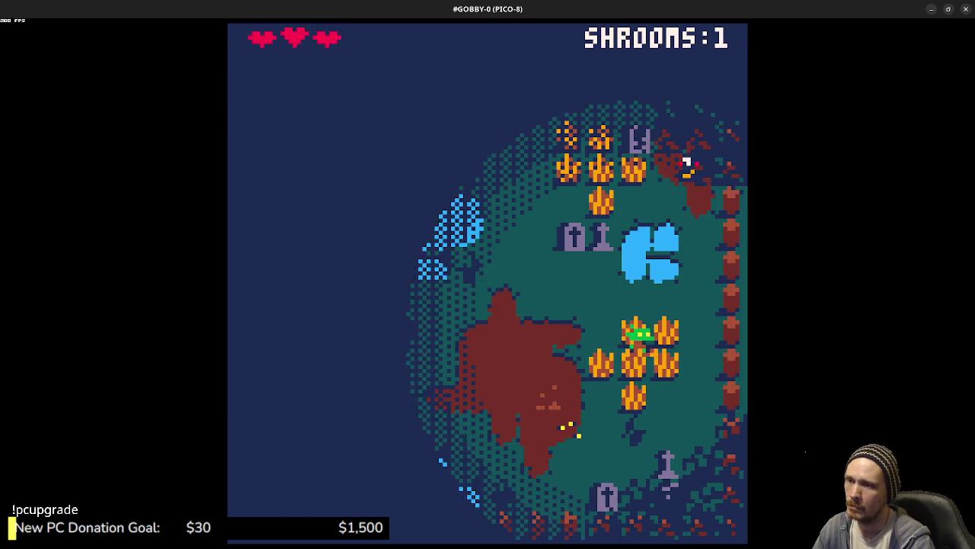
key(Up)
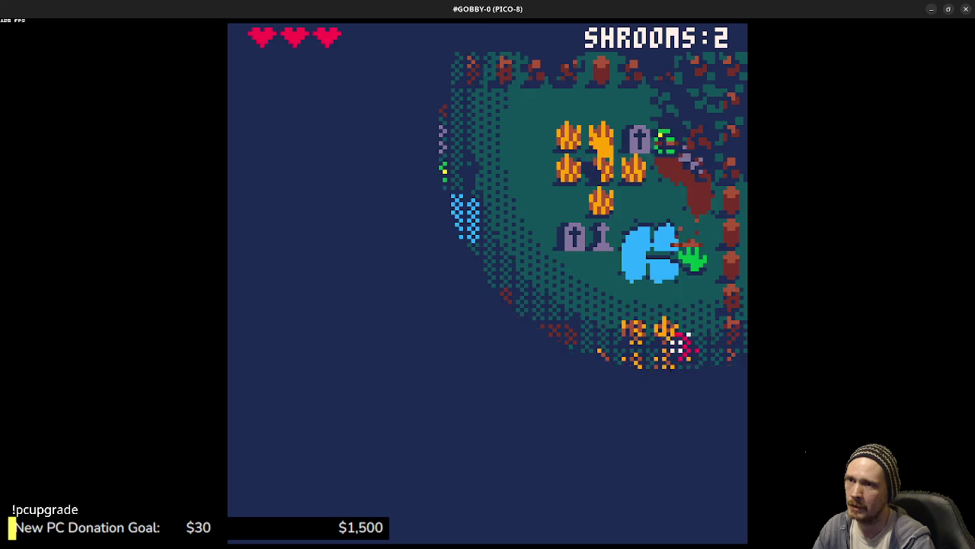
key(Left)
key(Left)
key(Down)
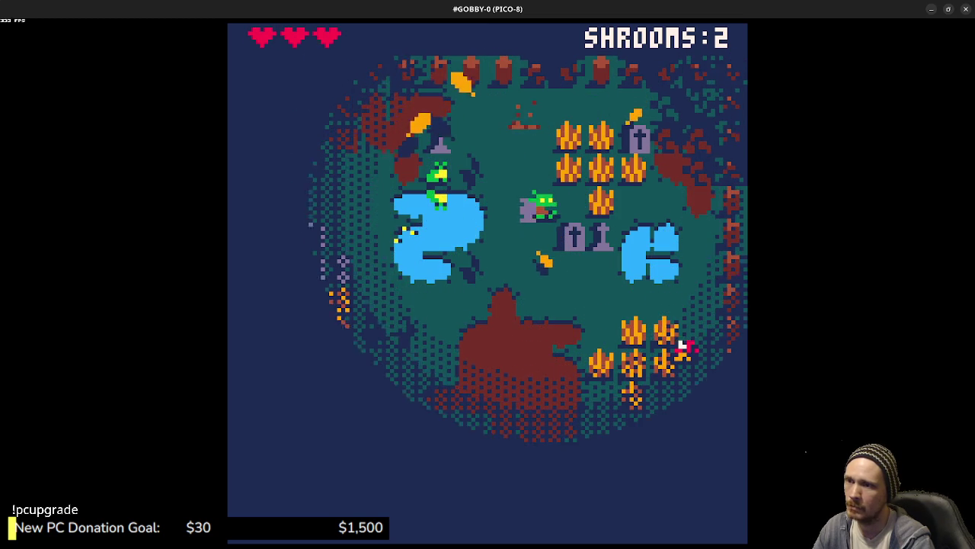
key(Right)
key(Up)
key(Down)
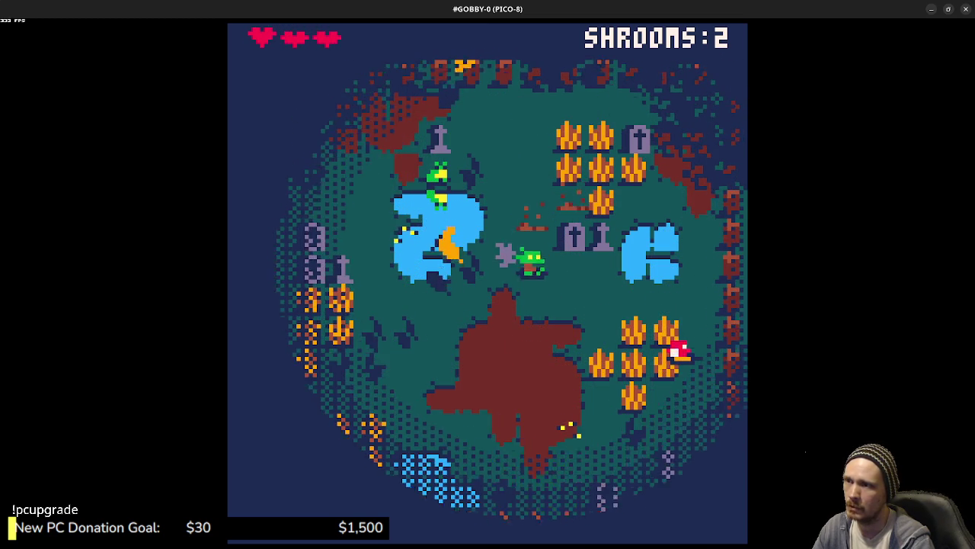
key(Right)
key(Down)
Step: Eat mushrooms around the pond, bringing SHROOMS to 5 and regaining a heart
key(Left)
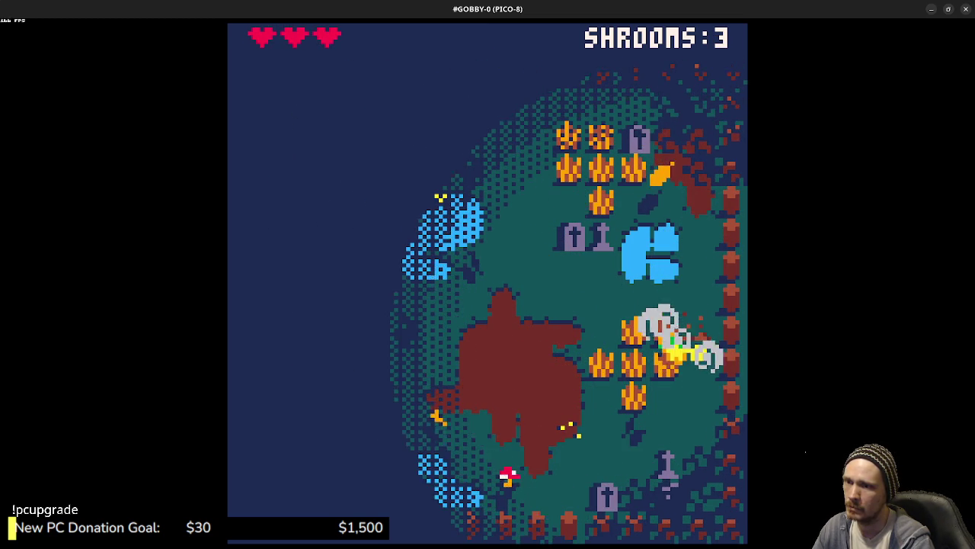
key(Left)
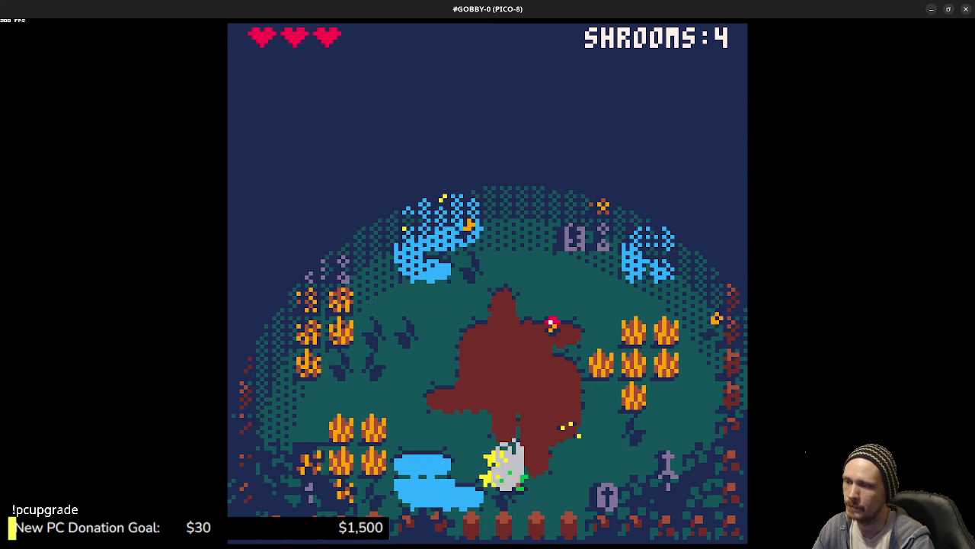
key(Up)
key(Right)
key(x)
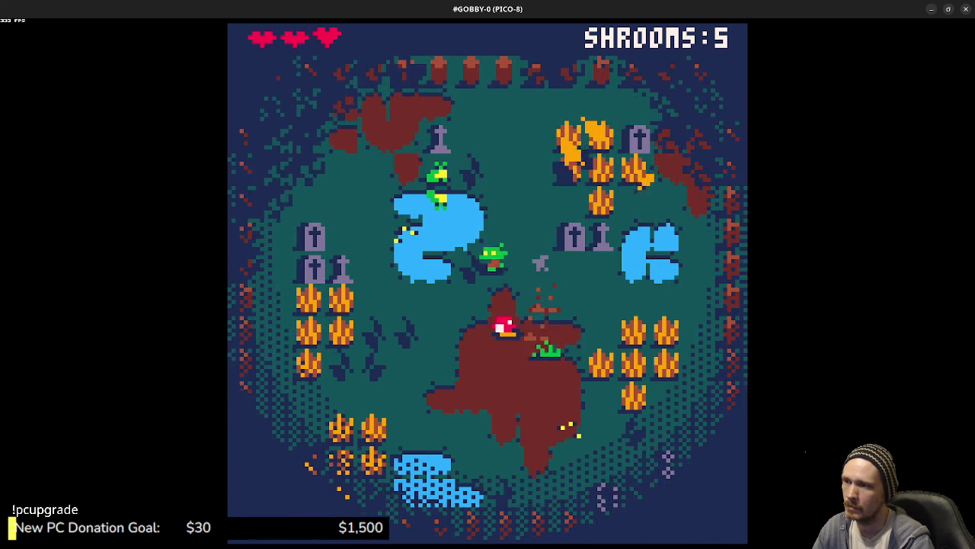
key(Left)
key(Down)
key(Right)
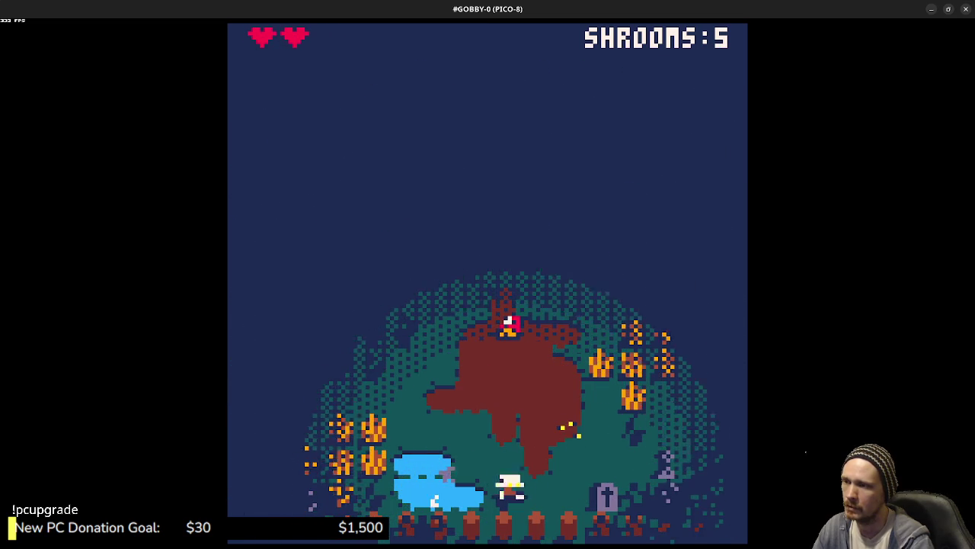
key(Up)
key(Left)
key(Left)
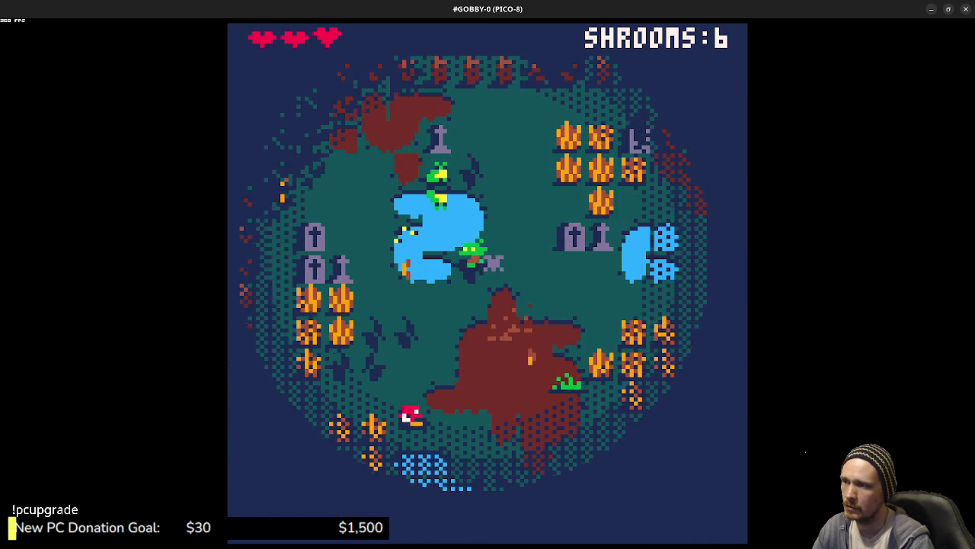
key(Down)
key(Up)
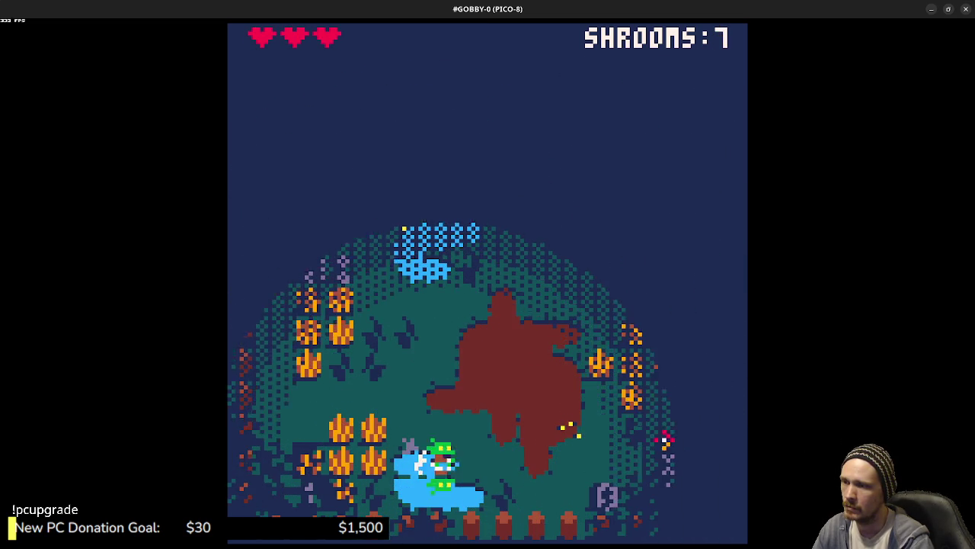
Step: Collect shrooms near the map centre and beside the flame patch
key(Right)
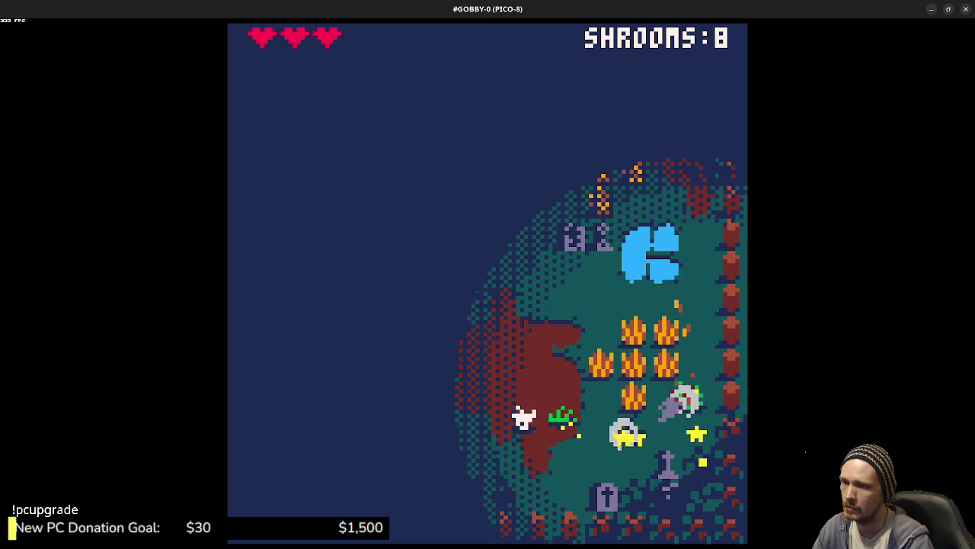
key(Up)
key(Left)
key(Left)
key(Up)
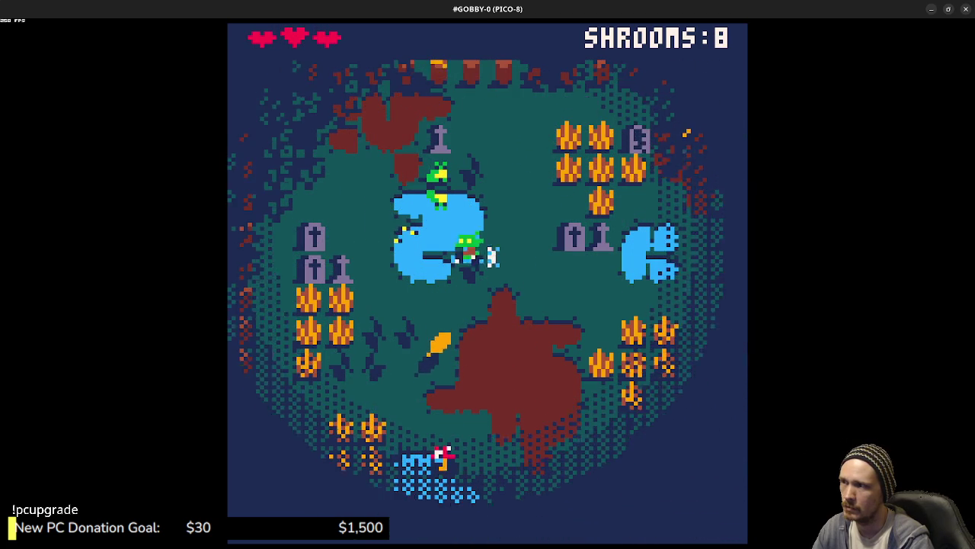
key(Down)
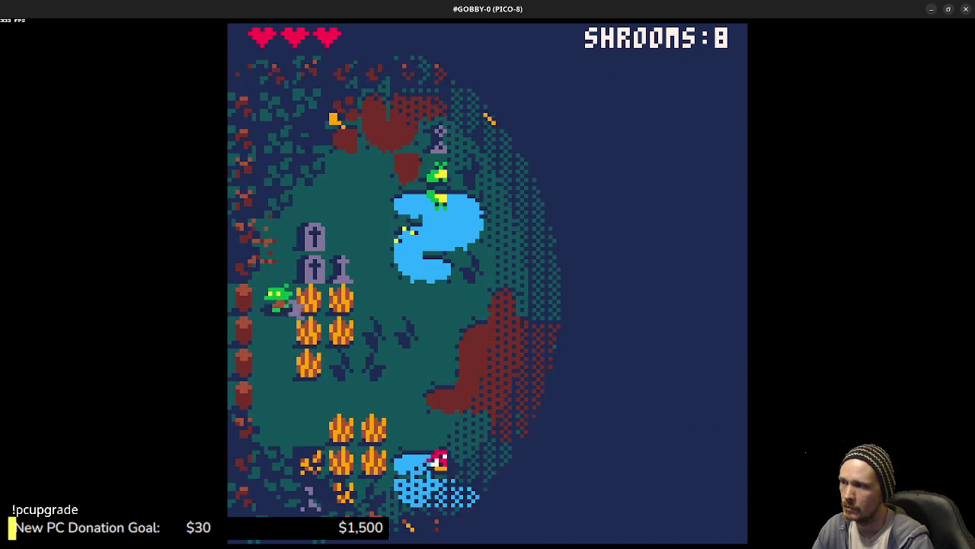
key(Right)
key(Down)
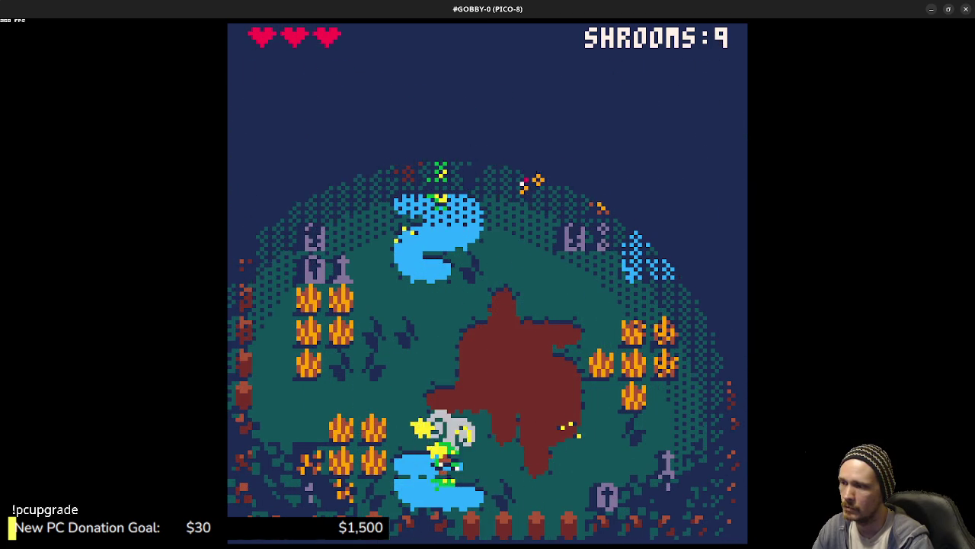
Step: Eat two more mushrooms near the bottom pond, bringing SHROOMS to 11
key(Right)
key(Up)
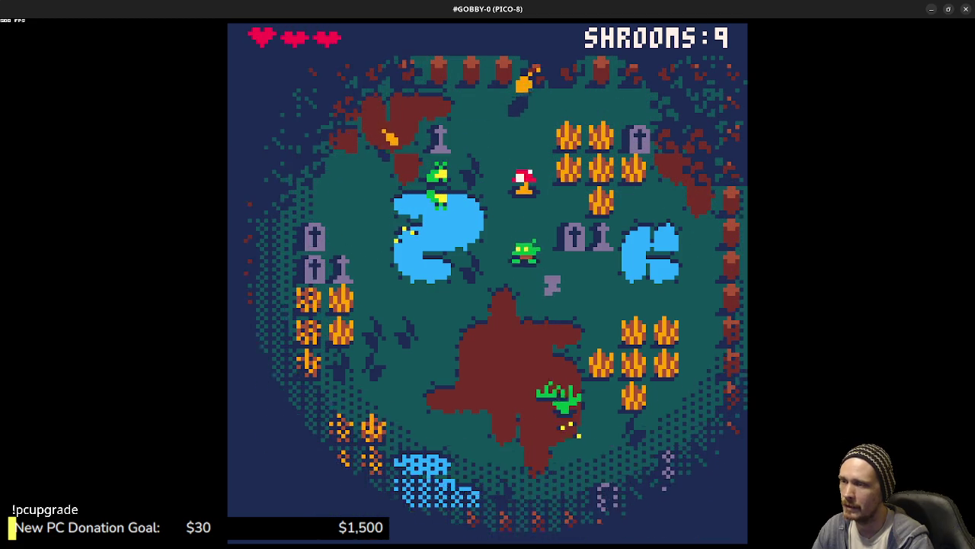
key(z)
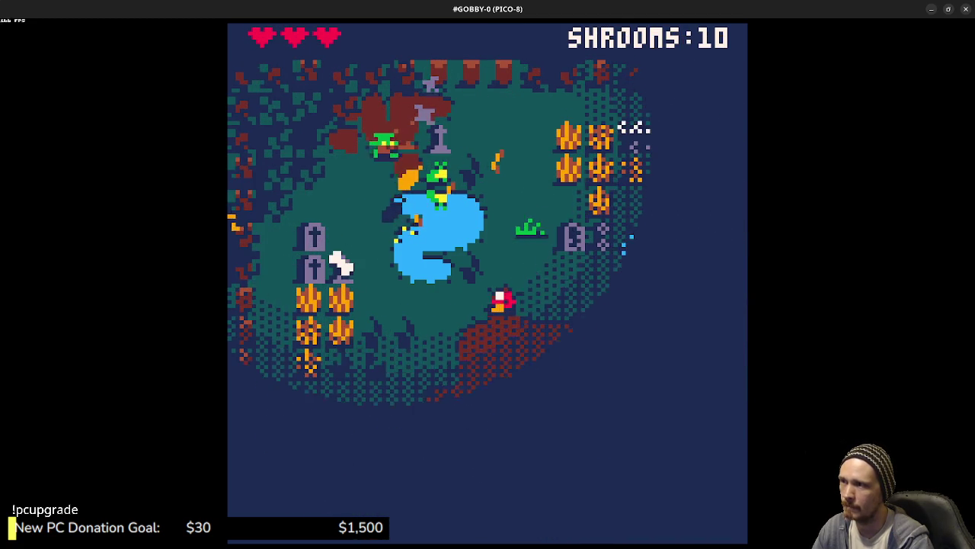
key(Right)
key(Down)
key(z)
key(Left)
key(Down)
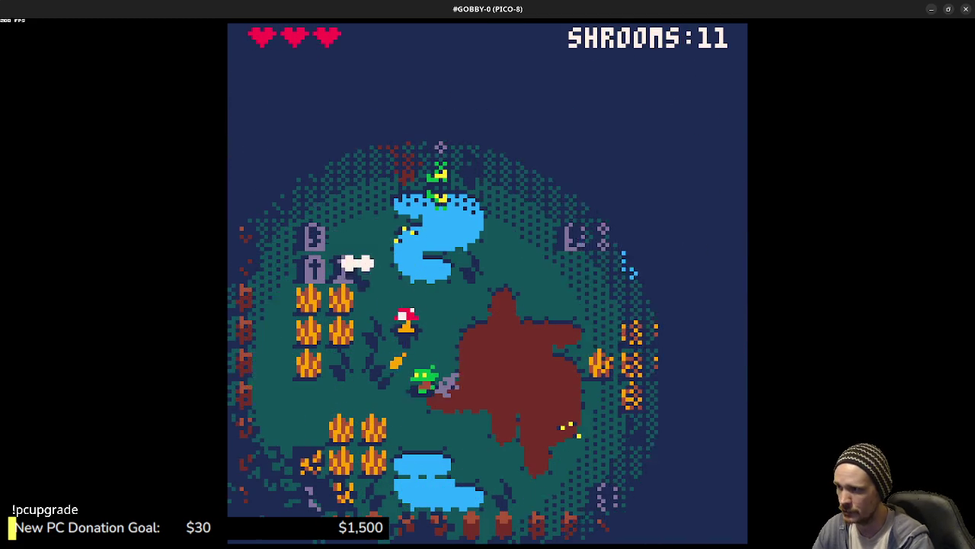
Step: Walk the goblin to nearby mushrooms and eat them, taking SHROOMS from 12 to 14
key(Down)
key(Up)
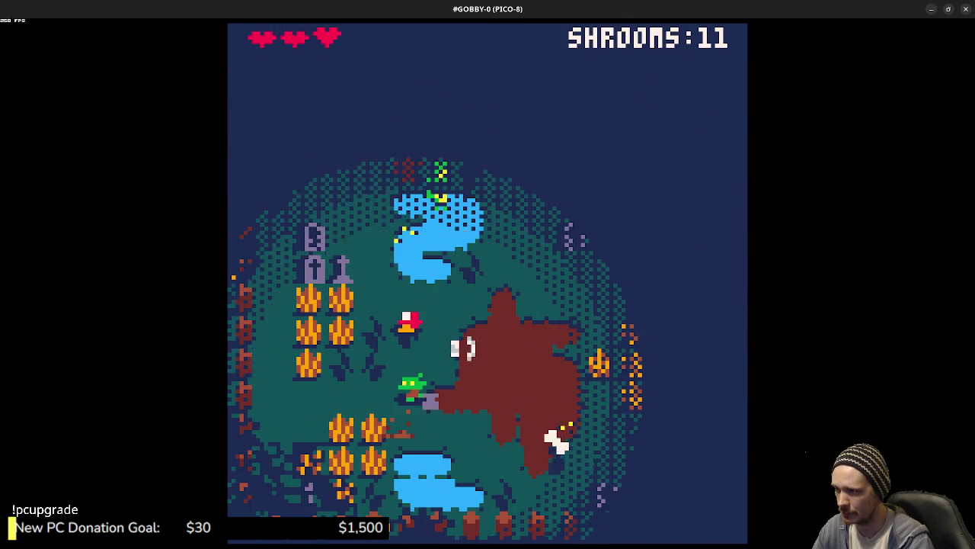
key(z)
key(Right)
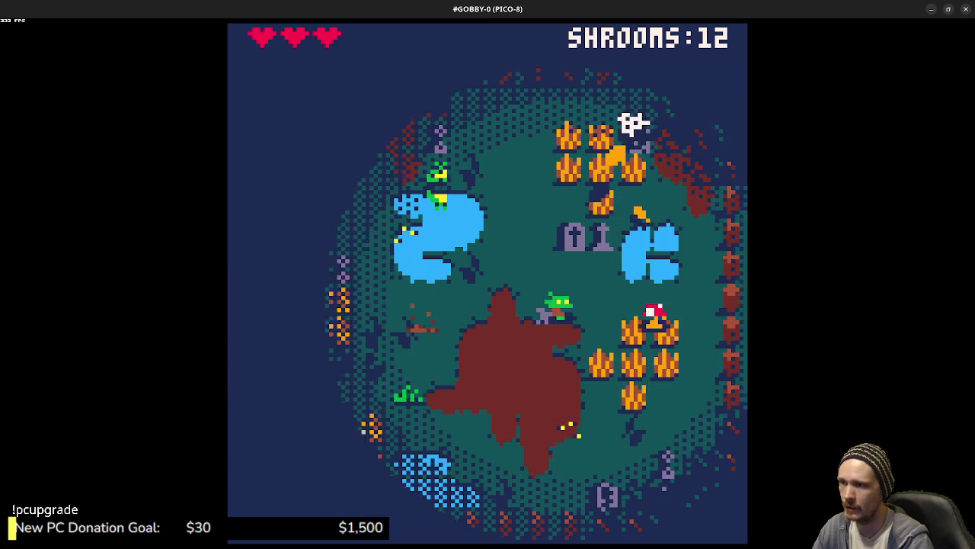
key(z)
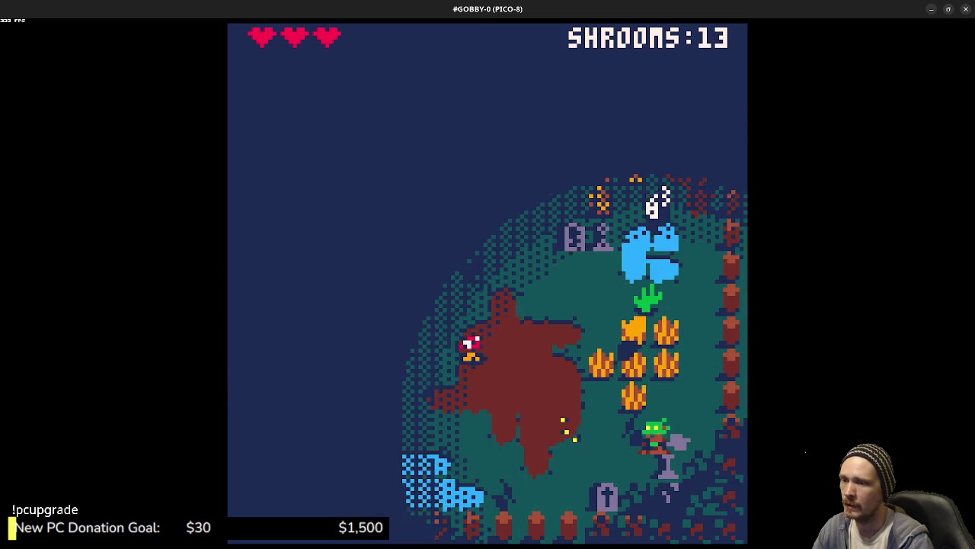
key(z)
Step: Roam up-right, down and past the pond to the red mushroom, reaching SHROOMS 16
key(Up)
key(Right)
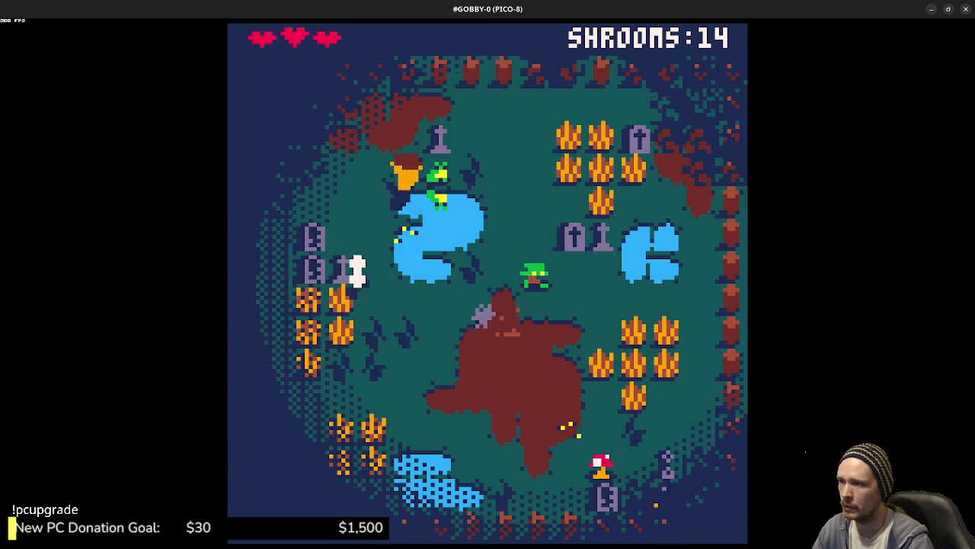
key(Down)
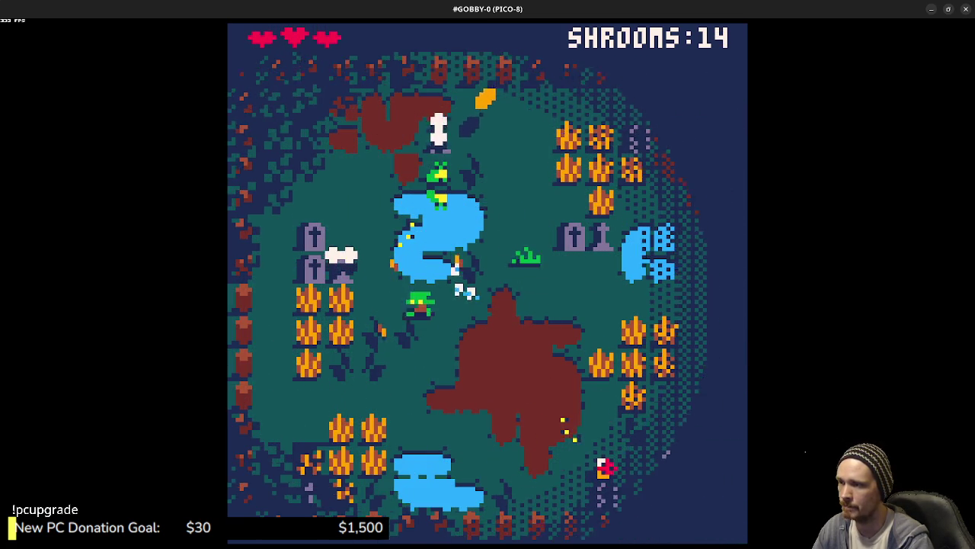
key(Right)
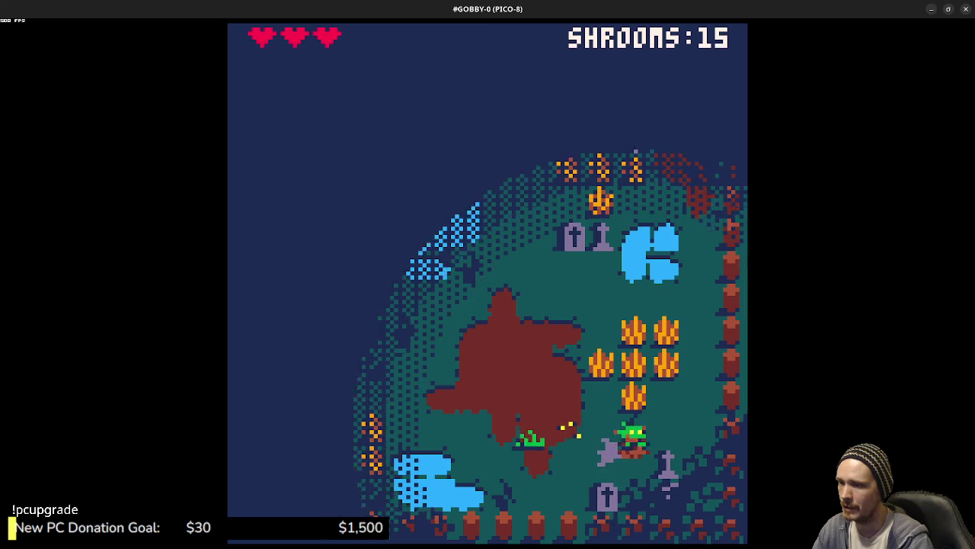
key(Up)
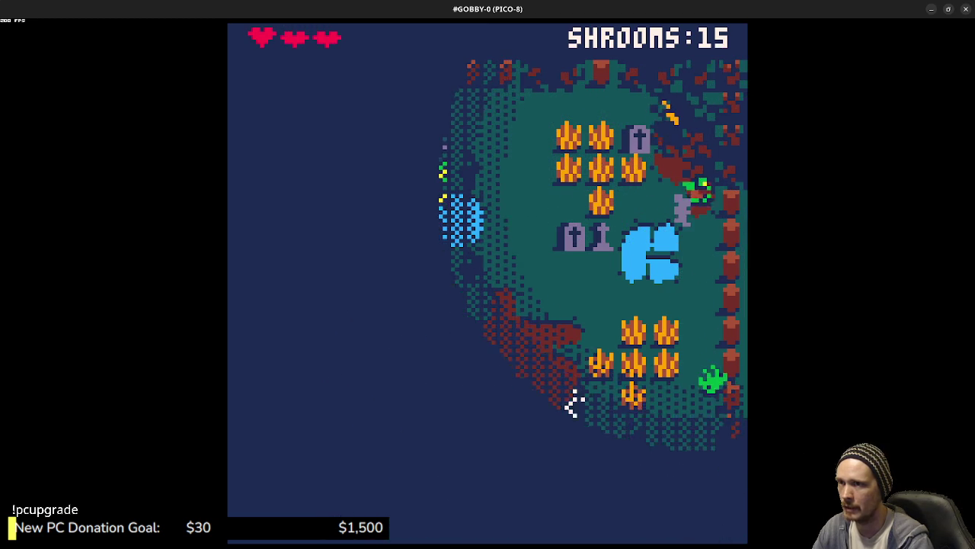
key(Left)
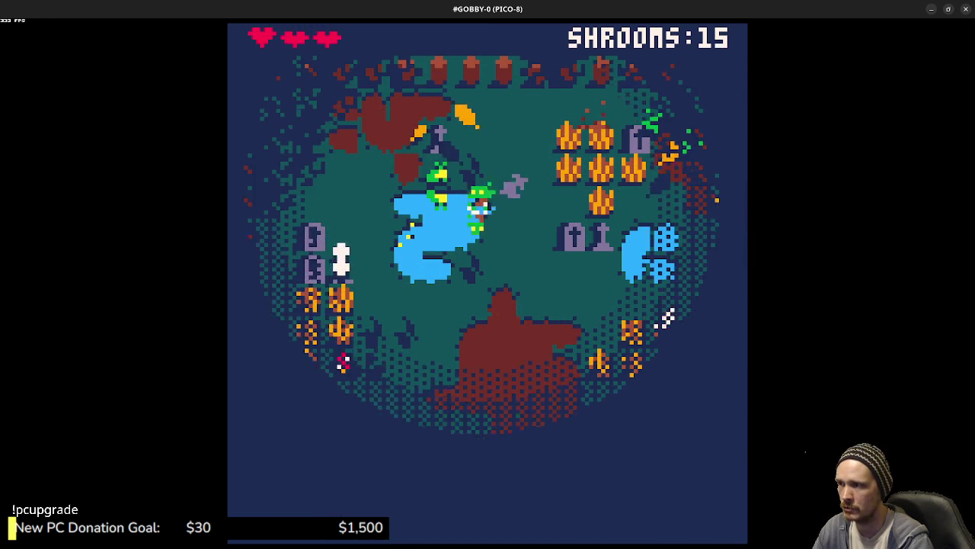
key(Left)
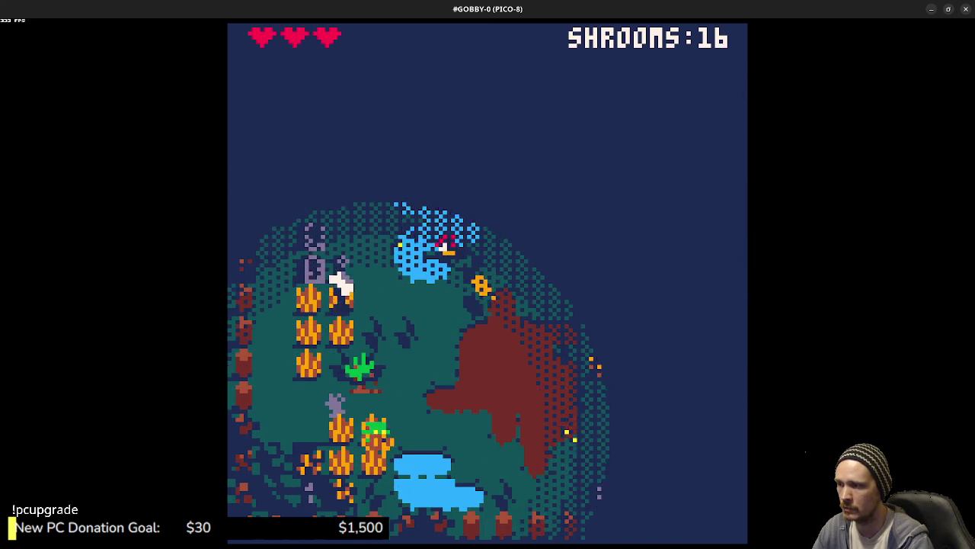
key(Down)
Step: Eat a mushroom for 17, then dodge the ghost near the lower-right pumpkins
key(Right)
key(Up)
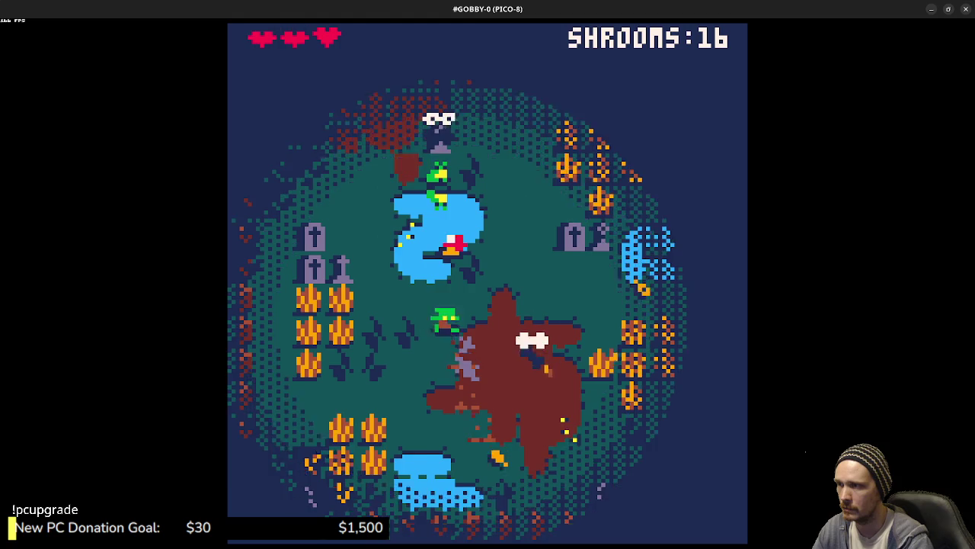
key(Right)
key(Down)
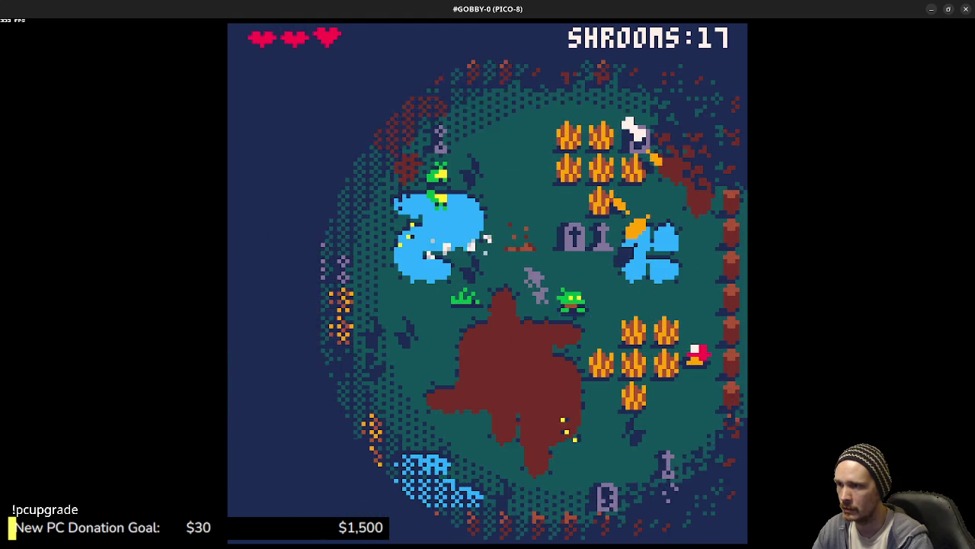
key(Down)
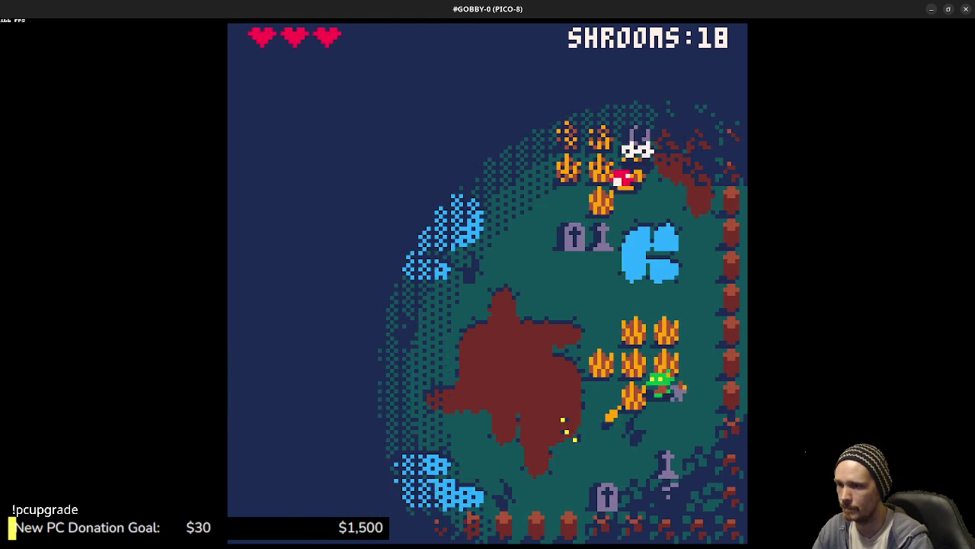
key(Up)
key(Left)
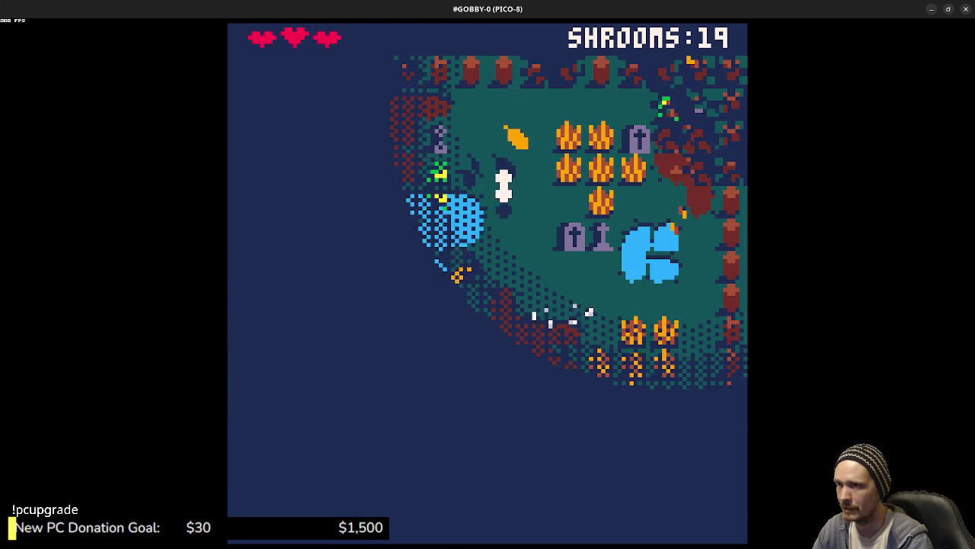
Step: Steer the goblin from the pumpkins to the left pond, over the dirt patch, toward the top pond
key(Down)
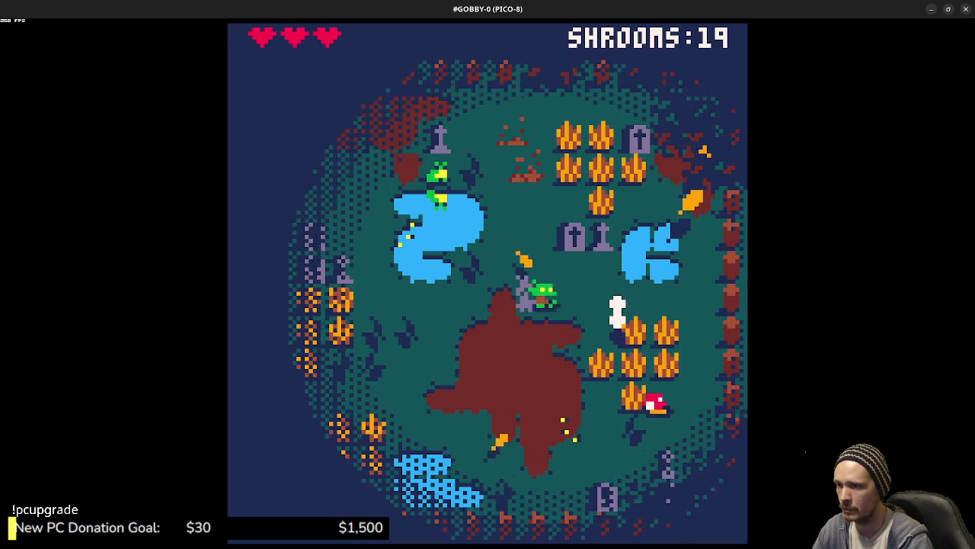
key(Right)
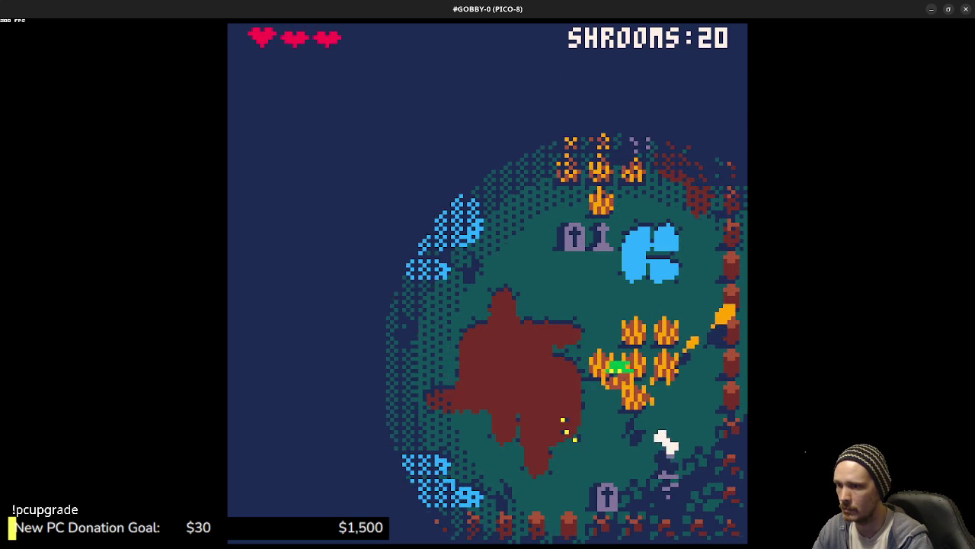
key(Down)
key(Left)
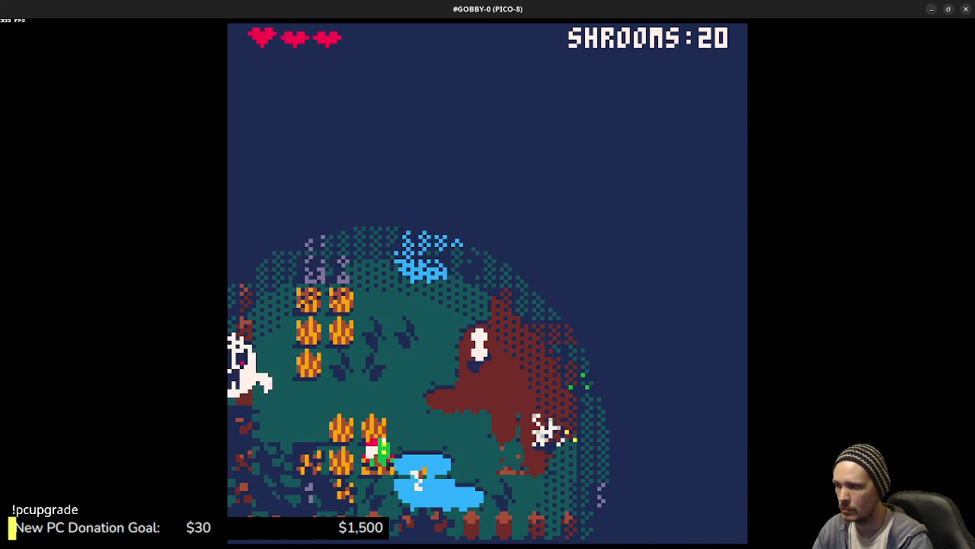
key(Up)
key(Right)
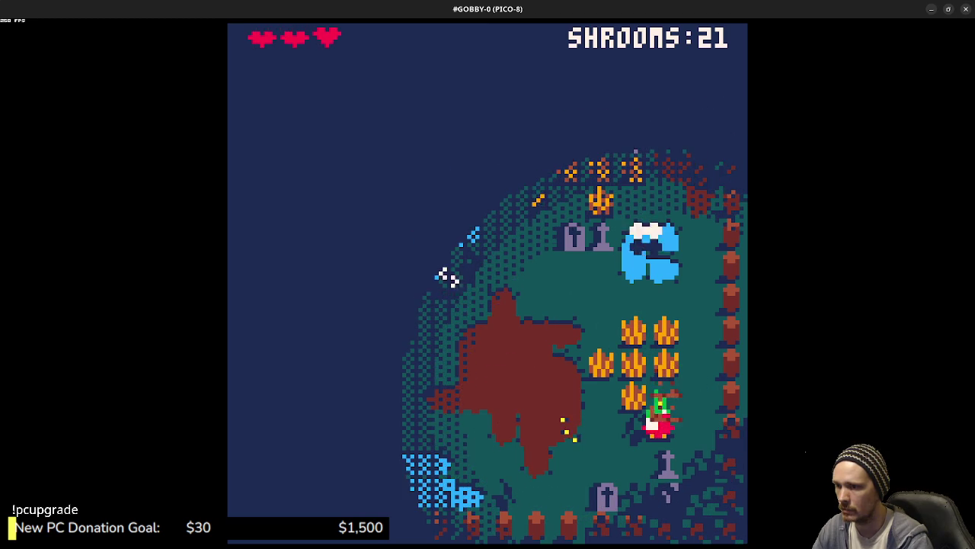
key(Up)
key(Left)
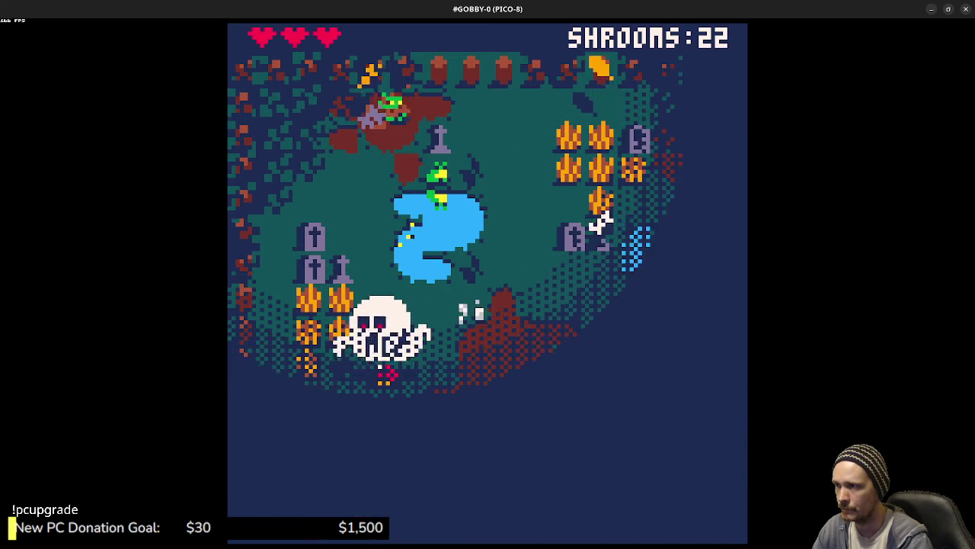
Step: Cross the top of the map and the dirt patch, then head down-left away from the ghost
key(Right)
key(Down)
key(Down)
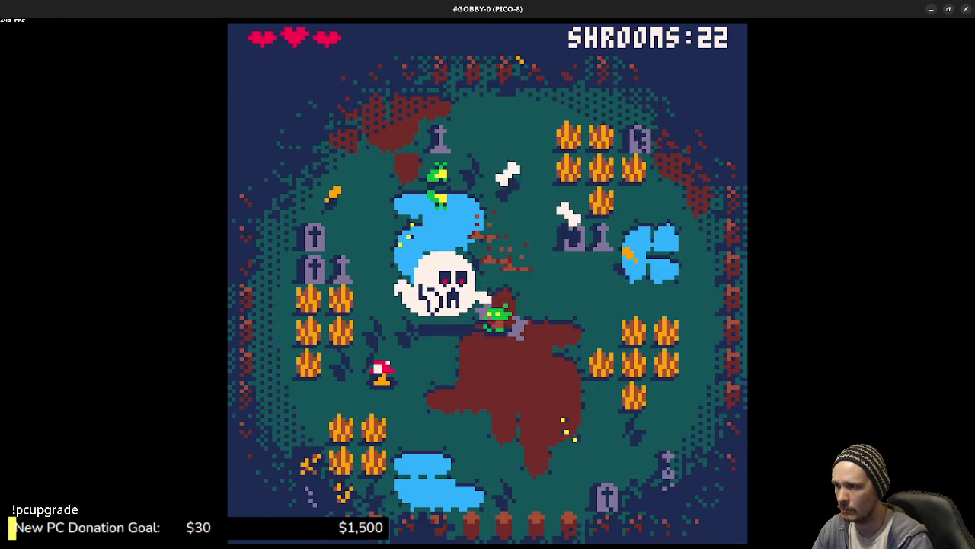
key(Left)
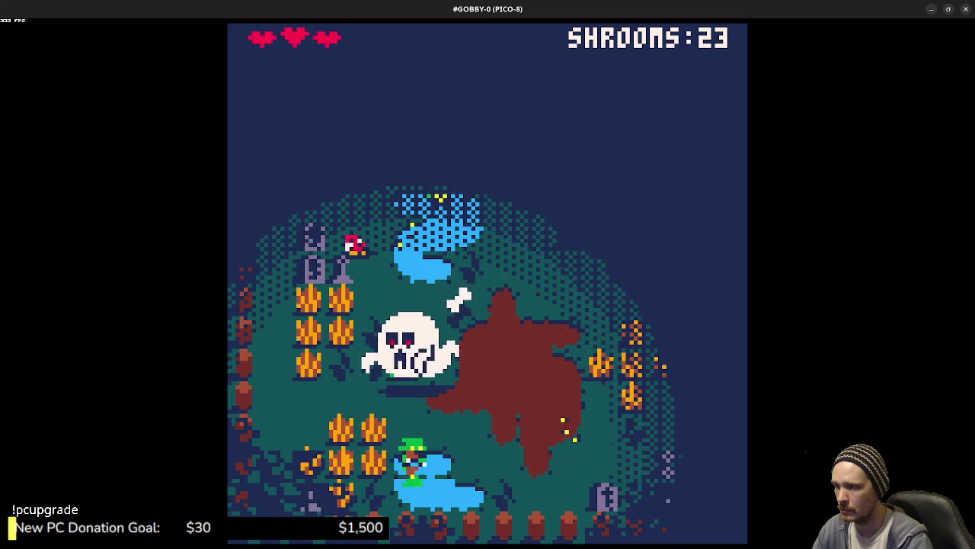
key(Right)
key(Up)
key(Up)
key(Left)
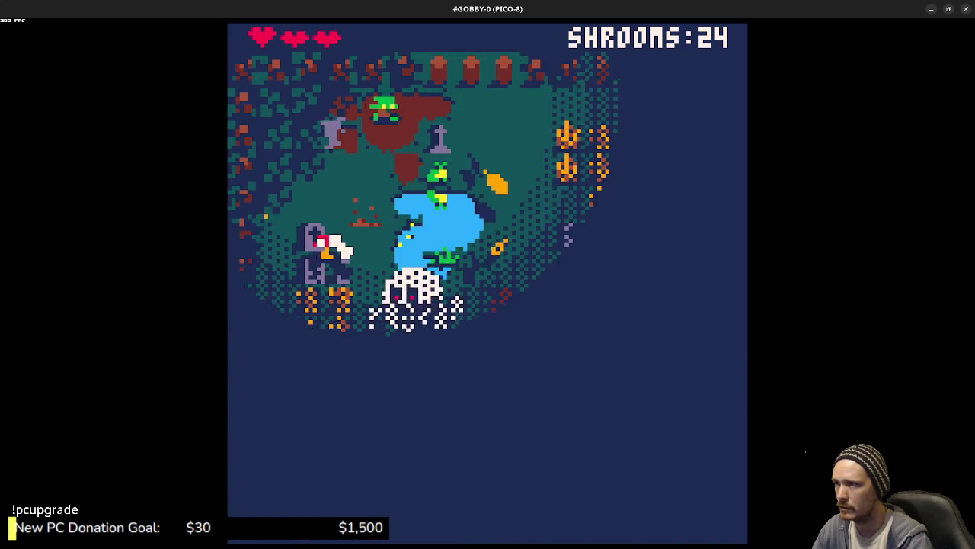
key(Down)
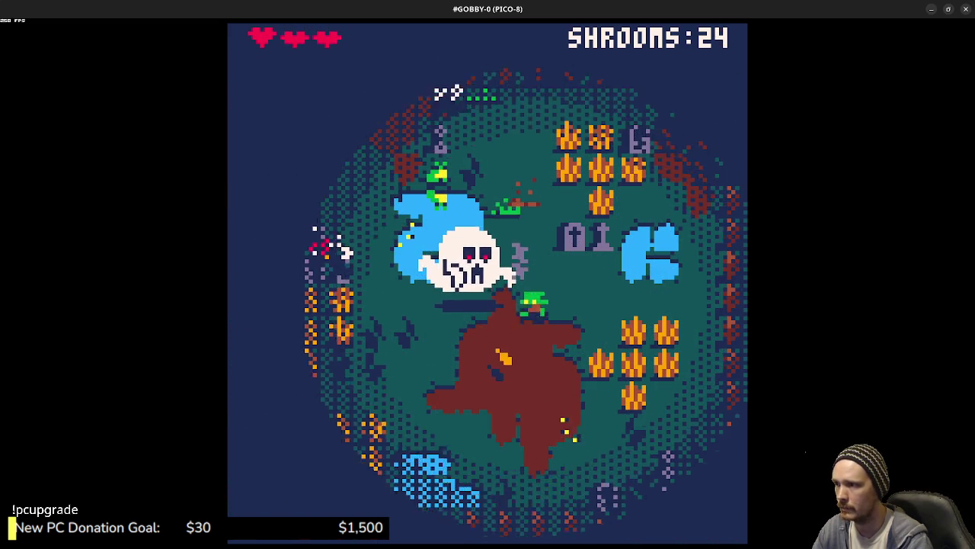
key(Left)
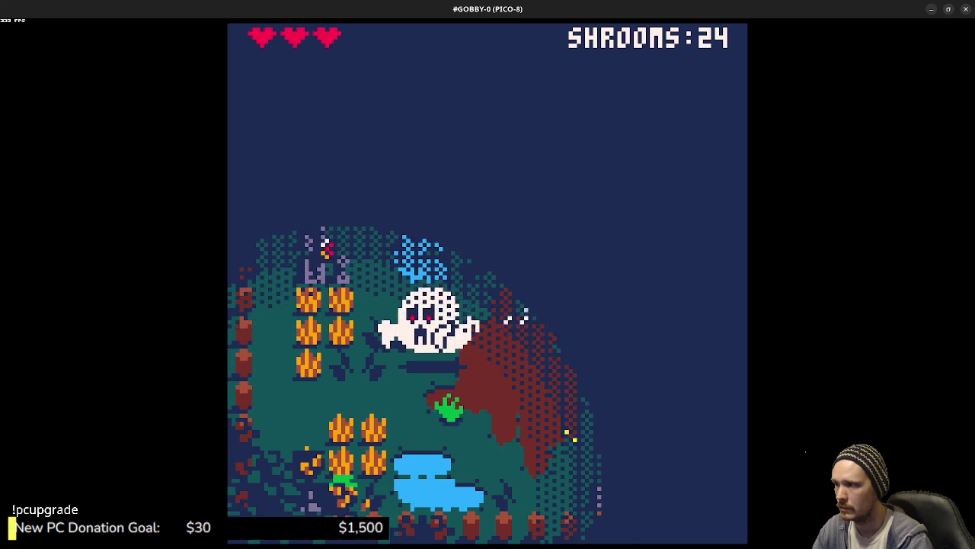
Step: Move across the map to the red dirt patch and eat a mushroom, reaching SHROOMS 26
key(Up)
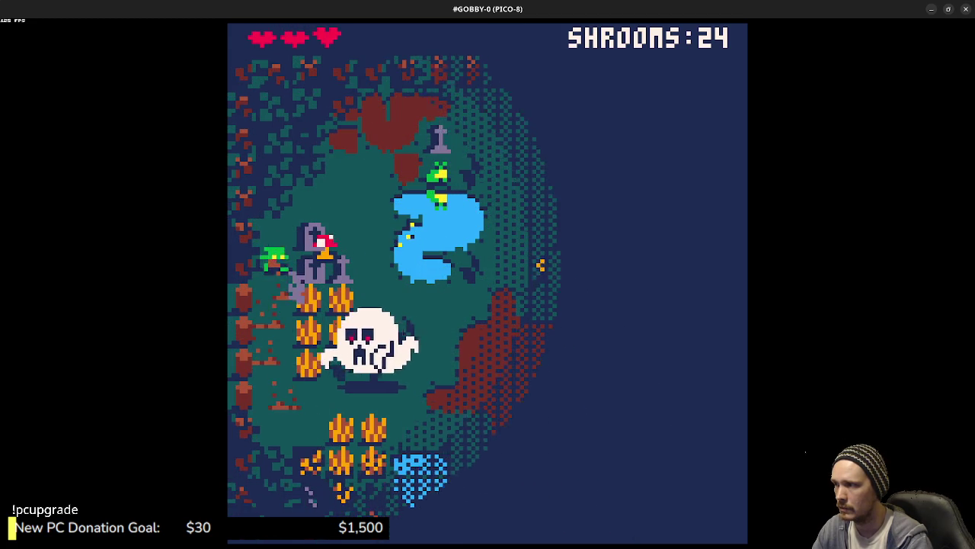
key(Right)
key(Right)
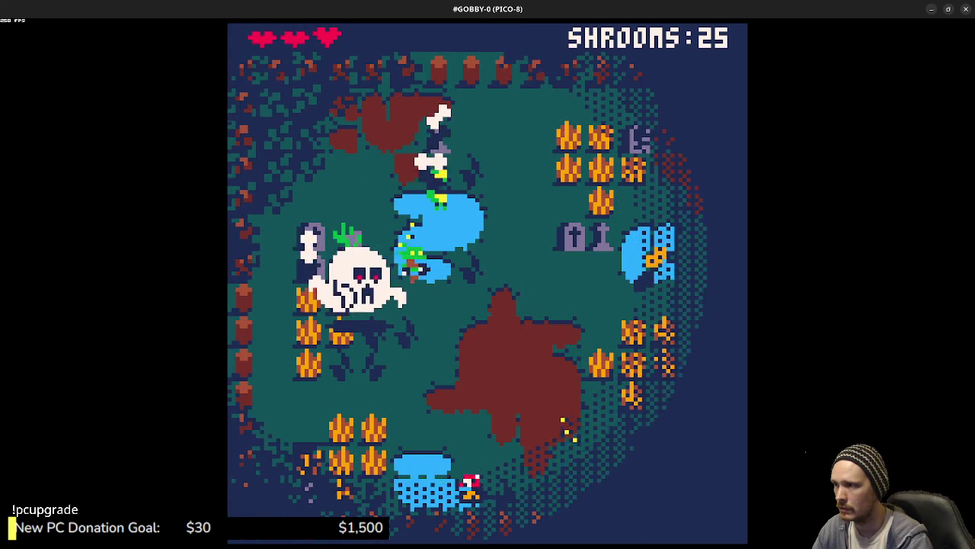
key(Down)
key(Left)
key(Right)
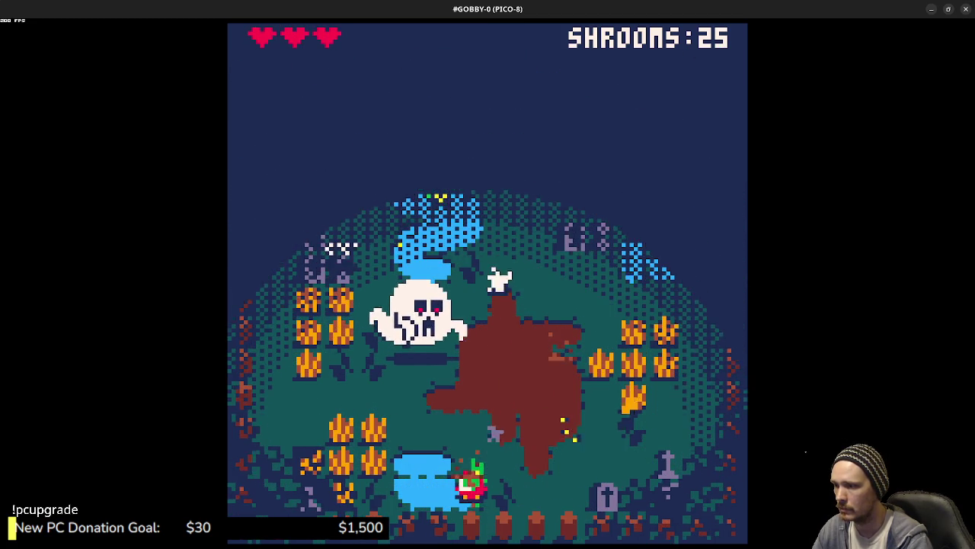
key(Right)
Step: Visit the top-right corner, then weave through the graveyard grabbing mushrooms up to 29
key(Up)
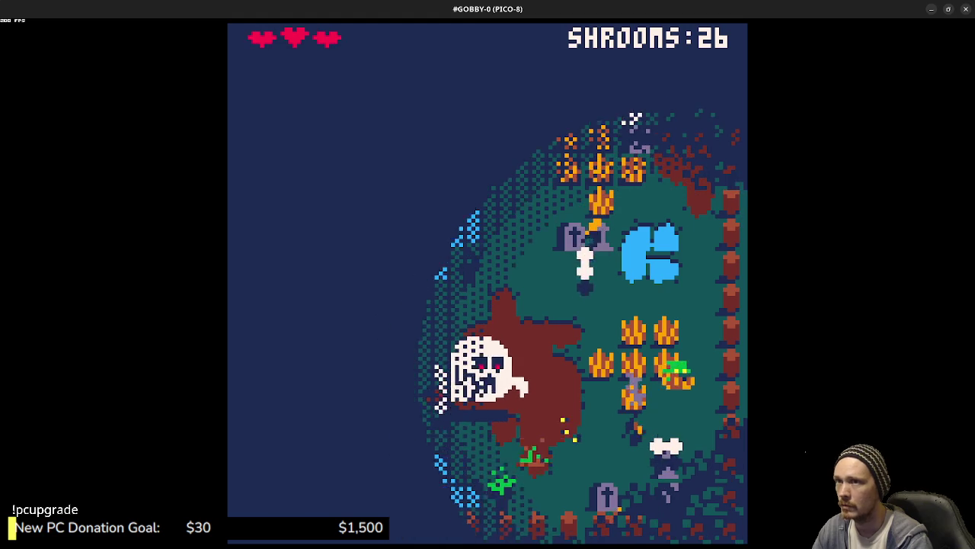
key(Down)
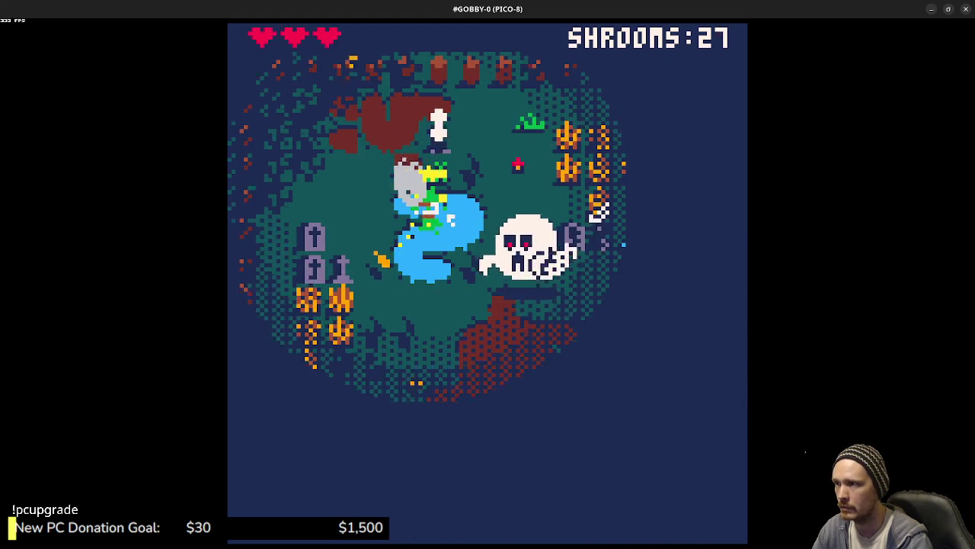
key(Down)
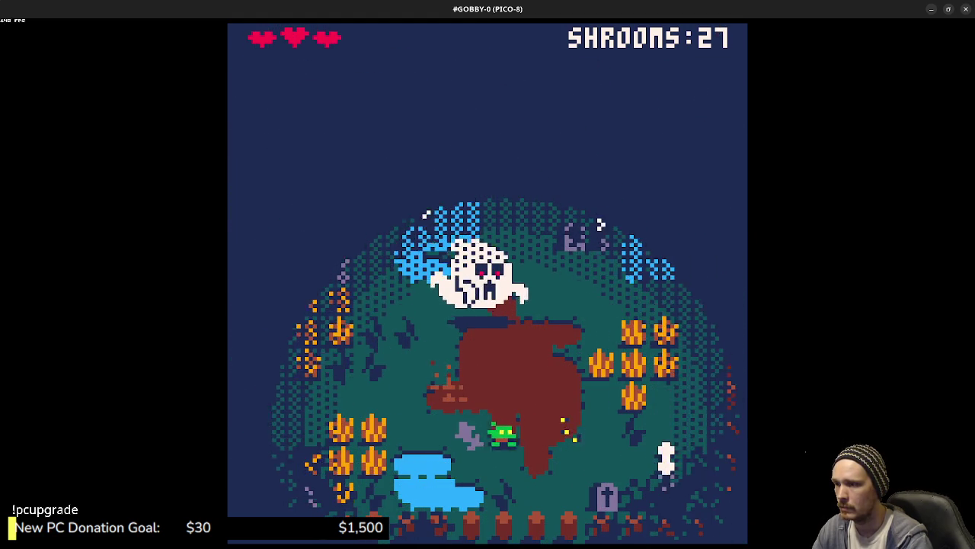
key(Right)
key(Up)
key(Up)
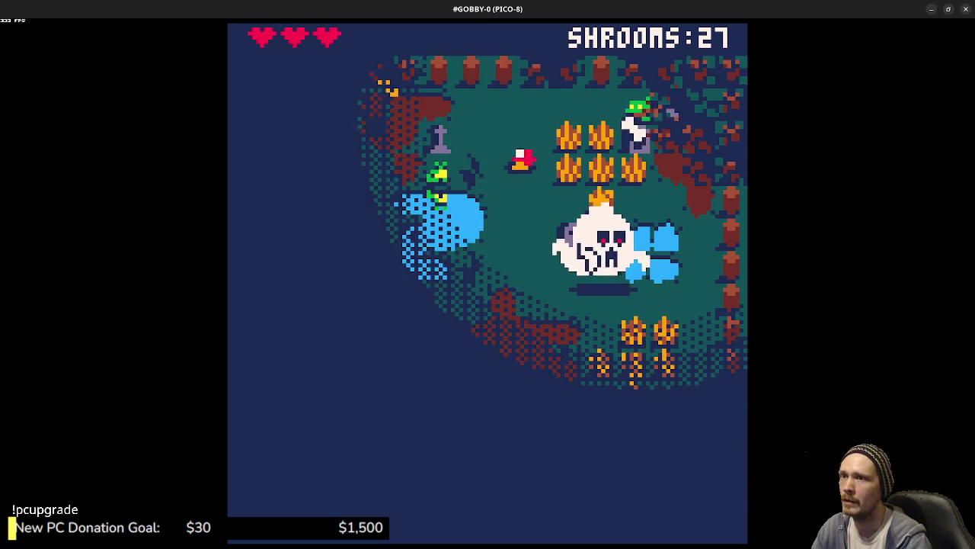
key(Left)
key(Down)
key(Right)
key(Right)
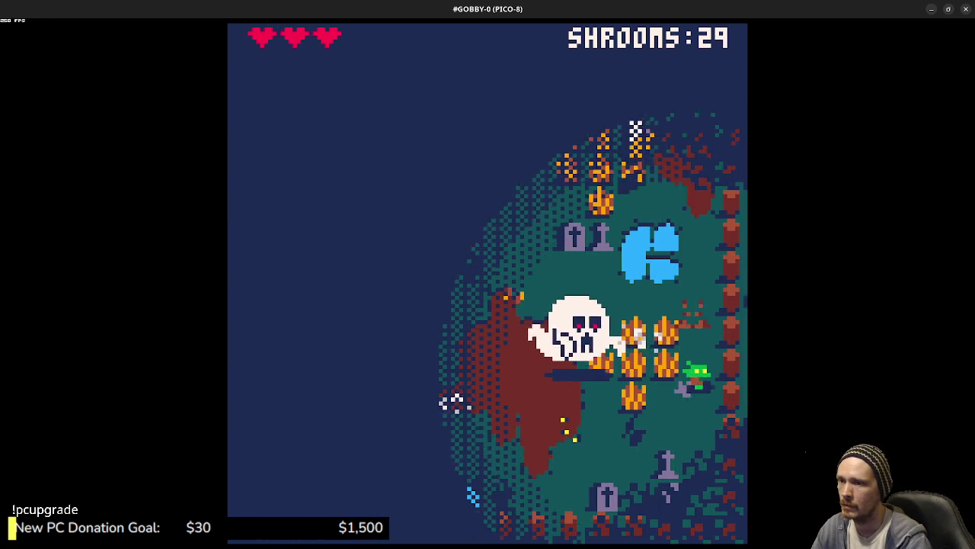
key(Down)
key(Left)
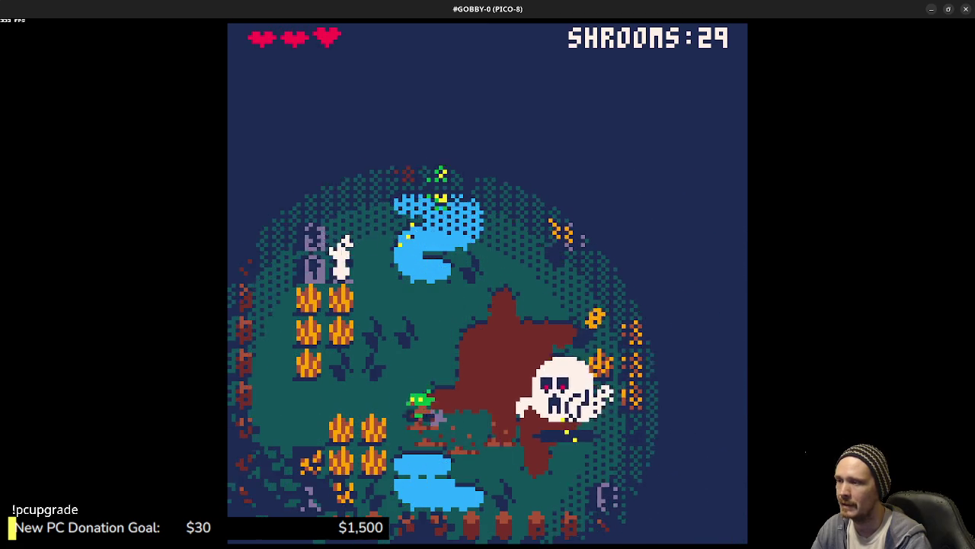
Step: Move the goblin up and along the top, then down-left to collect a mushroom
key(Up)
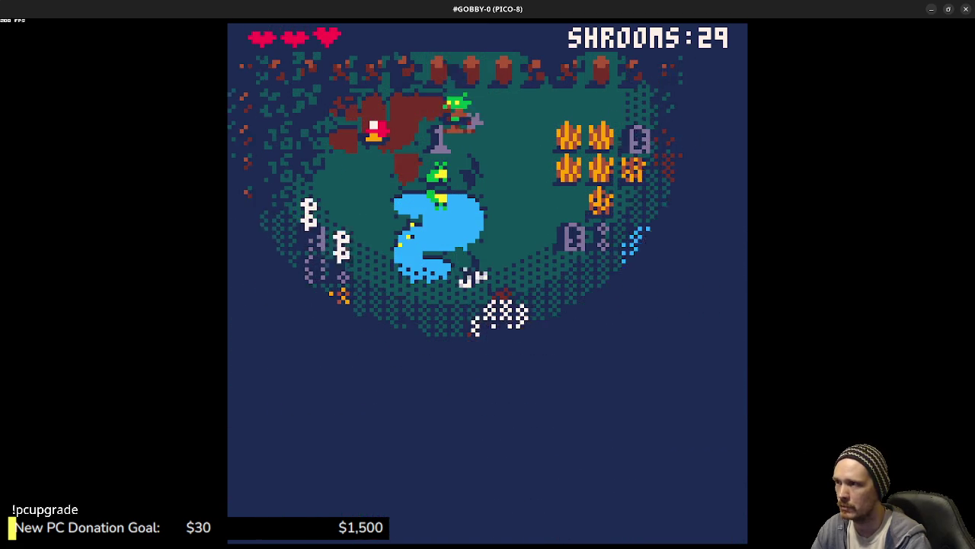
key(Left)
key(Right)
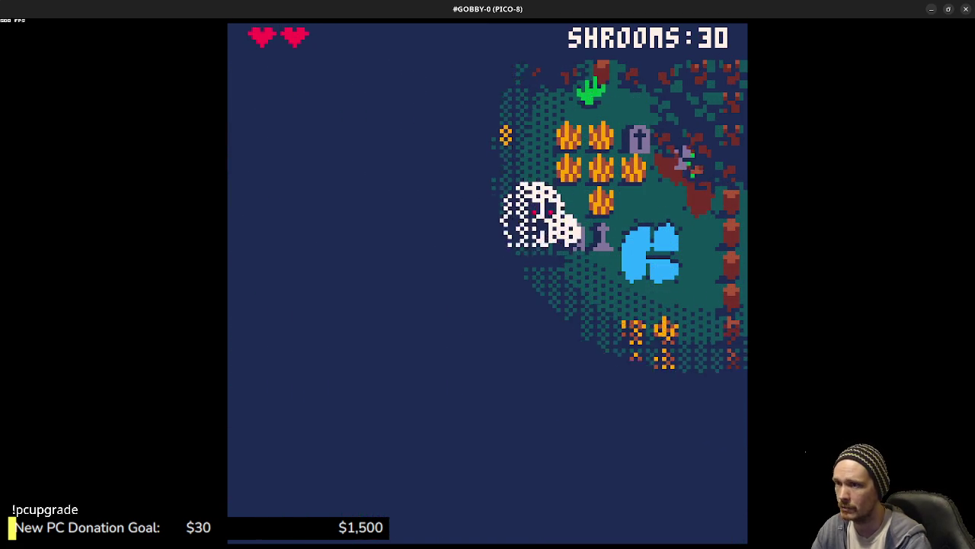
key(Down)
key(Left)
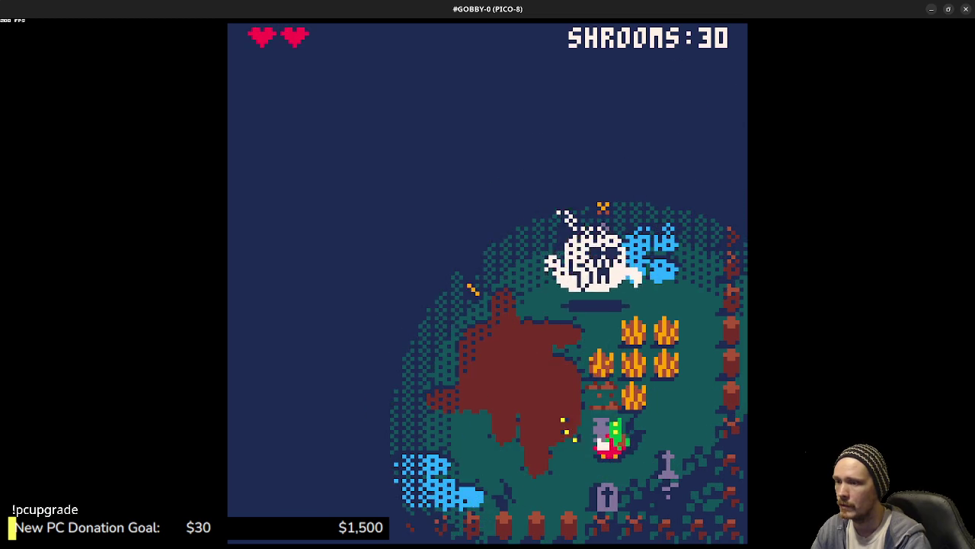
key(Left)
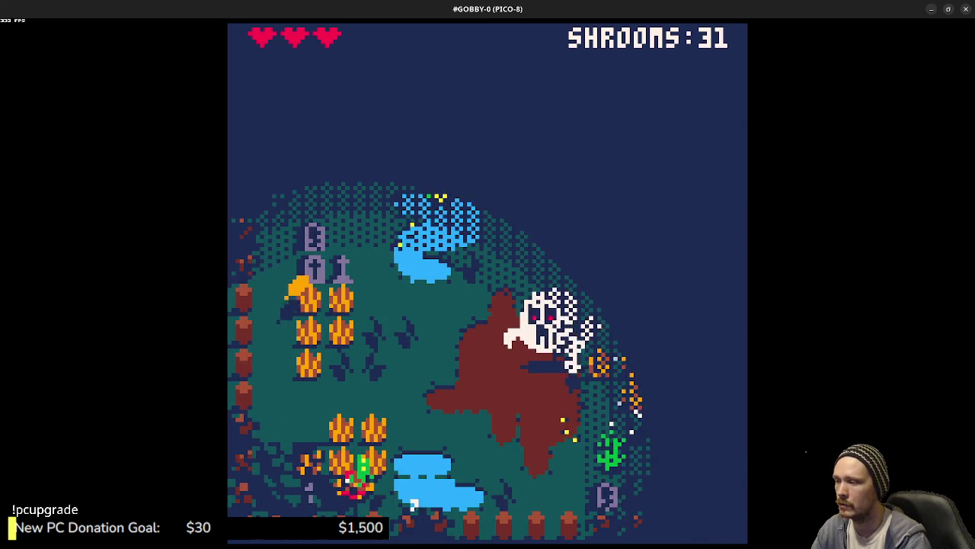
Step: Go up beside the gravestones and along the top, then down-left for another mushroom
key(Up)
key(Left)
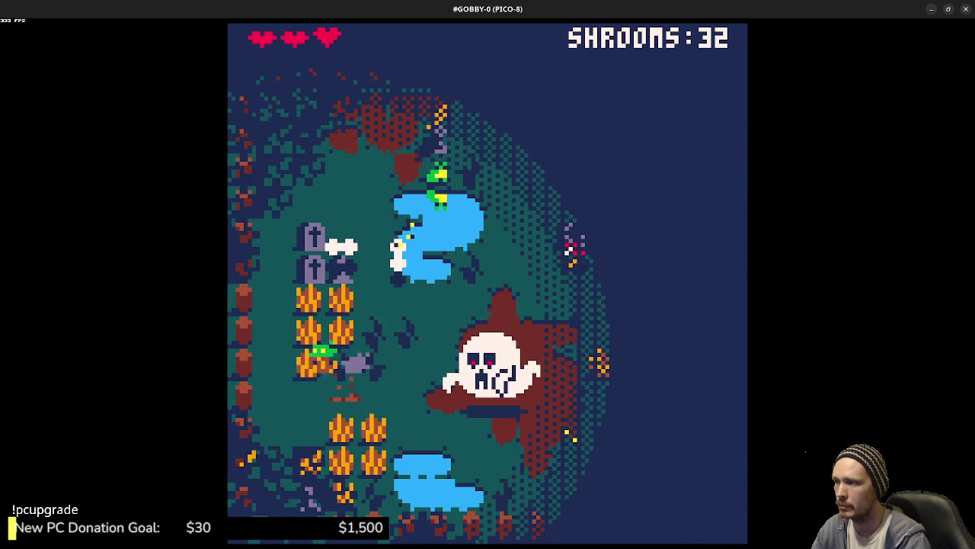
key(Up)
key(Up)
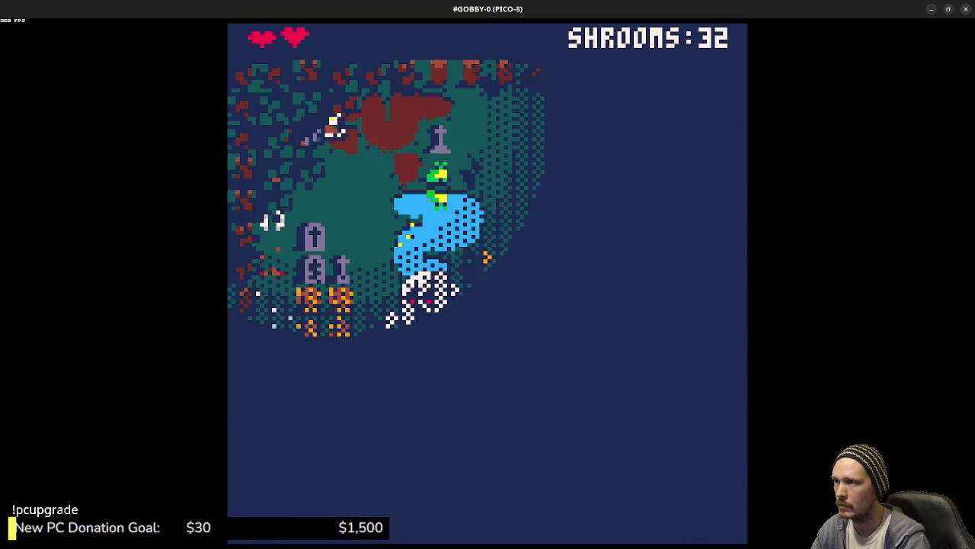
key(Right)
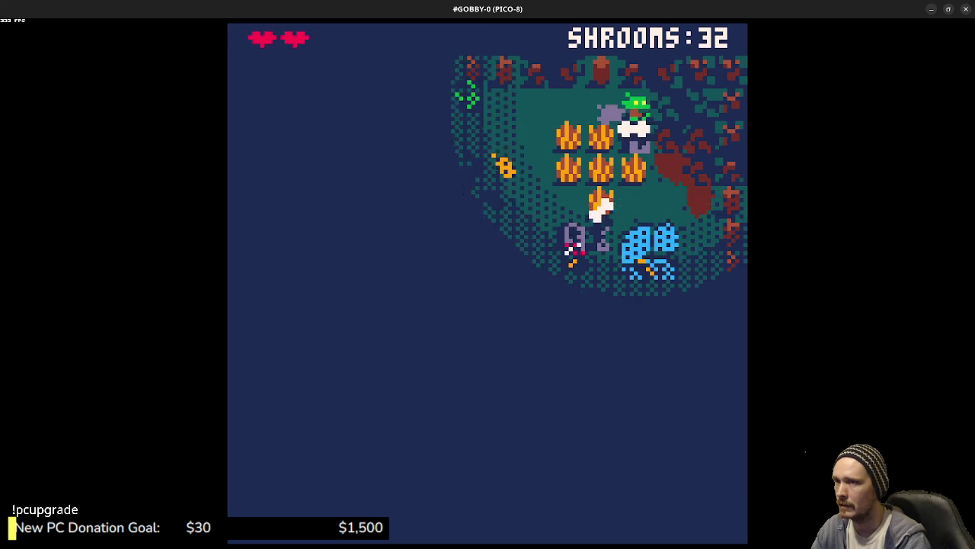
key(Left)
key(Down)
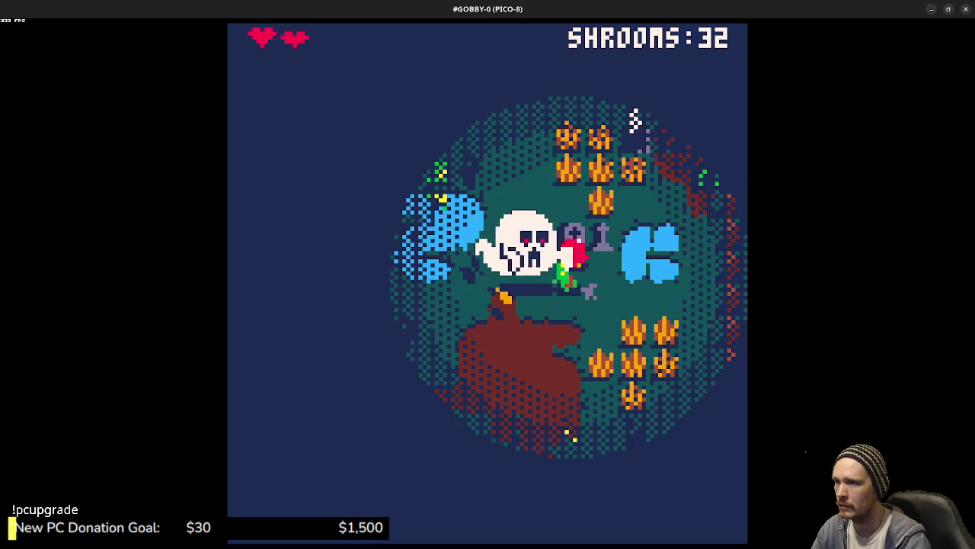
key(Down)
key(Left)
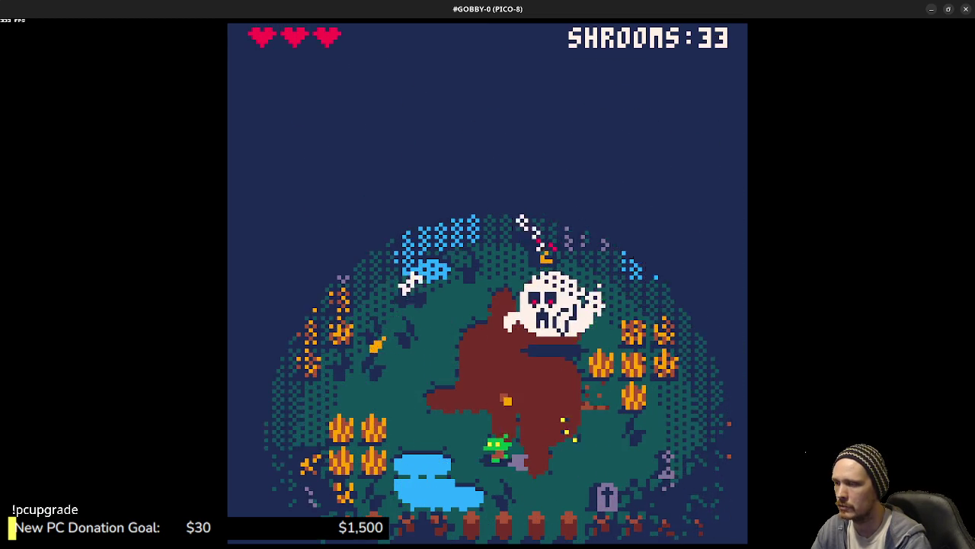
Step: Loop the goblin back up and right through the garden, then down and left
key(Left)
key(Up)
key(Right)
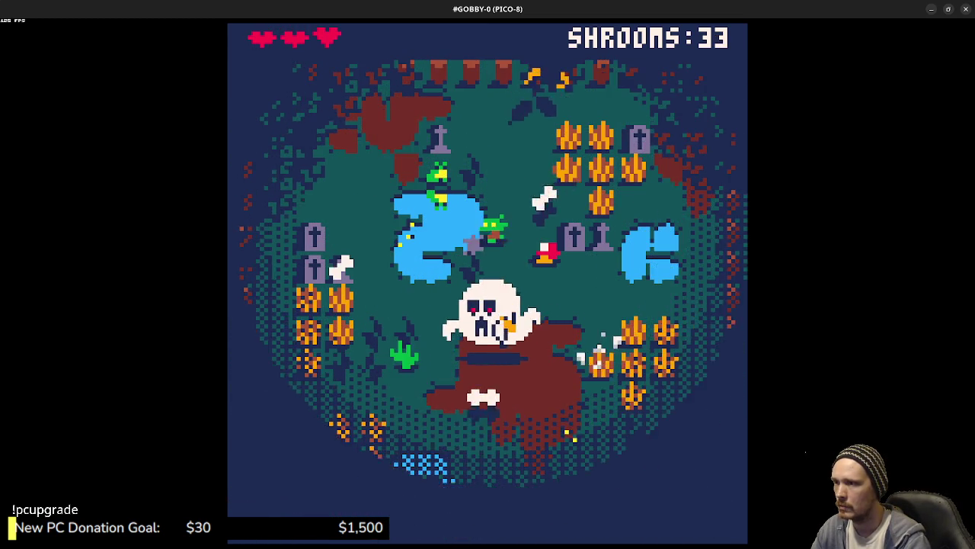
key(Up)
key(Right)
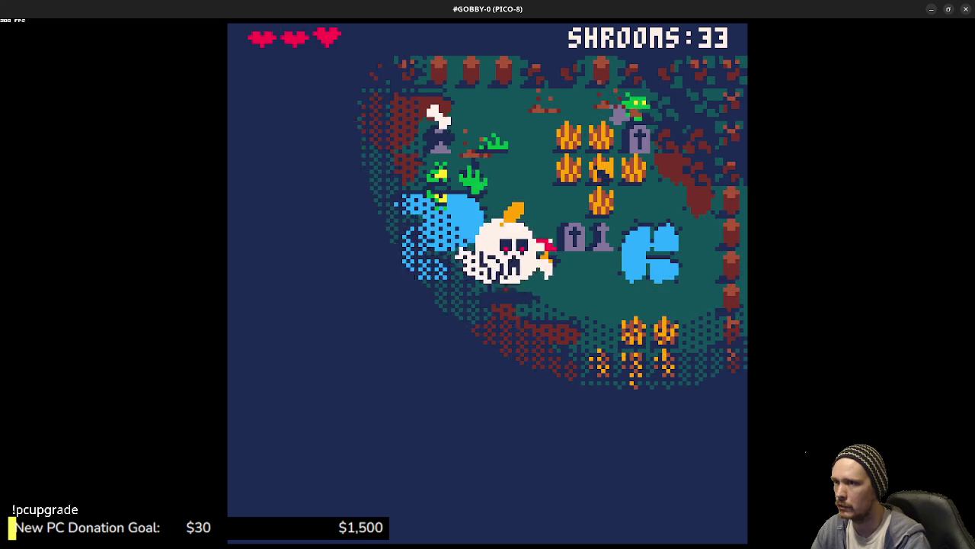
key(Right)
key(Down)
key(Left)
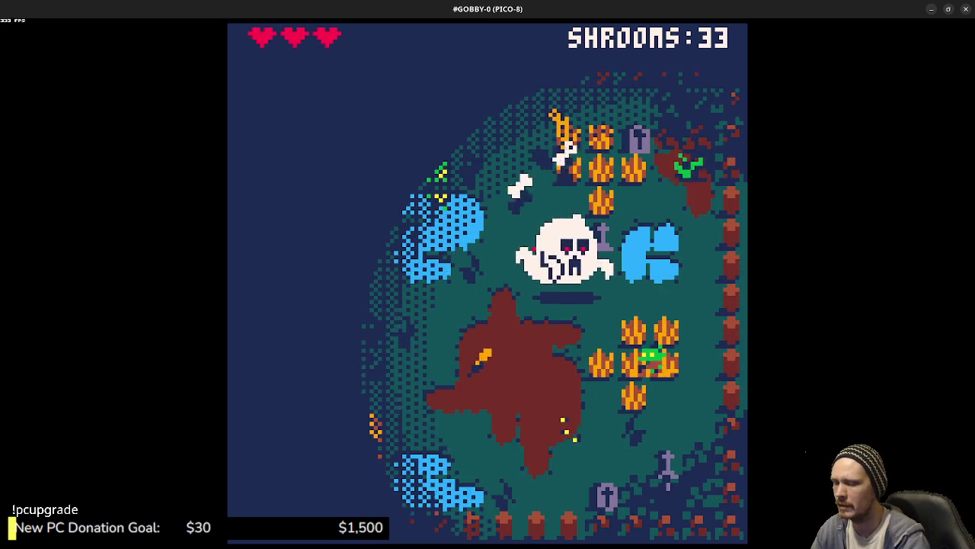
Step: Walk up to the mushroom near the skull and eat it, raising SHROOMS to 34
key(Left)
key(Up)
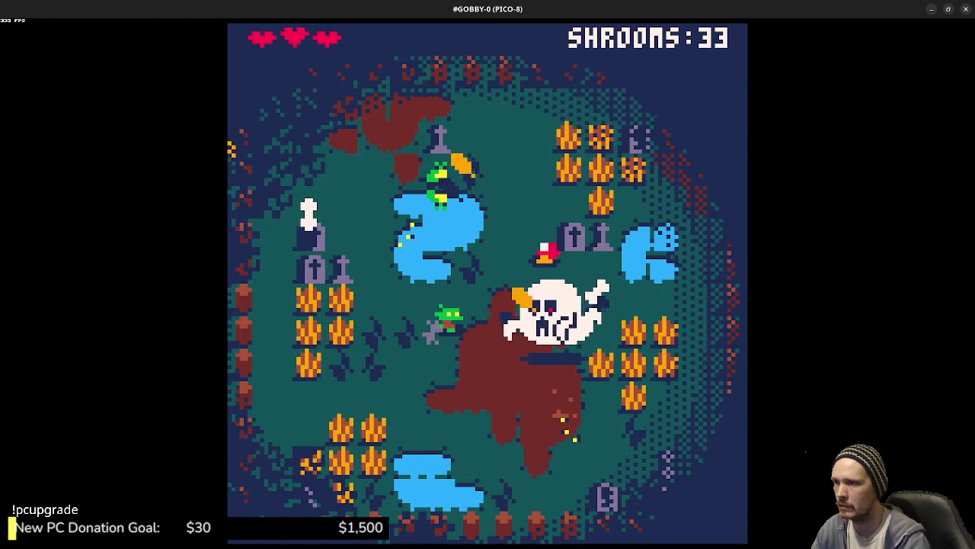
key(x)
key(Up)
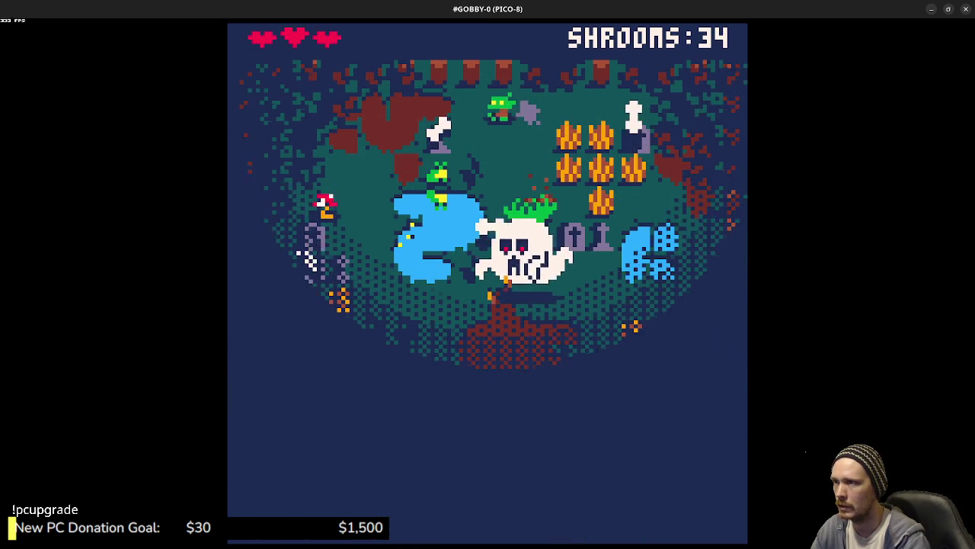
Step: Flee the ghost down and right into unexplored terrain, then left and up
key(Left)
key(Down)
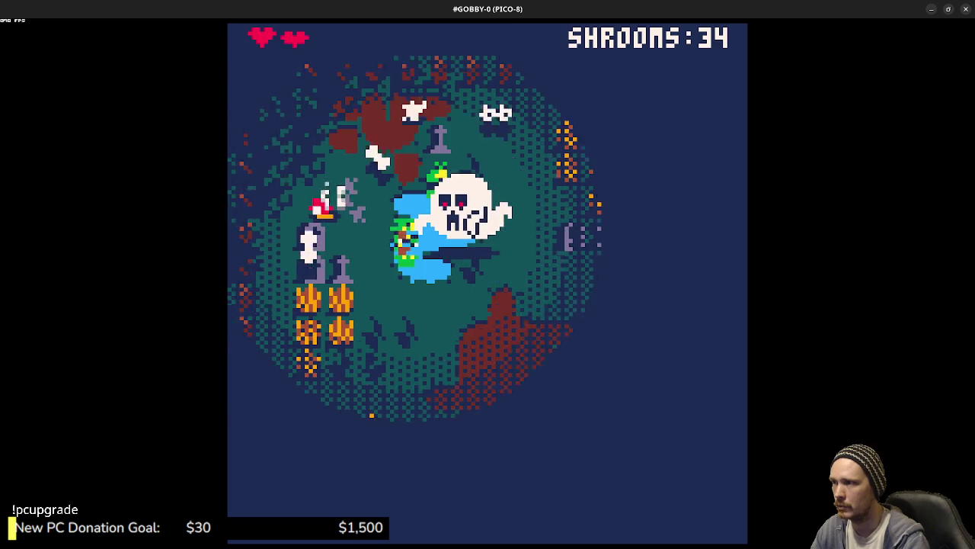
key(Right)
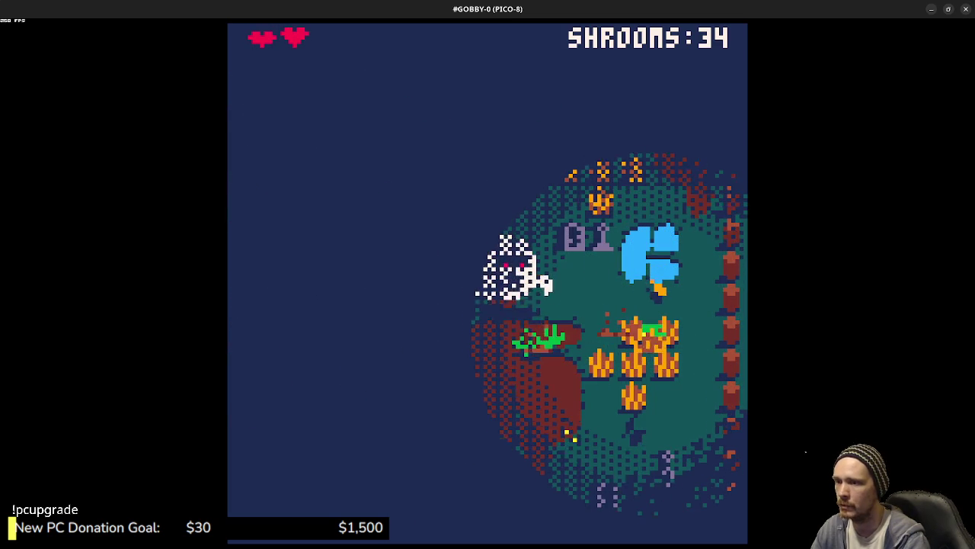
key(Down)
key(Left)
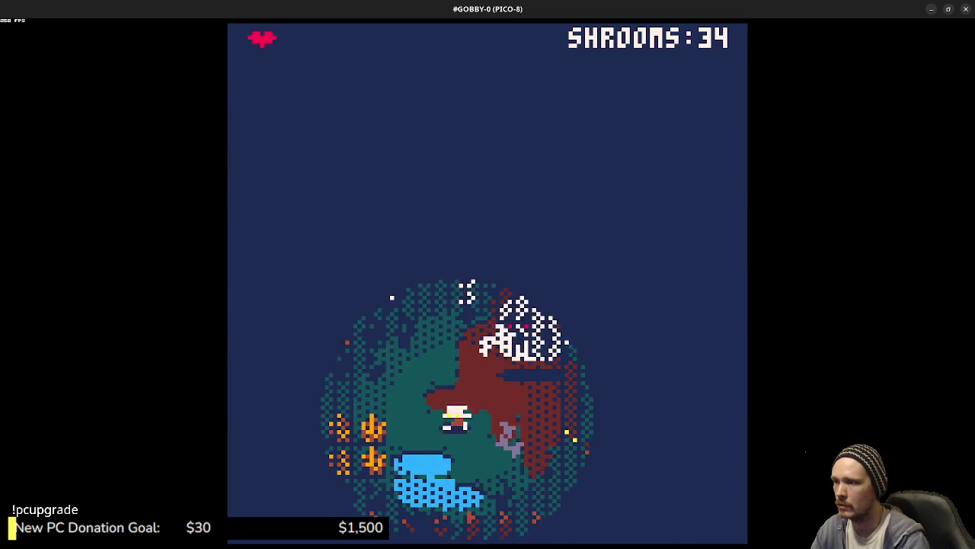
key(Left)
key(Up)
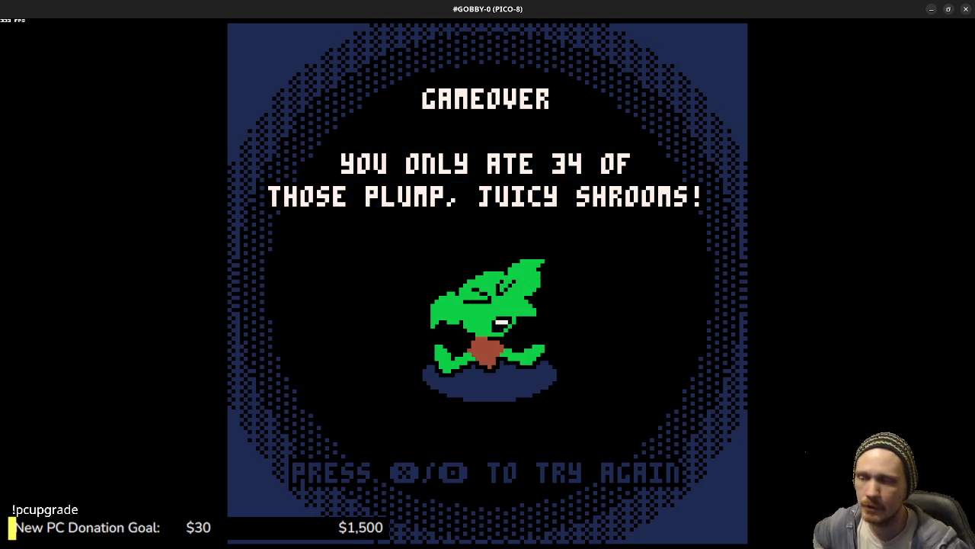
Step: Dismiss the game-over screen with X to return to the Gobby Gets Glonky title screen
key(x)
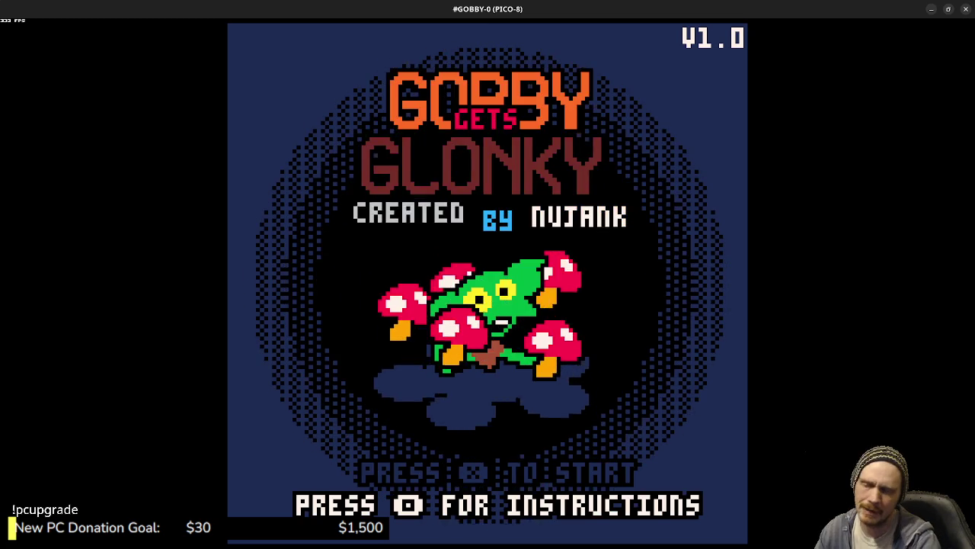
Step: Start a new run from the title screen and walk the goblin around the pond toward the mushroom
key(x)
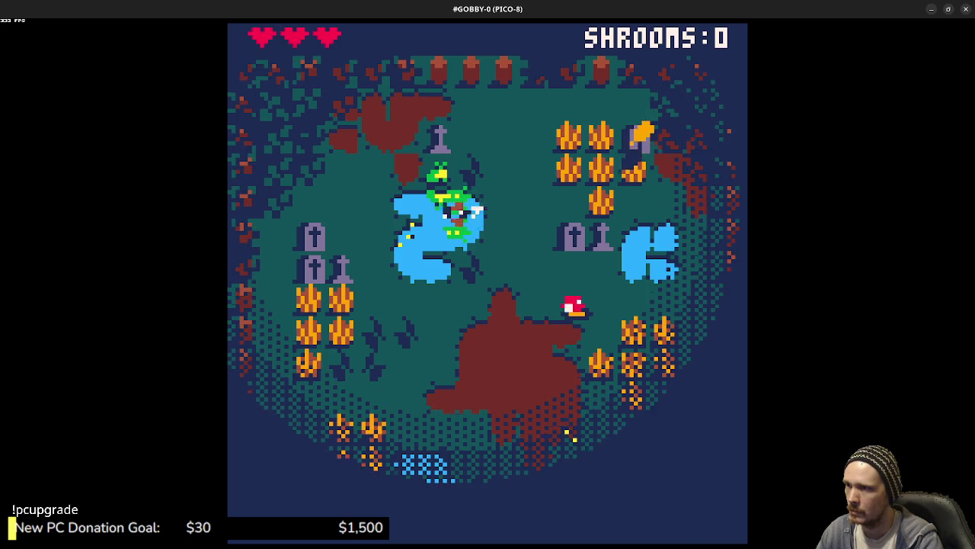
key(Right)
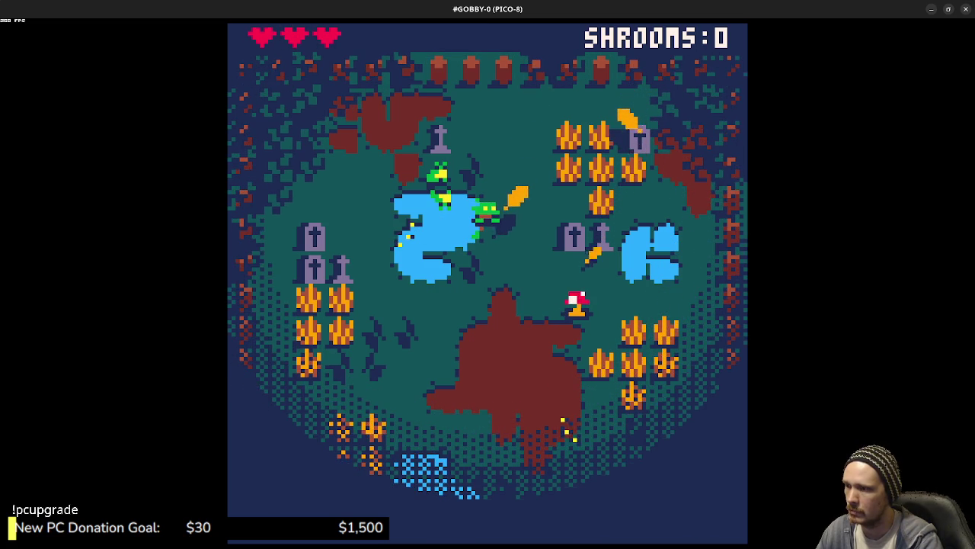
key(Left)
key(Down)
key(Up)
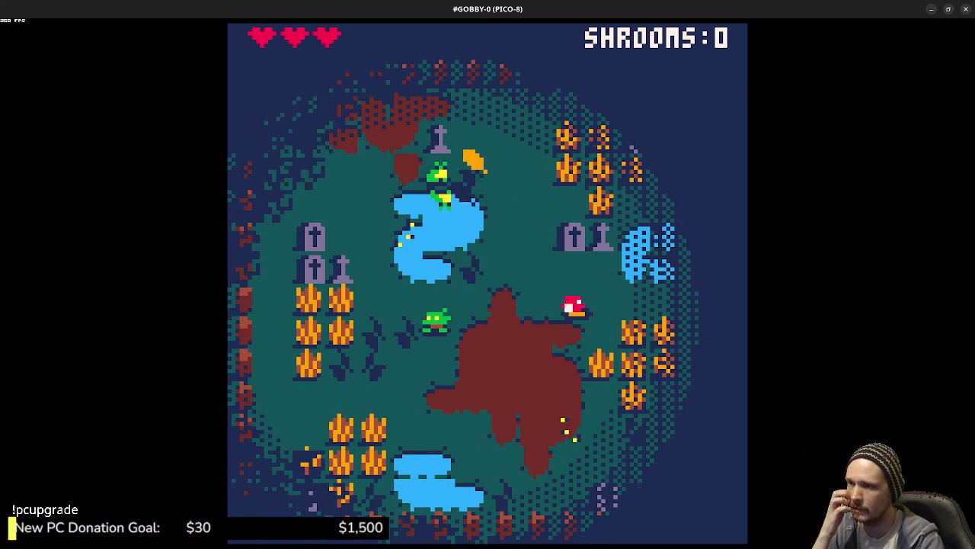
key(Return)
key(Return)
key(Right)
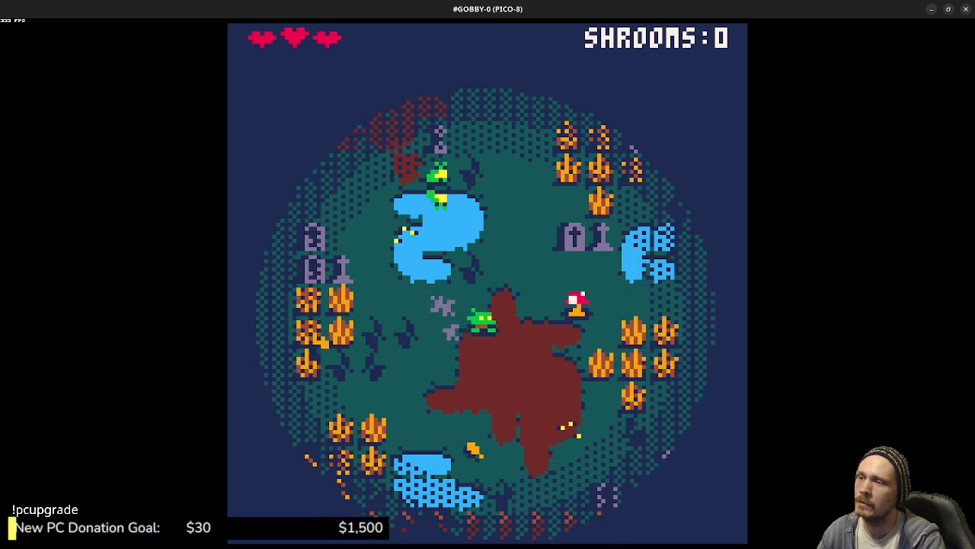
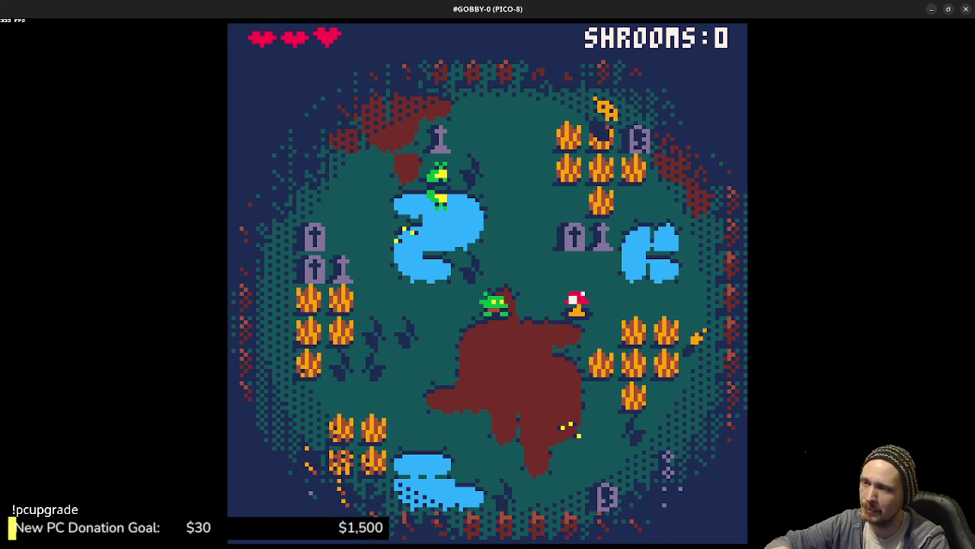
Step: Walk the goblin up-right, left toward the pond, beside it, then back down-left and right
key(Up)
key(Right)
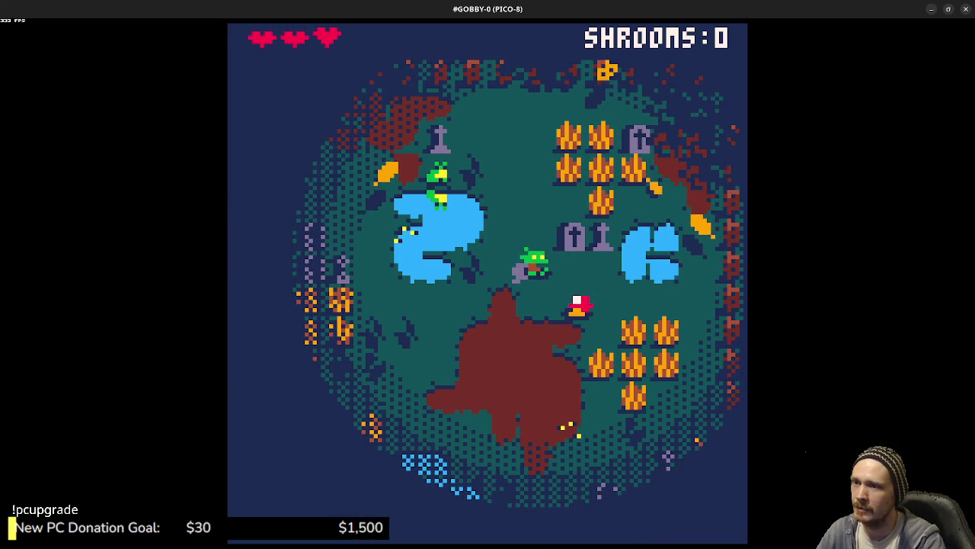
key(Left)
key(Up)
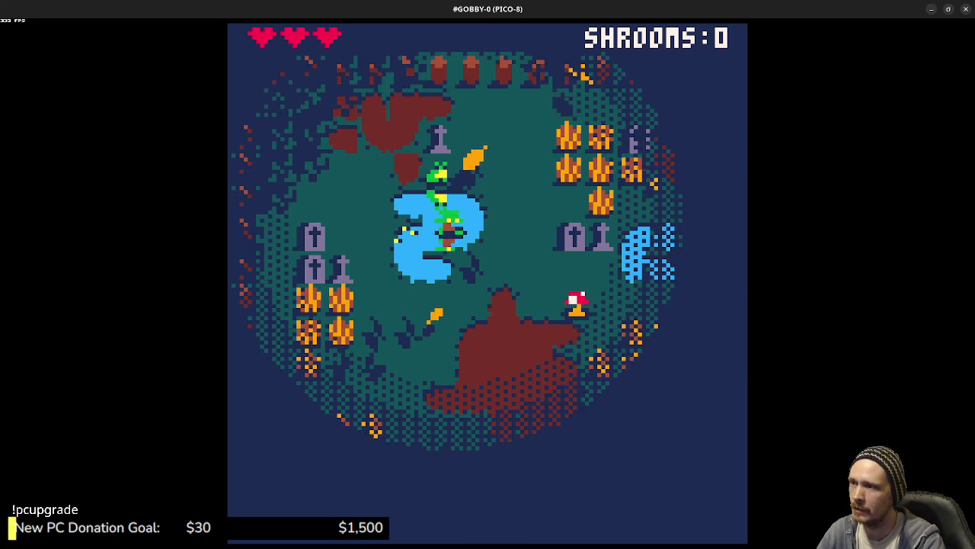
key(Up)
key(Right)
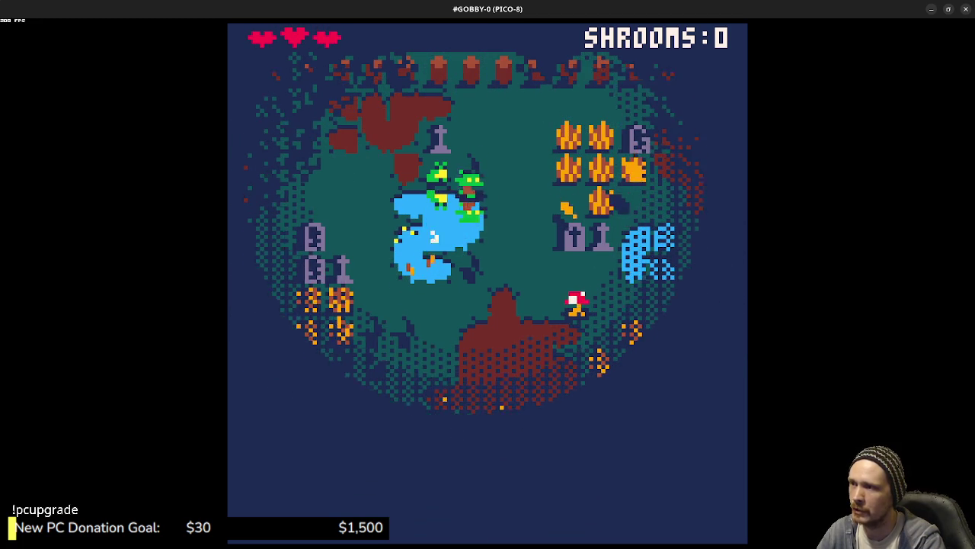
key(Down)
key(Left)
key(Right)
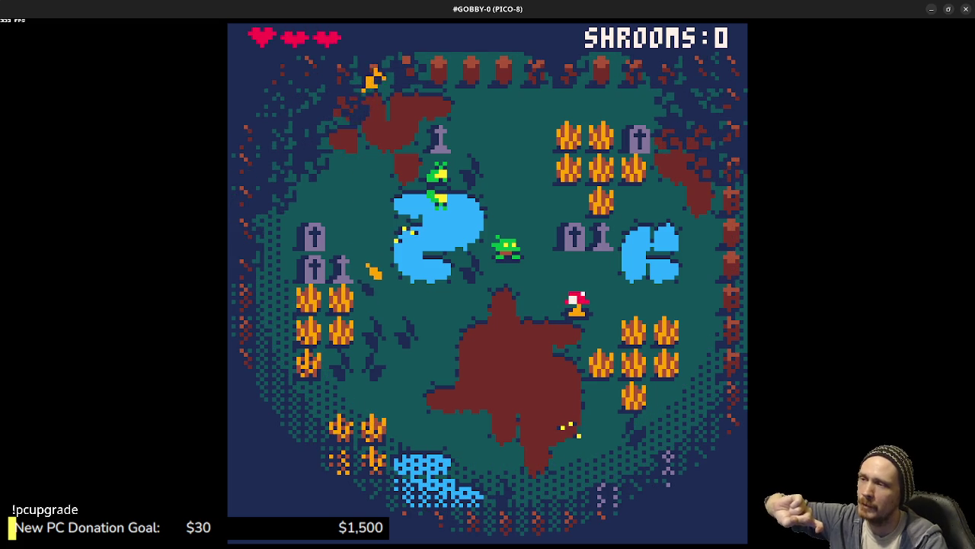
Step: Walk the goblin onto the pond and away down-right, collecting the first mushroom (SHROOMS 1)
key(Up)
key(Left)
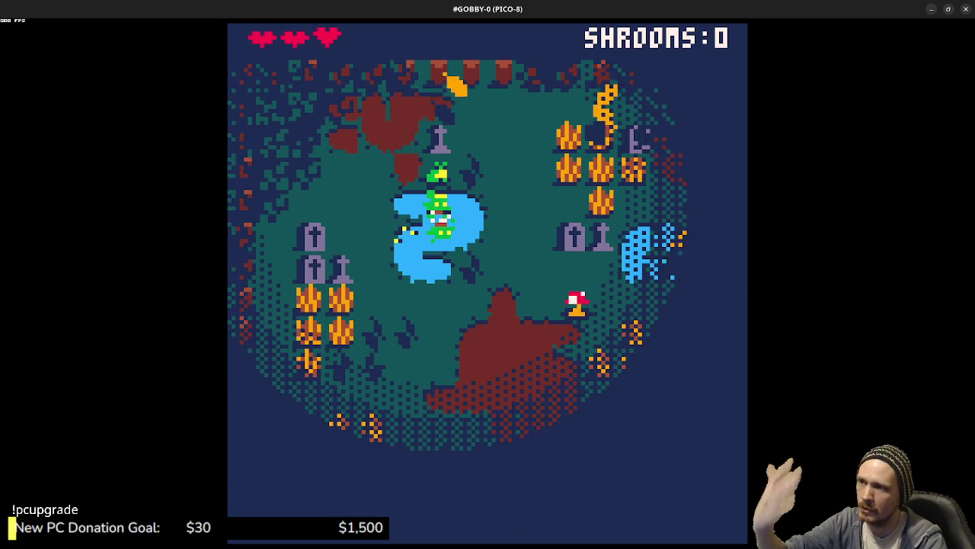
key(Right)
key(Left)
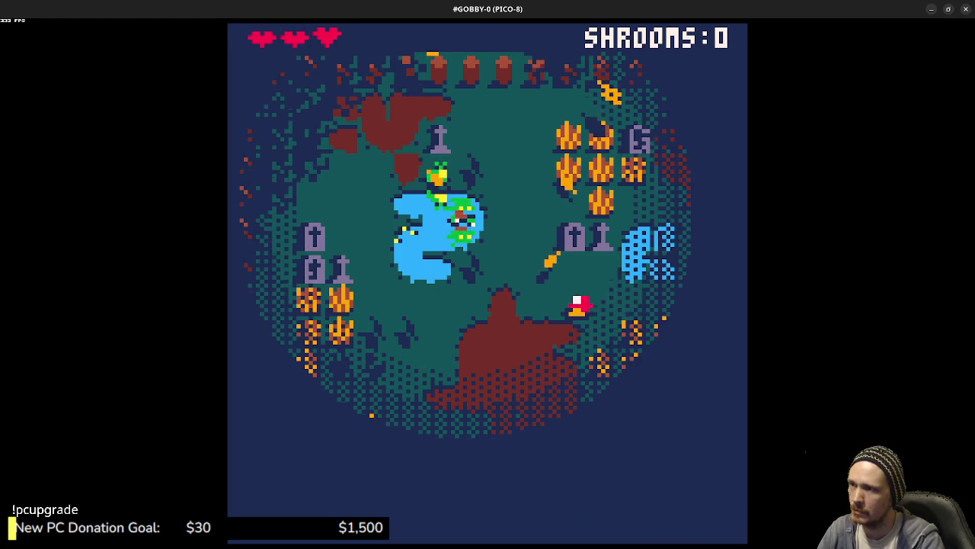
key(Down)
key(Right)
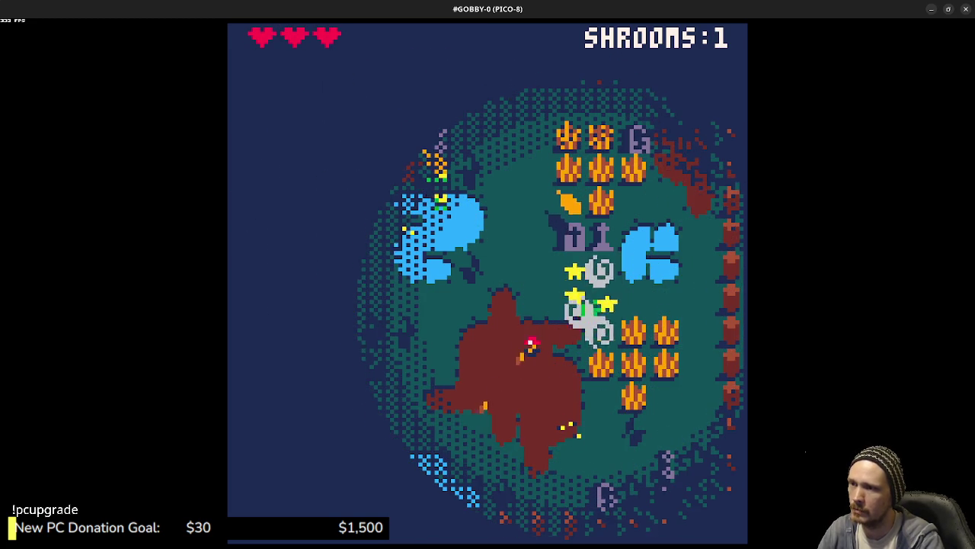
Step: Steer the goblin around the pond and across the map, eating the first red mushrooms
key(Left)
key(Down)
key(Right)
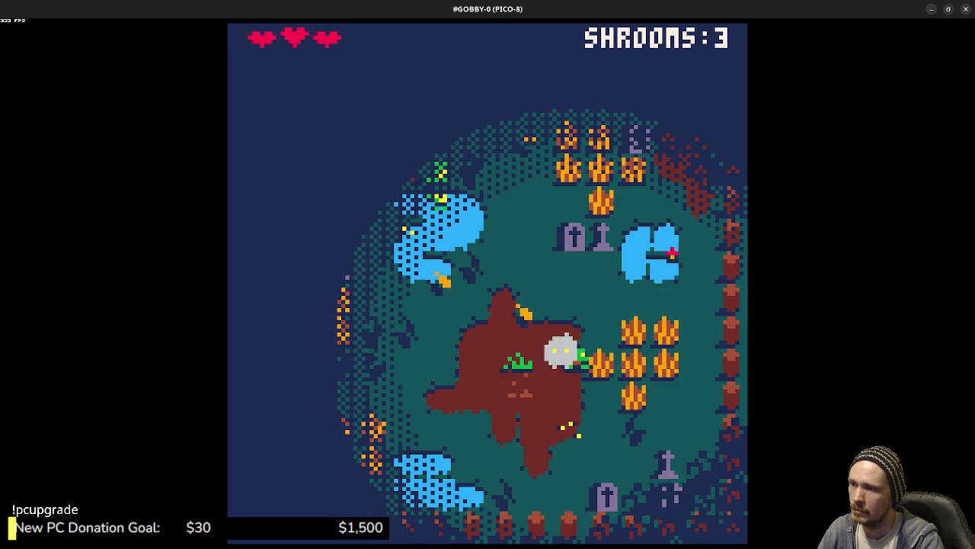
key(Right)
key(Up)
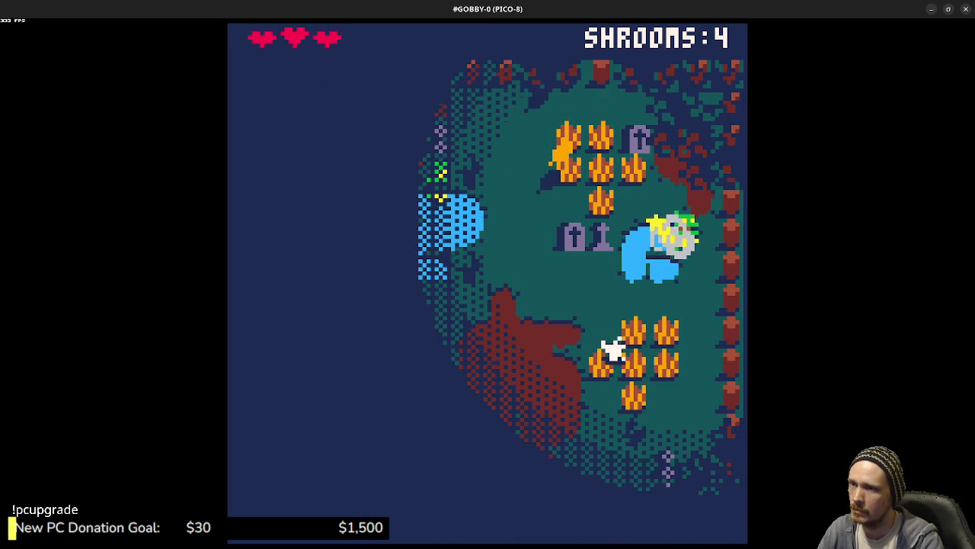
key(Up)
key(Left)
key(Down)
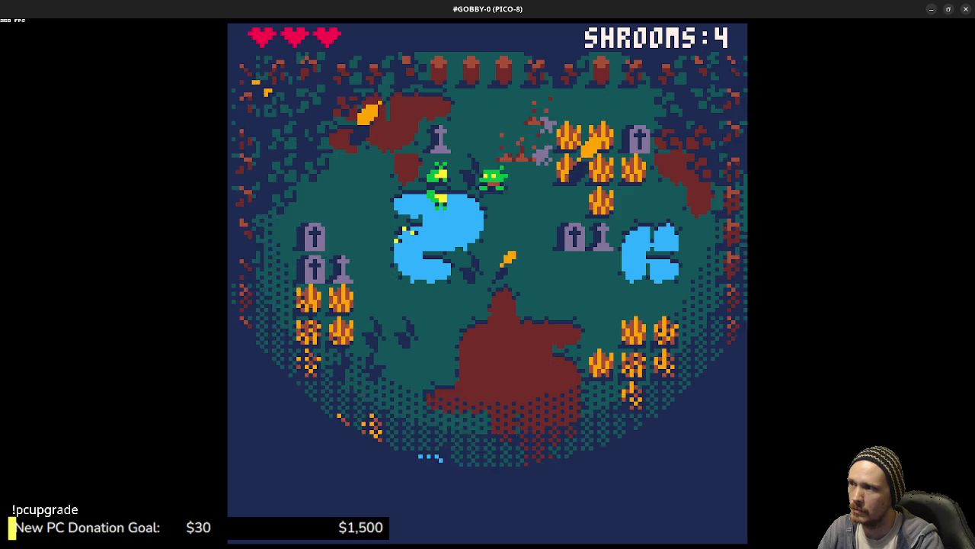
key(Down)
key(Left)
key(Right)
key(Down)
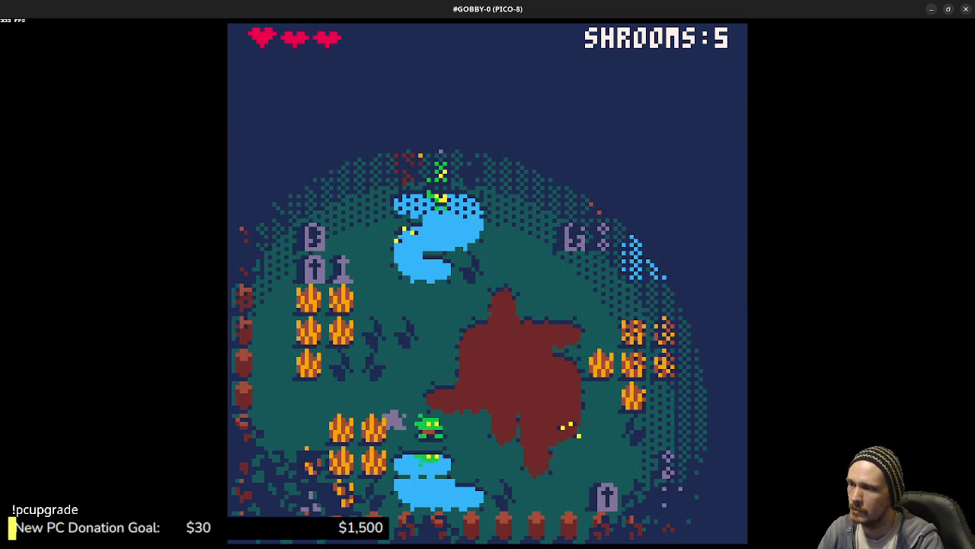
key(Up)
key(Right)
key(Left)
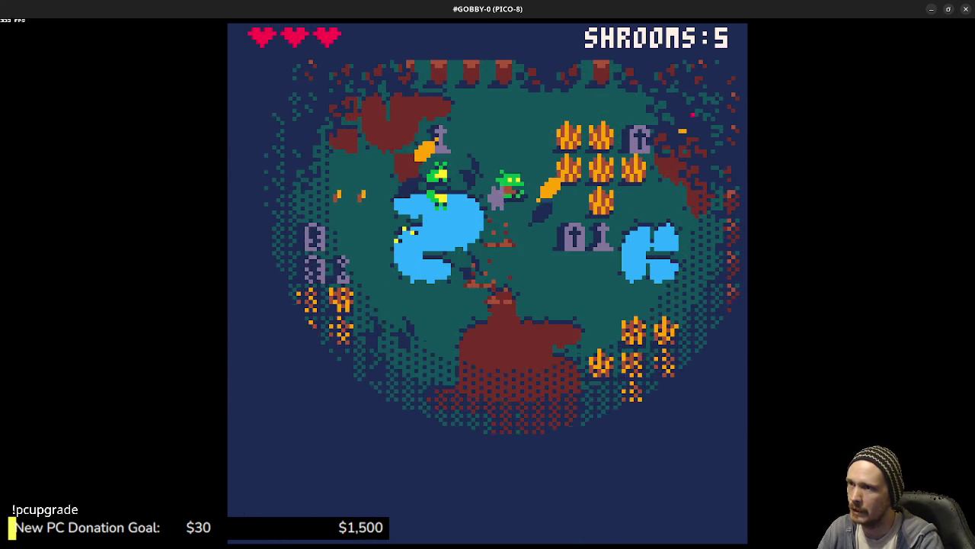
key(Up)
key(Right)
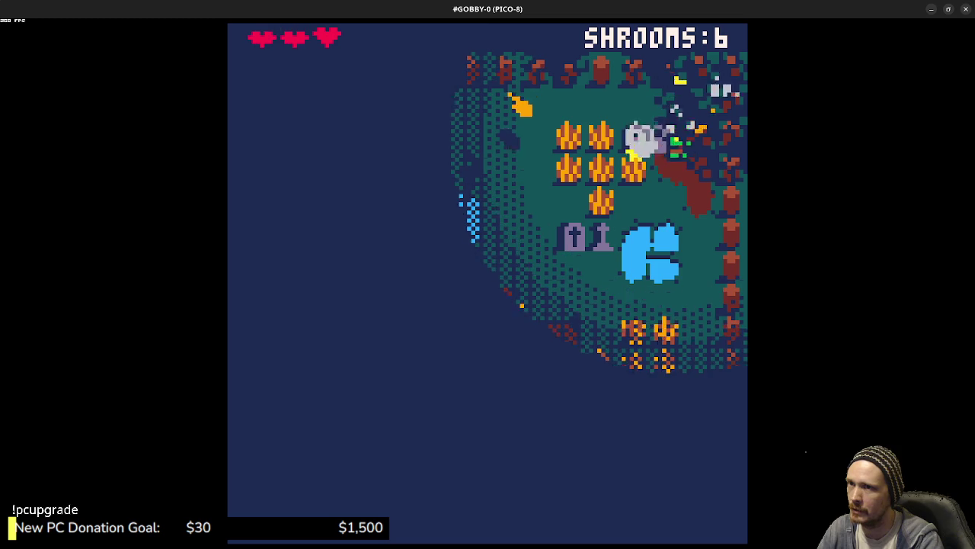
key(Down)
key(Left)
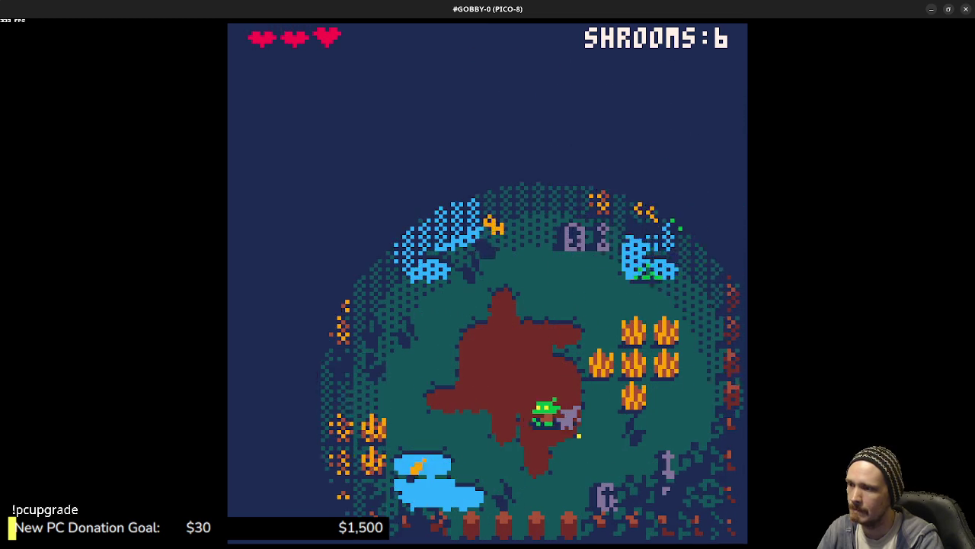
key(Left)
key(Up)
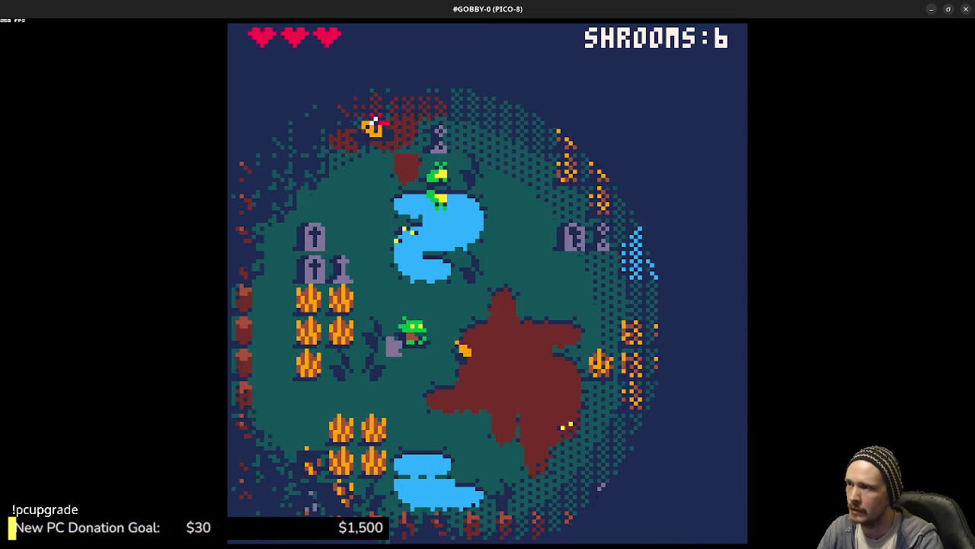
key(Up)
key(Right)
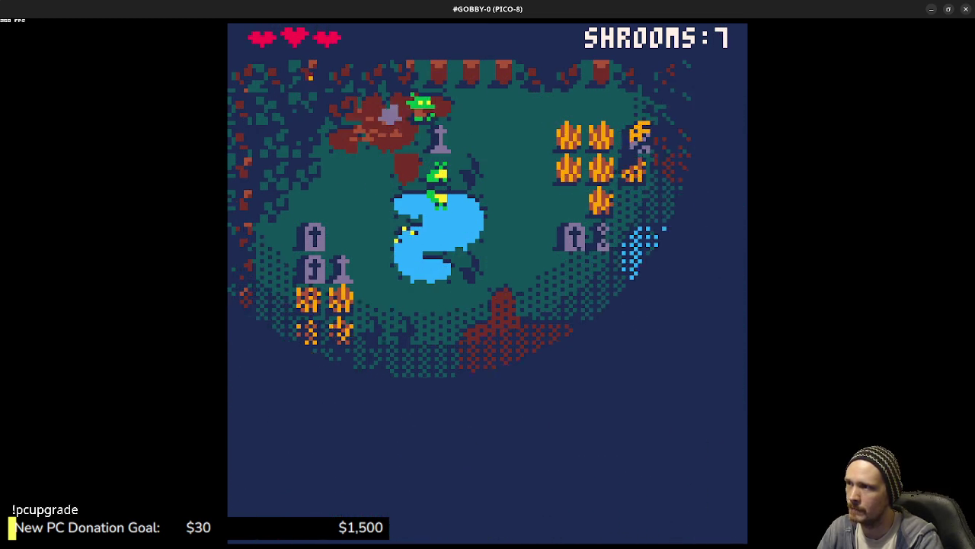
key(Right)
key(Down)
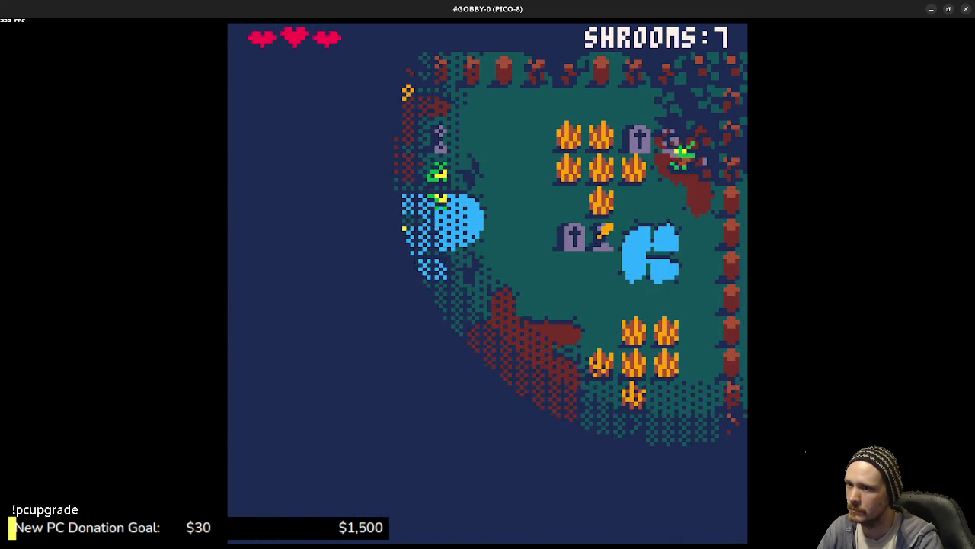
key(Left)
key(Down)
key(Left)
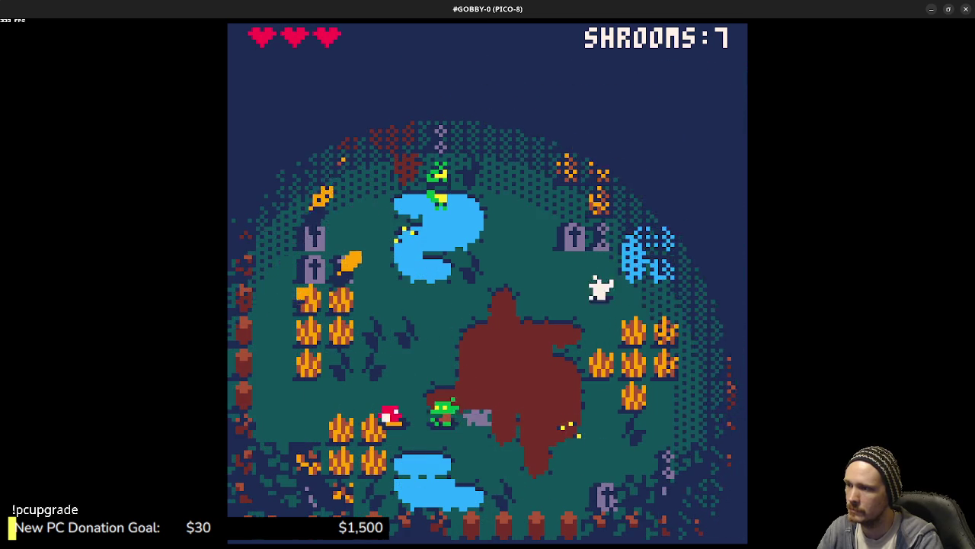
key(Up)
key(Right)
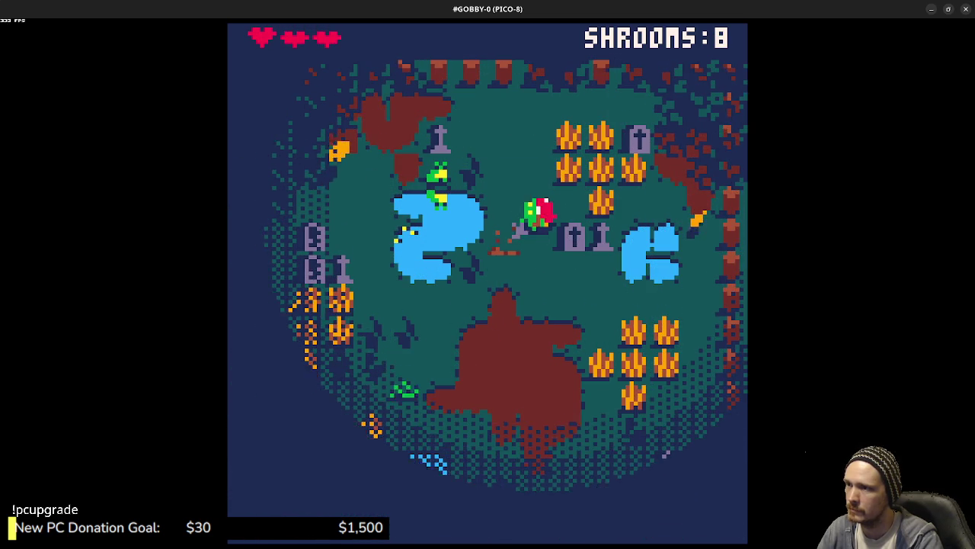
key(Up)
key(Right)
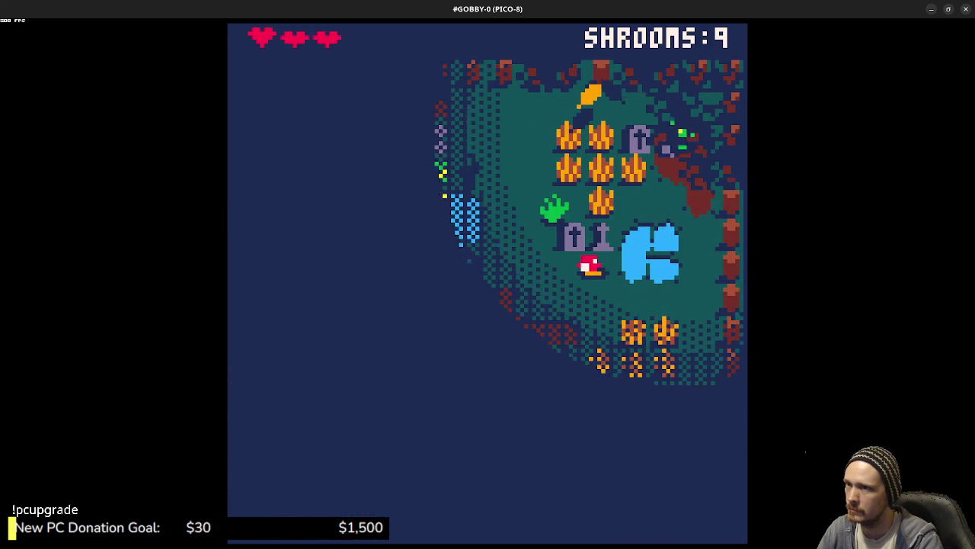
key(Right)
key(Down)
key(Left)
key(Up)
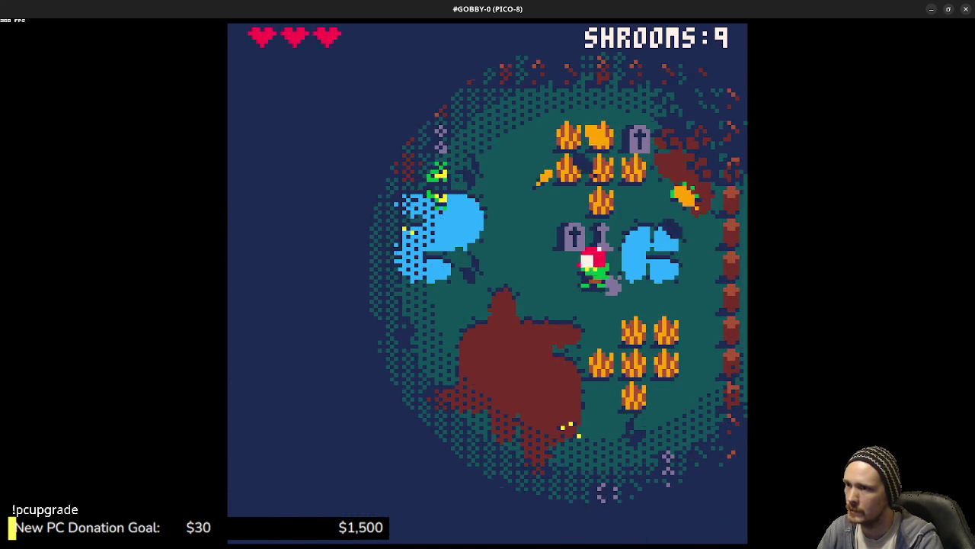
key(Left)
key(Down)
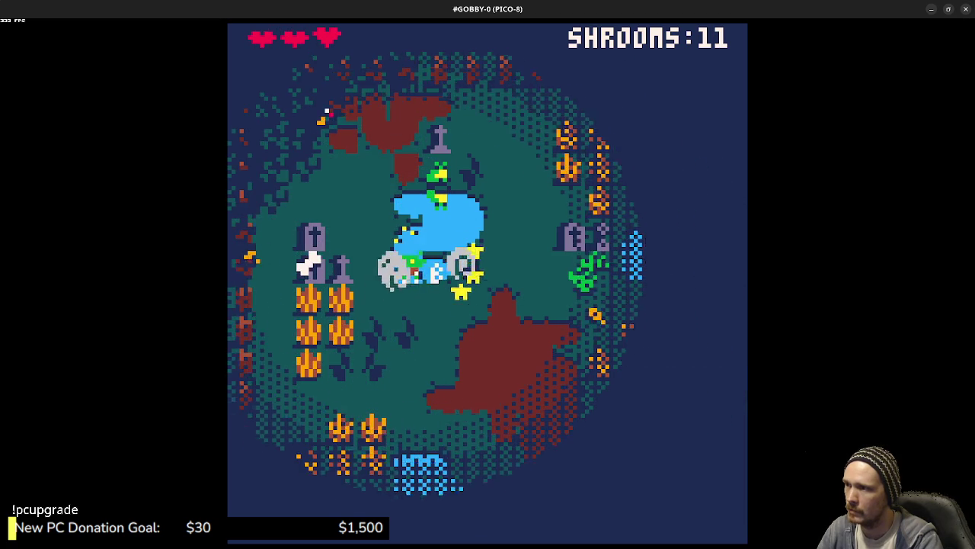
key(Down)
key(Right)
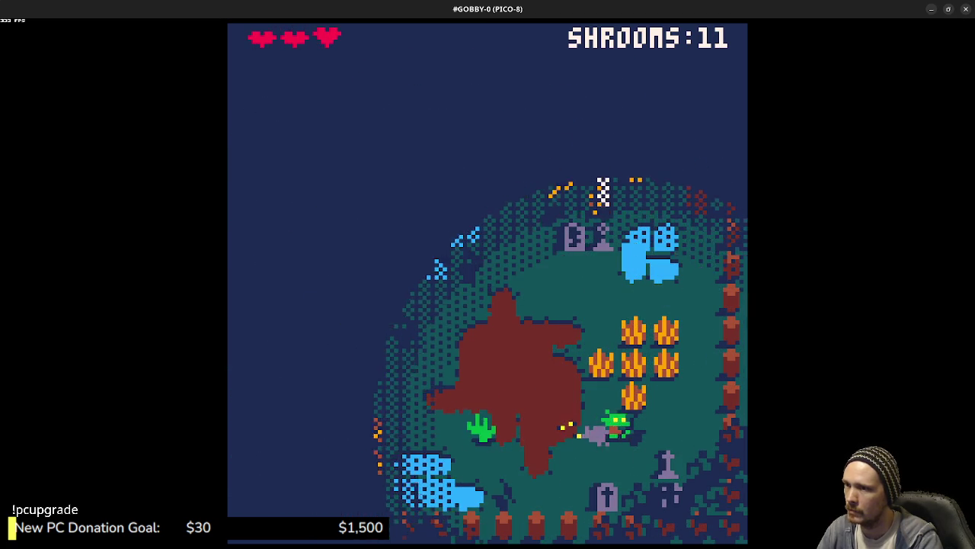
key(Up)
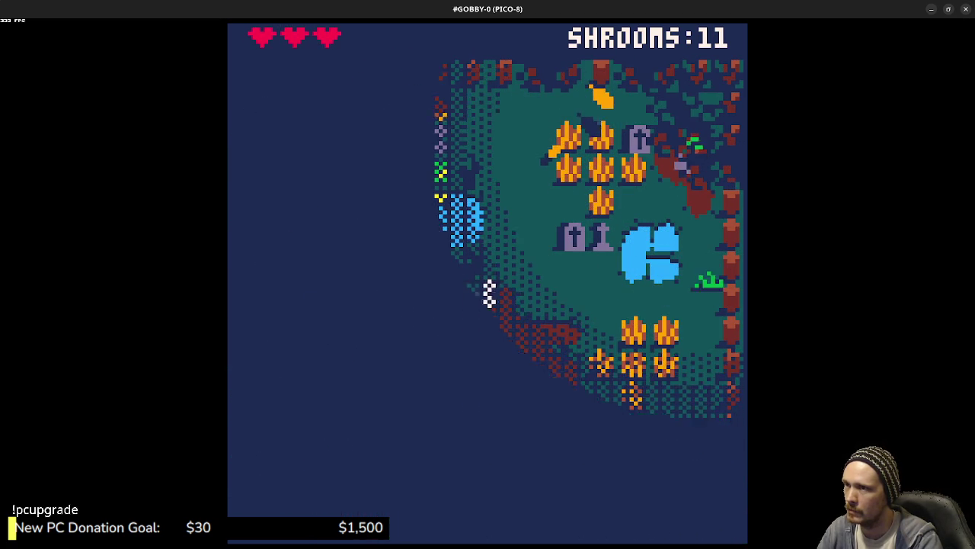
key(Up)
key(Left)
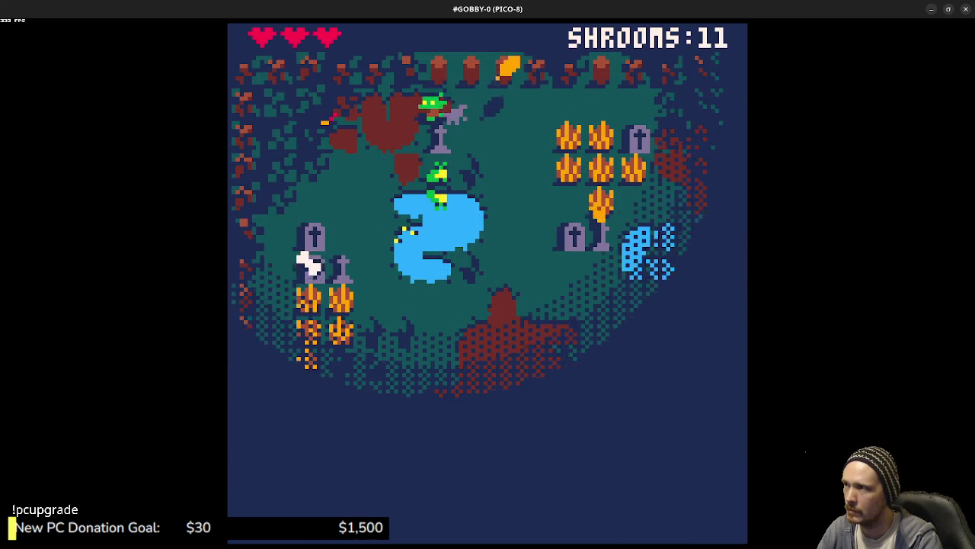
key(Right)
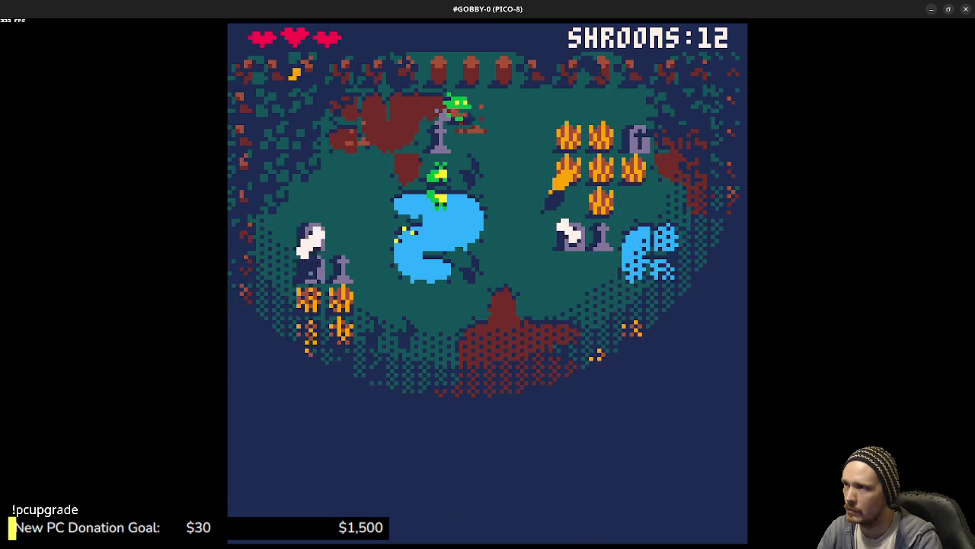
key(Down)
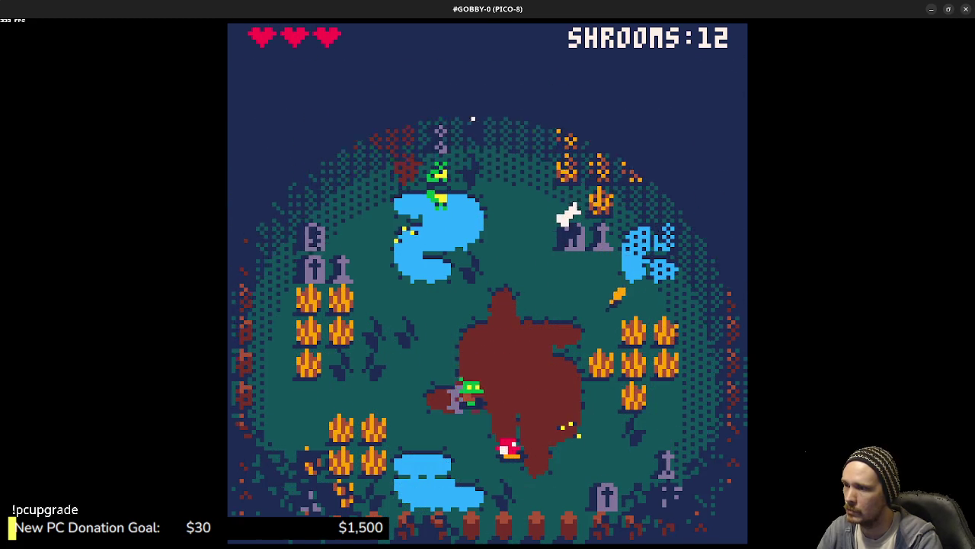
key(Right)
key(Up)
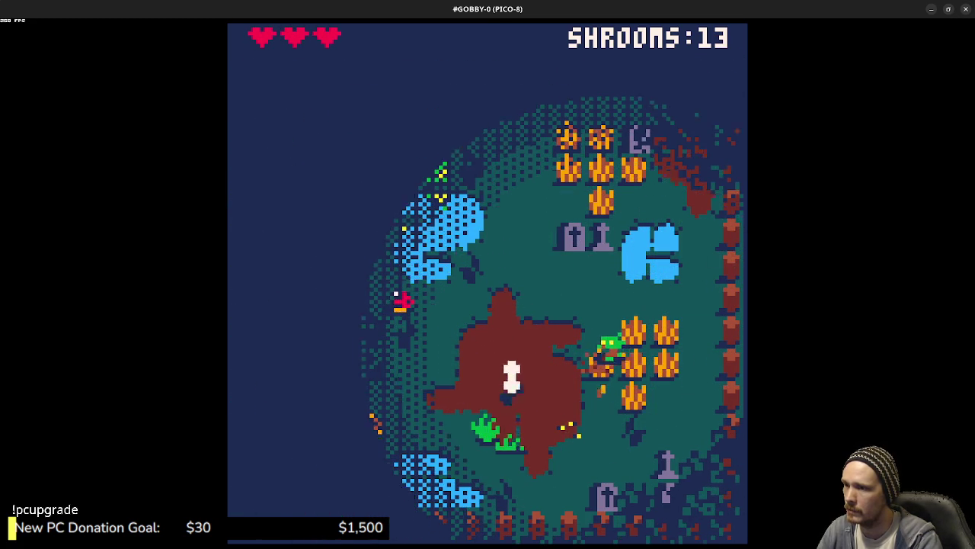
key(Left)
key(Left)
key(Up)
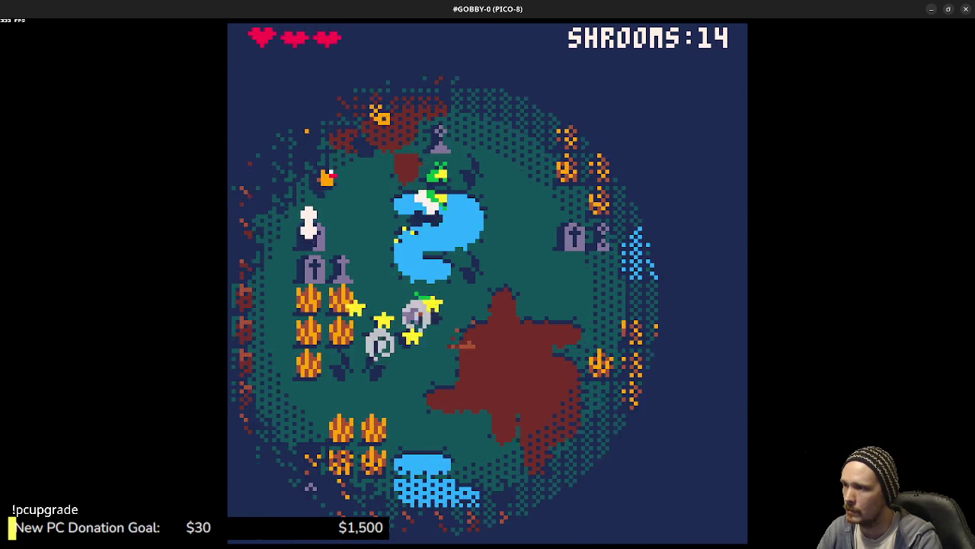
Step: Keep roaming the map eating mushrooms until the SHROOMS counter reaches 21
key(Right)
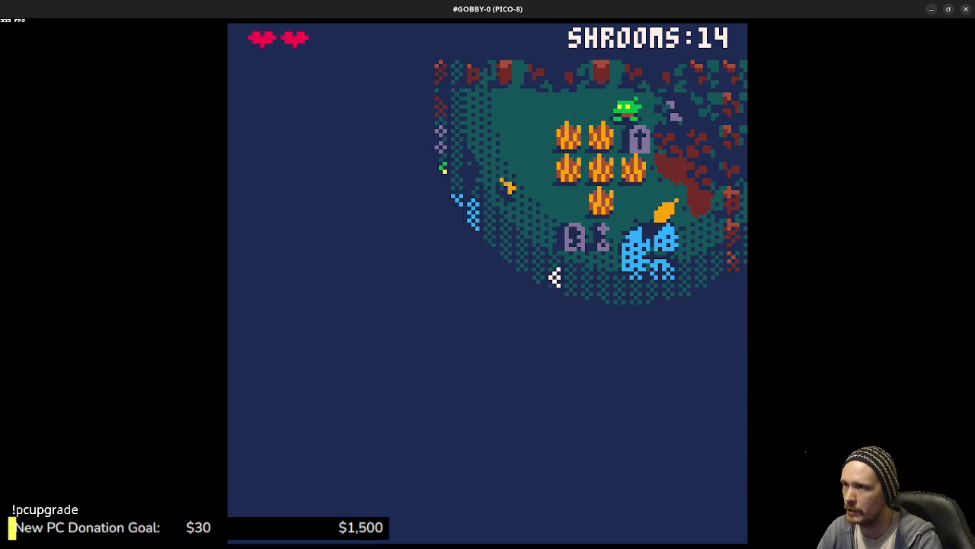
key(Left)
key(Down)
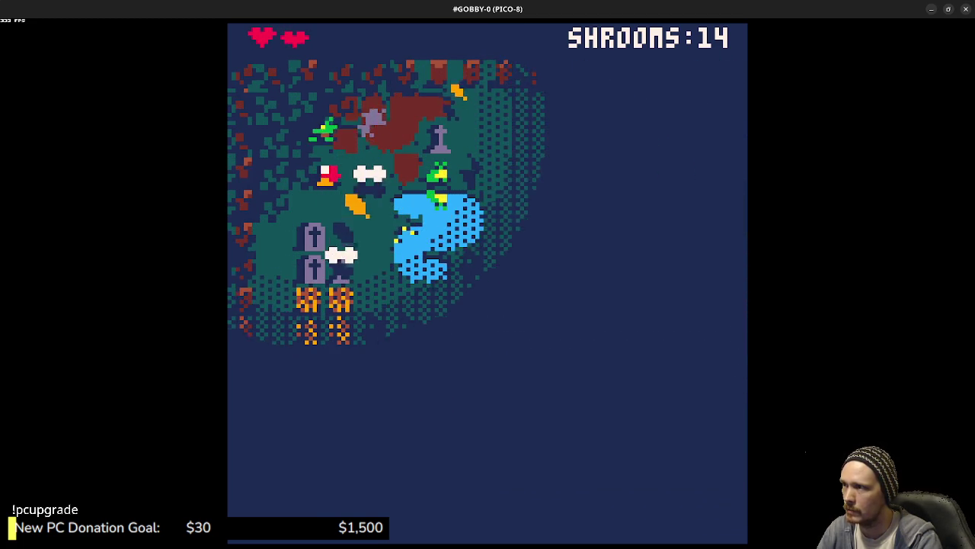
key(Right)
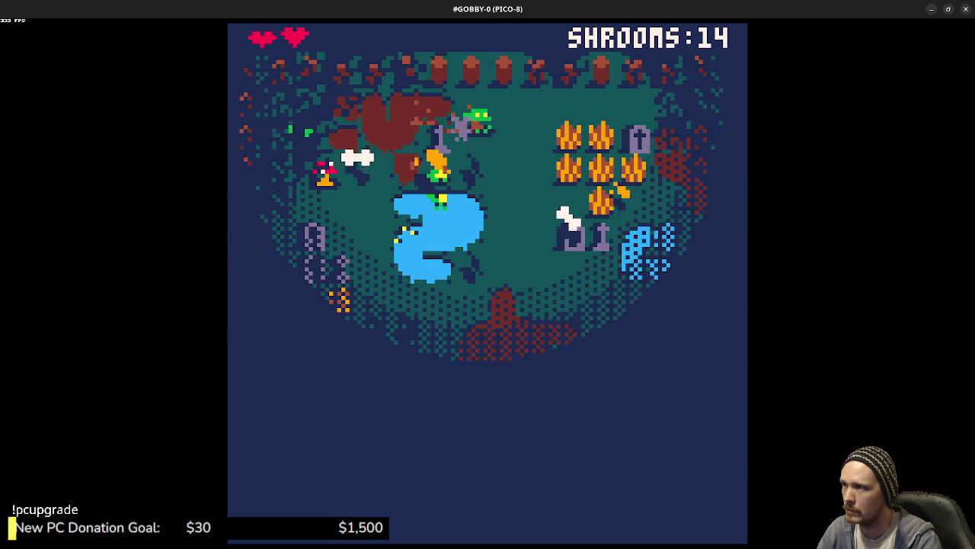
key(Left)
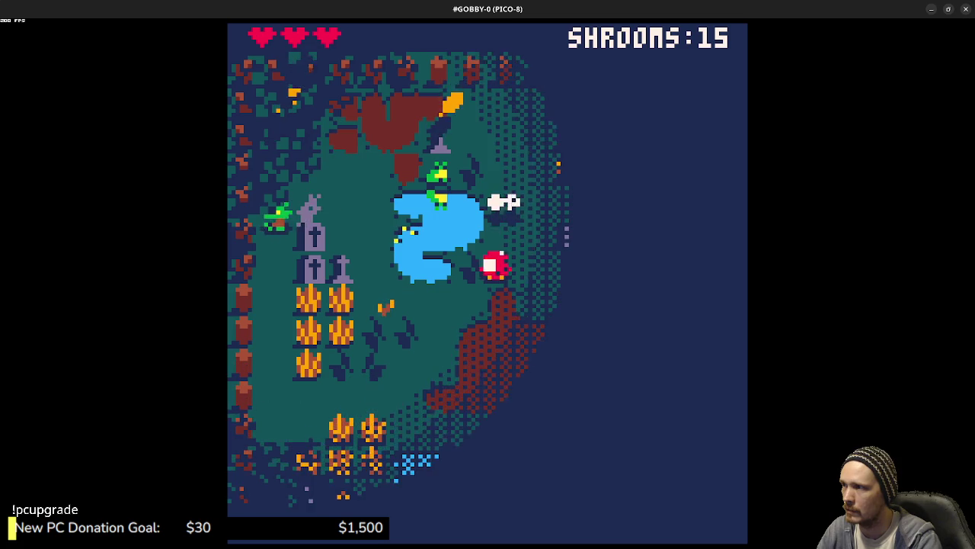
key(Down)
key(Down)
key(Right)
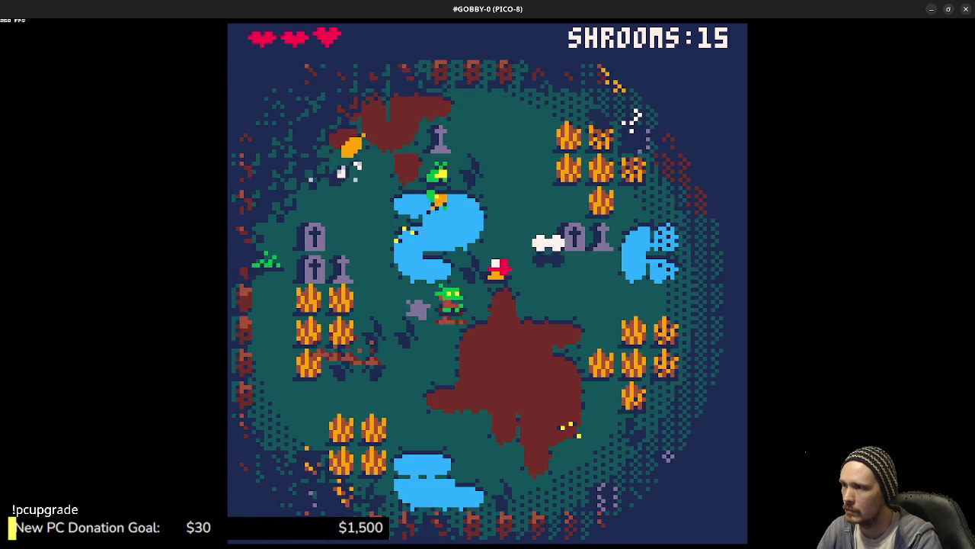
key(Left)
key(Up)
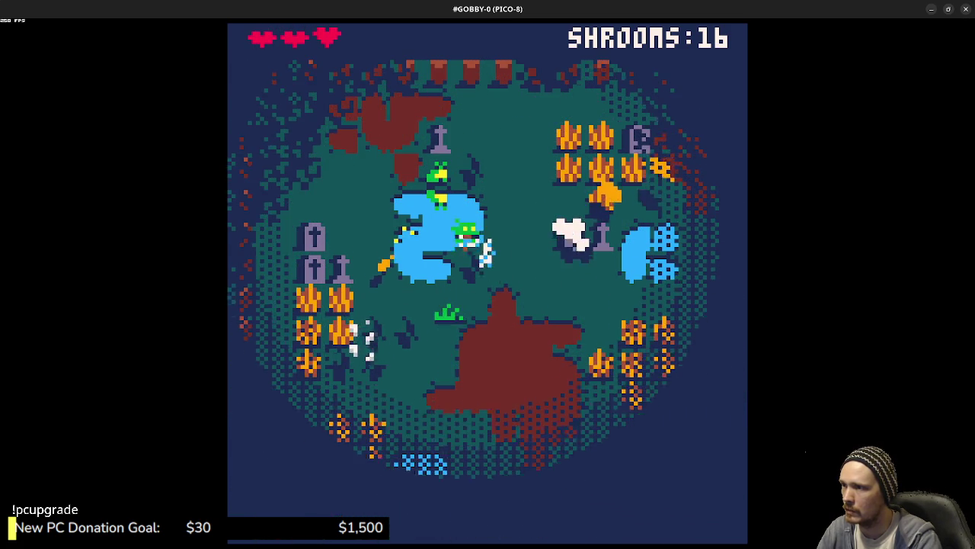
key(Up)
key(Right)
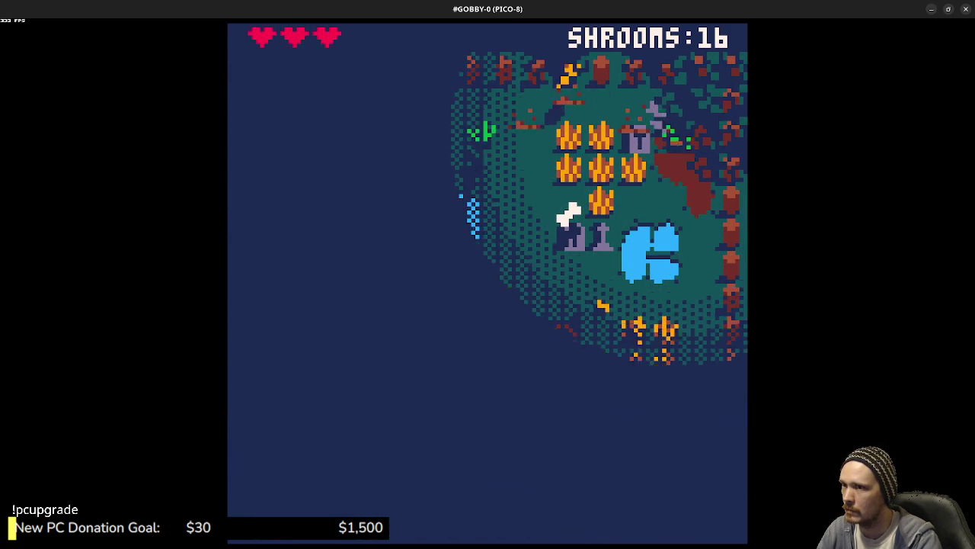
key(Down)
key(Left)
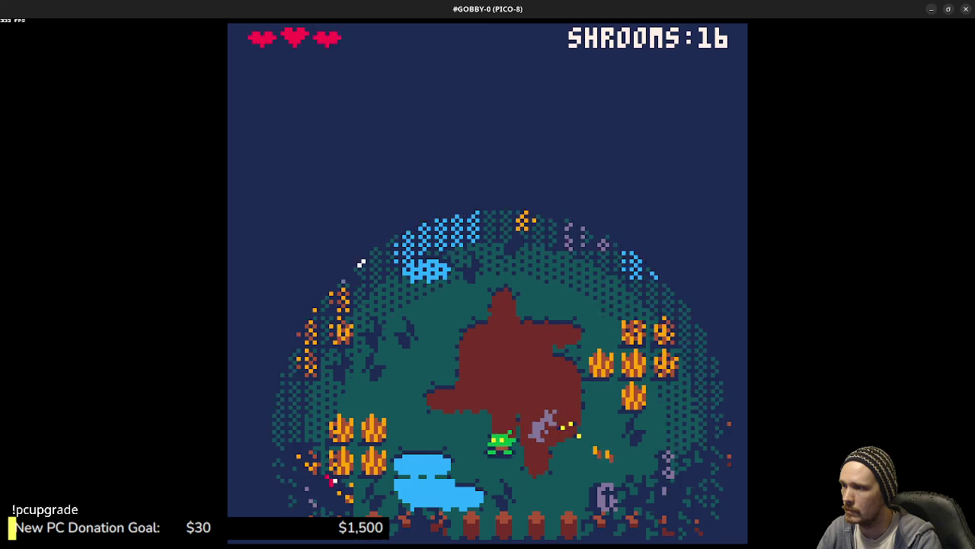
key(Left)
key(Right)
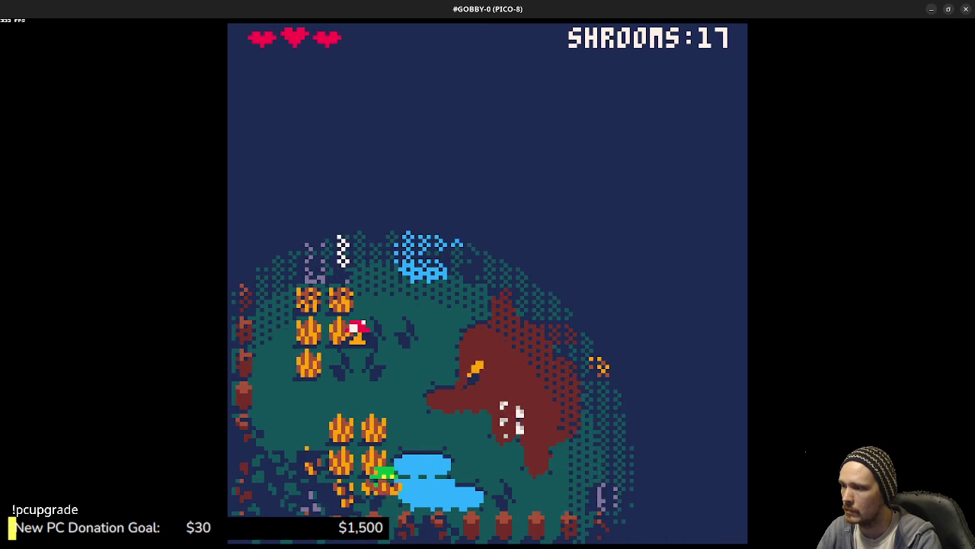
key(Up)
key(Left)
key(Right)
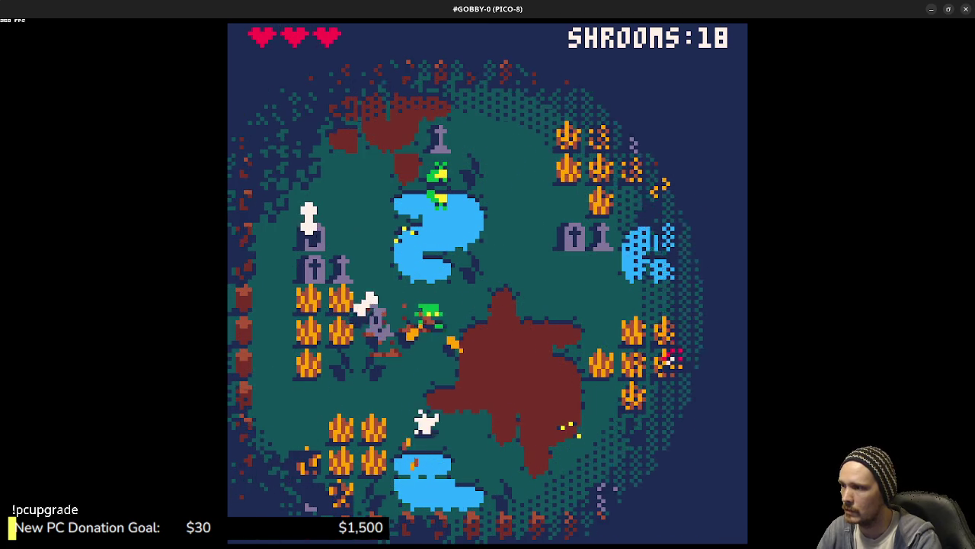
key(Right)
key(Right)
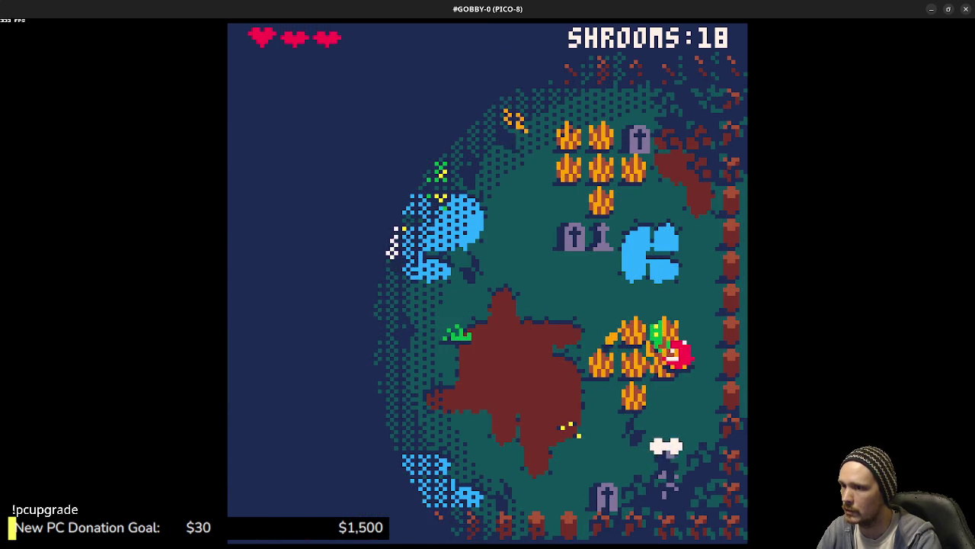
key(Up)
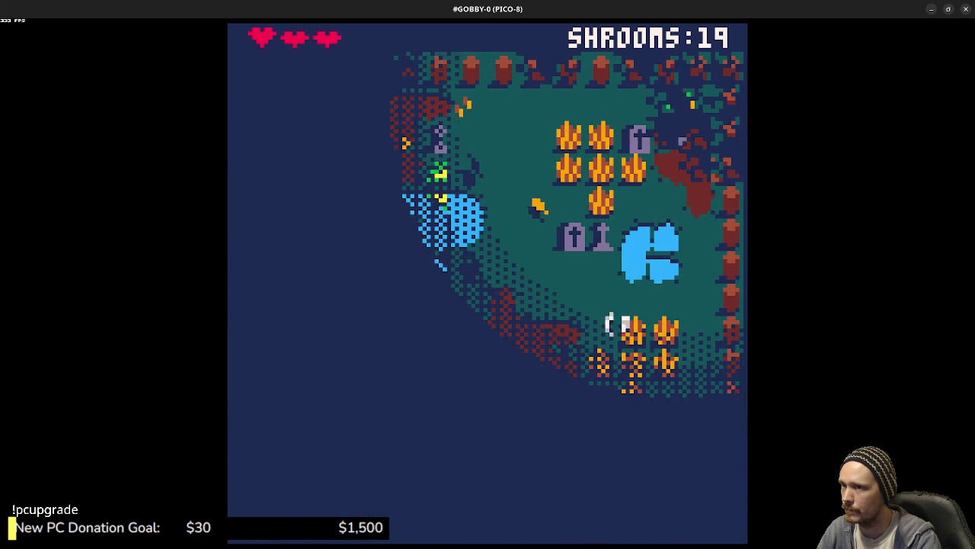
key(Down)
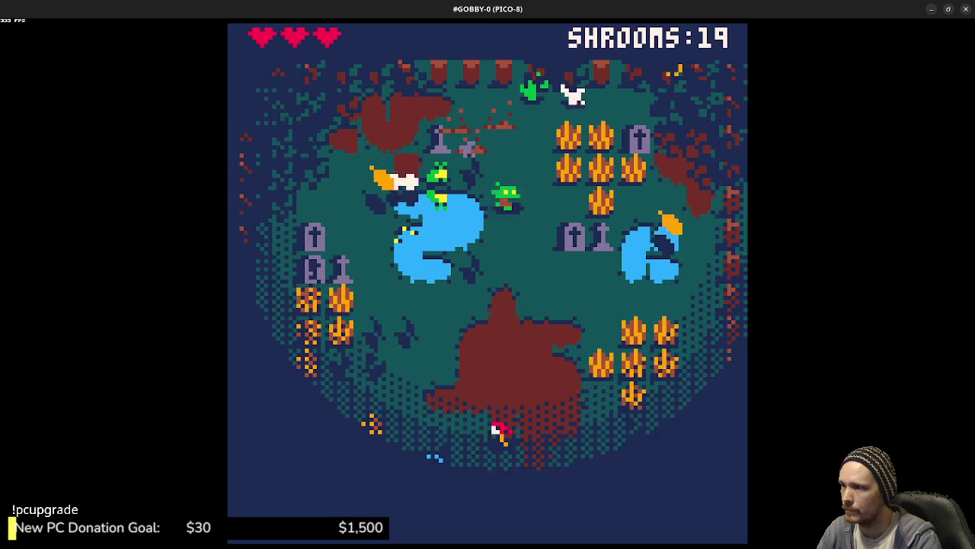
key(Down)
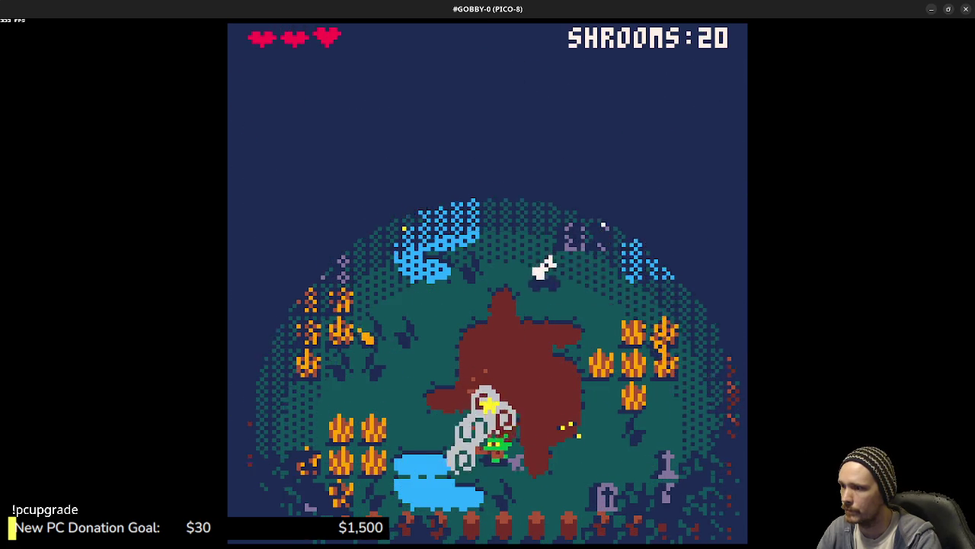
key(Up)
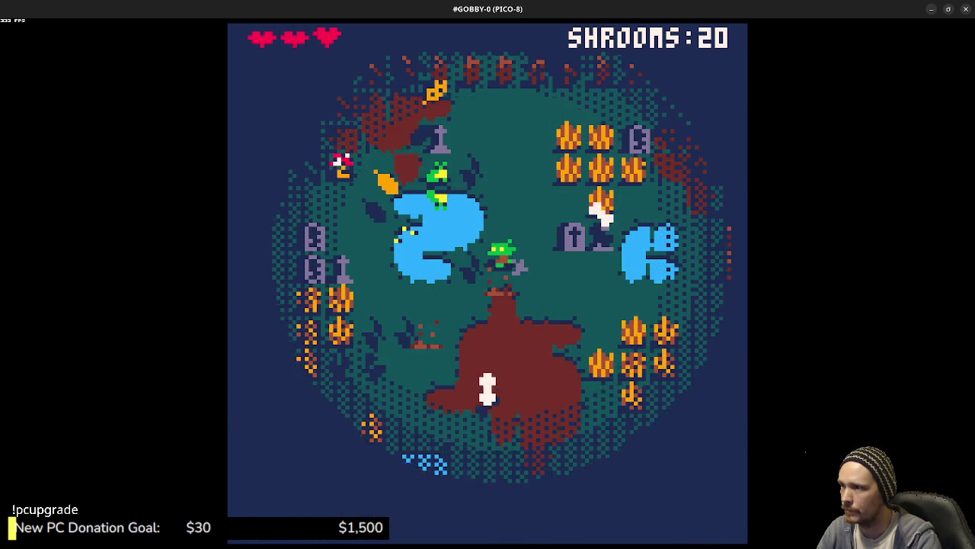
key(Left)
key(x)
key(Up)
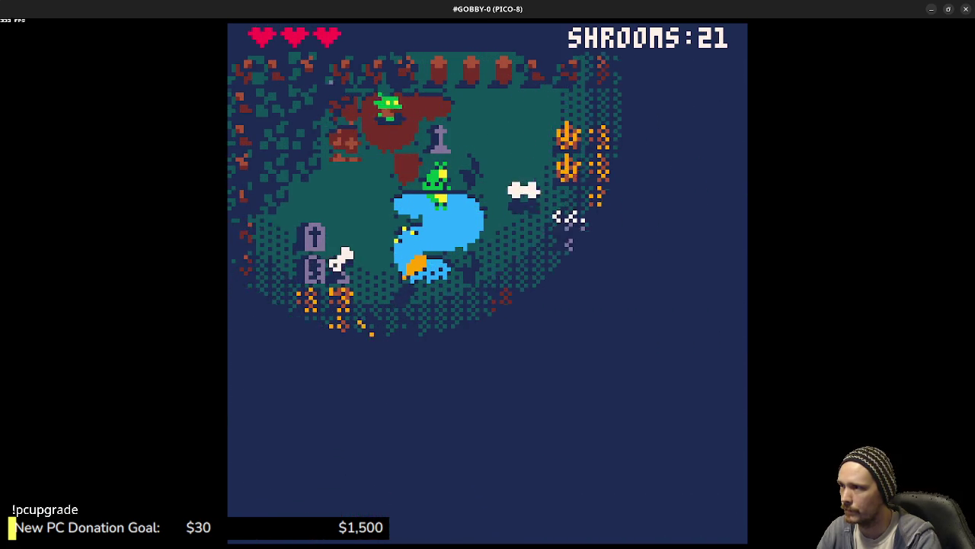
Step: Eat mushrooms by the upper-right pond and left patch while fleeing the chasing ghost
key(Right)
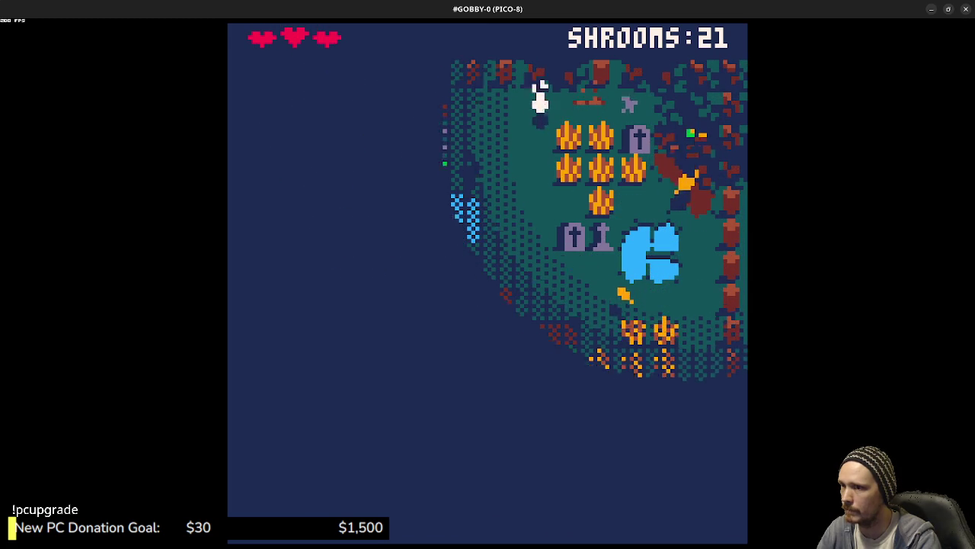
key(Down)
key(Left)
key(x)
key(Left)
key(Right)
key(Up)
key(x)
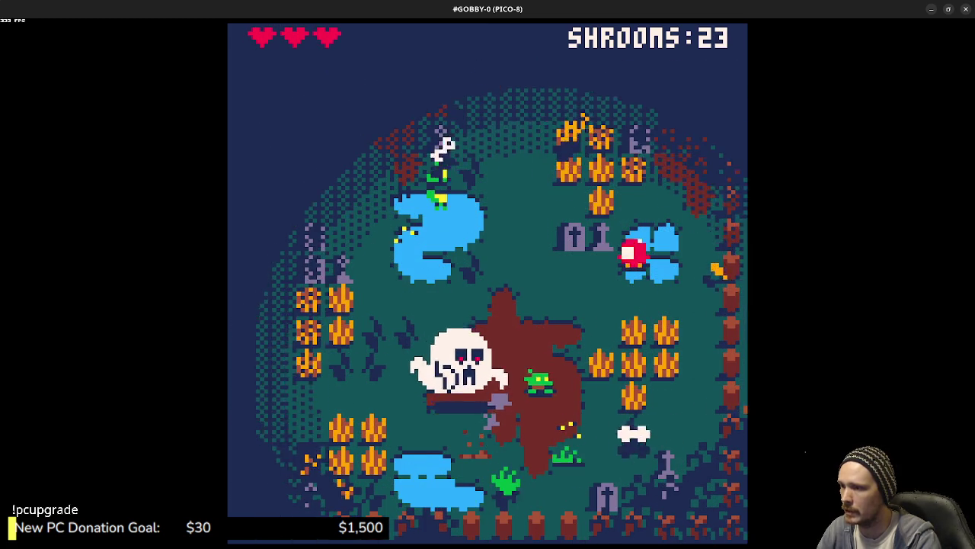
key(Right)
key(Up)
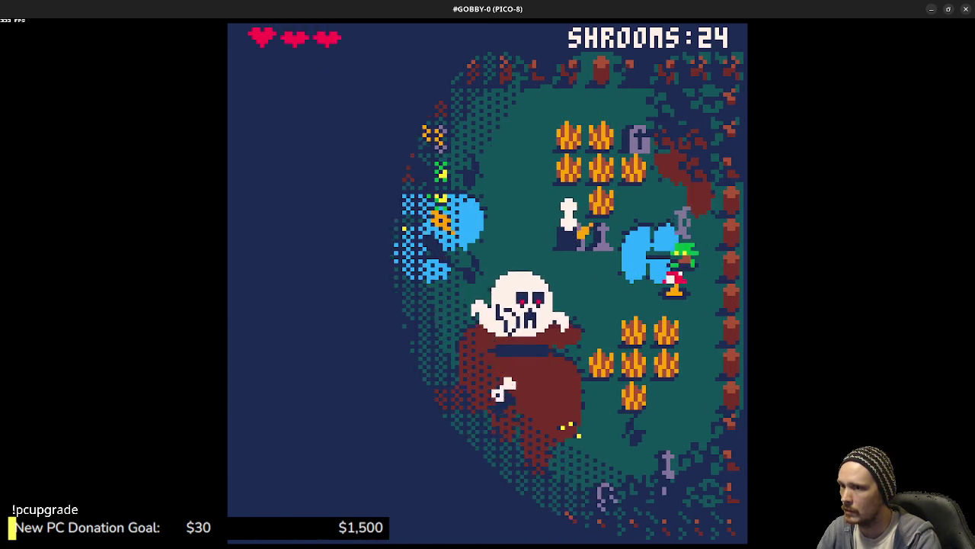
key(Down)
key(x)
key(Left)
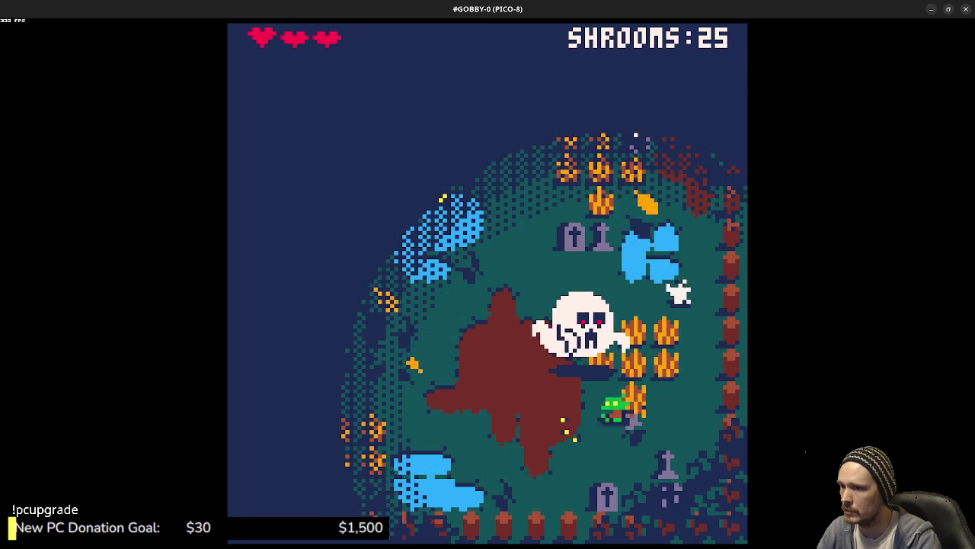
key(Left)
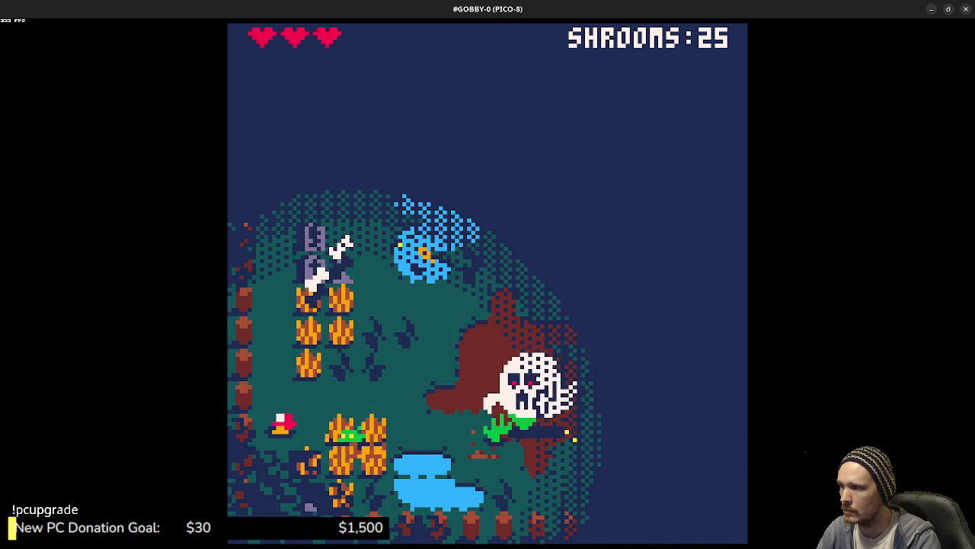
key(Left)
key(x)
key(Left)
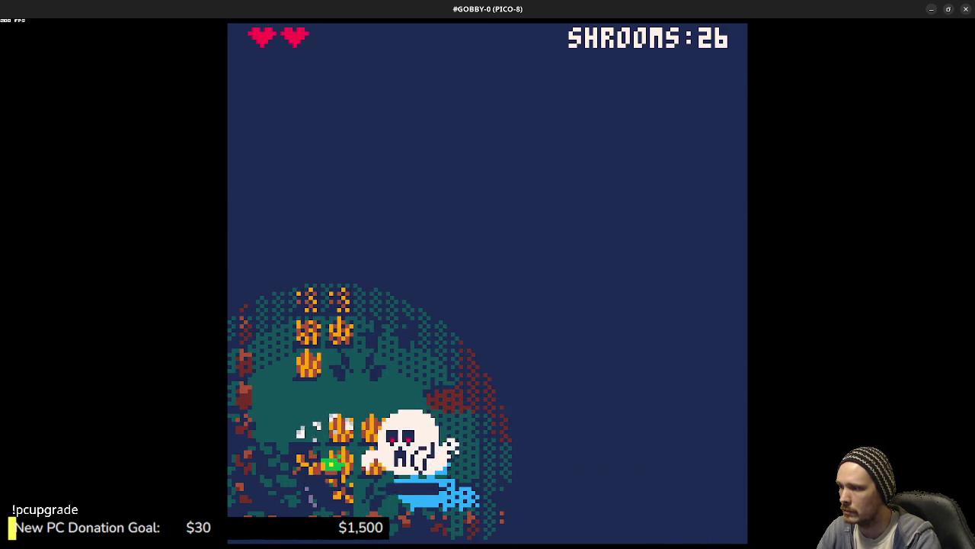
key(Up)
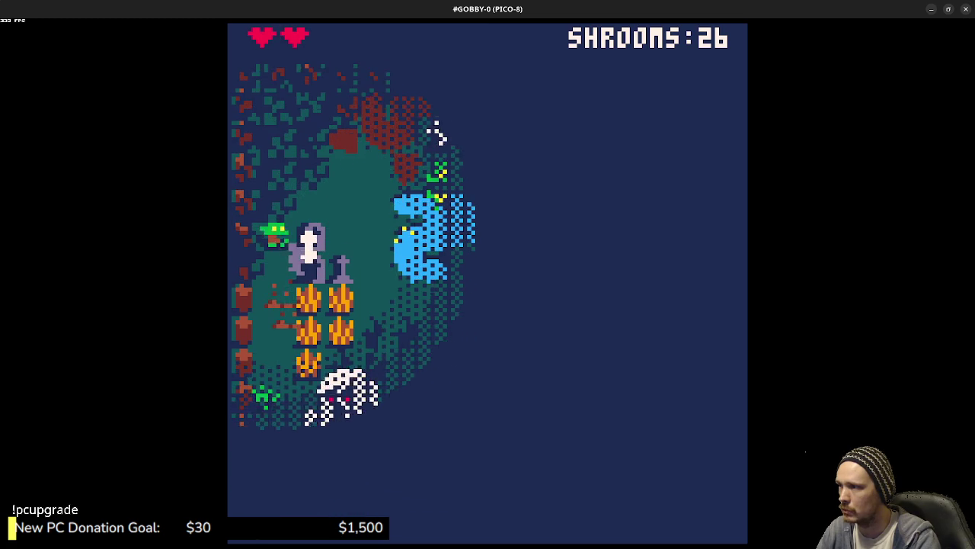
key(Right)
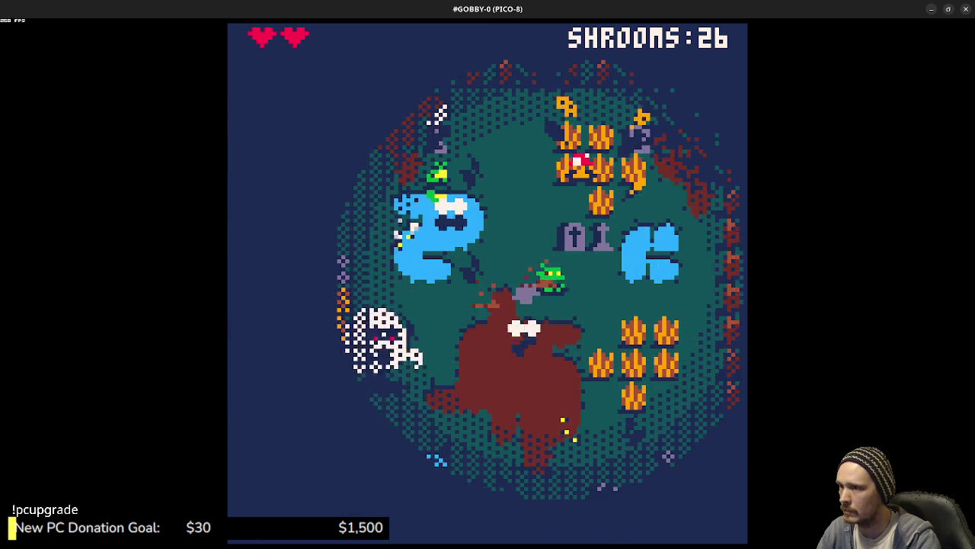
key(Up)
key(Left)
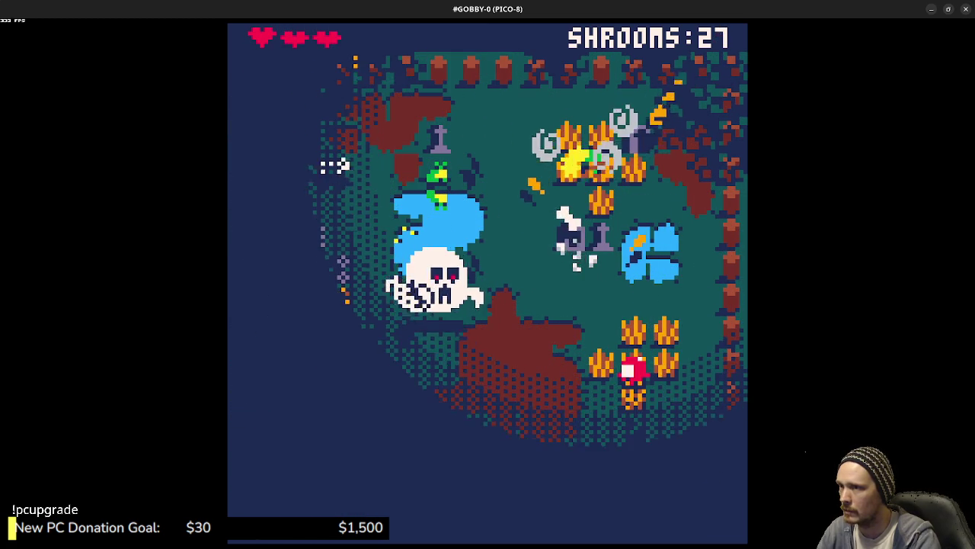
key(Down)
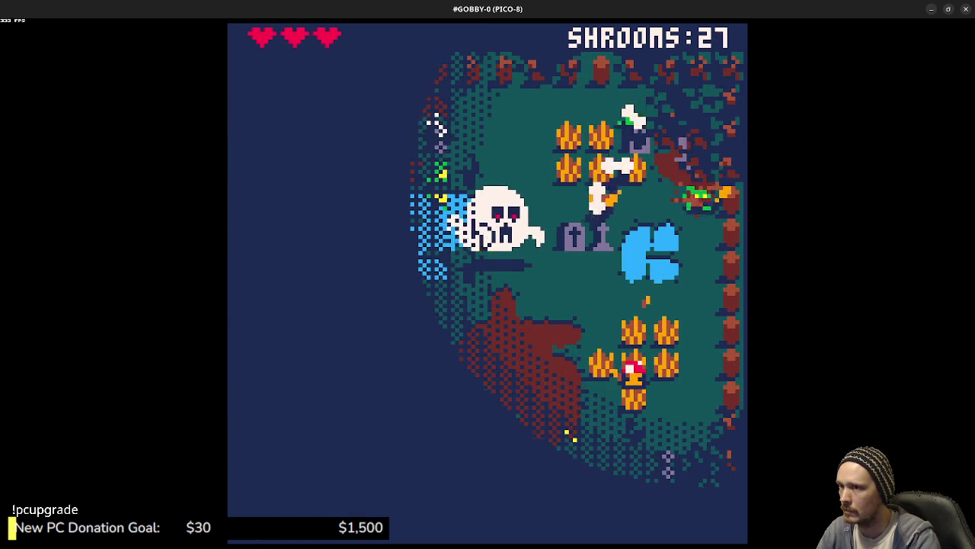
key(Right)
key(Down)
key(Left)
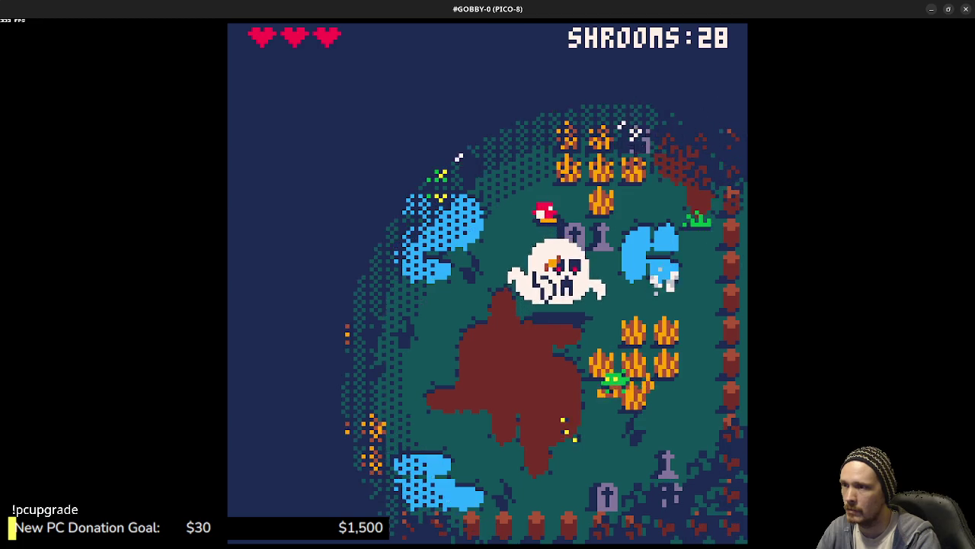
key(Left)
key(Up)
key(Right)
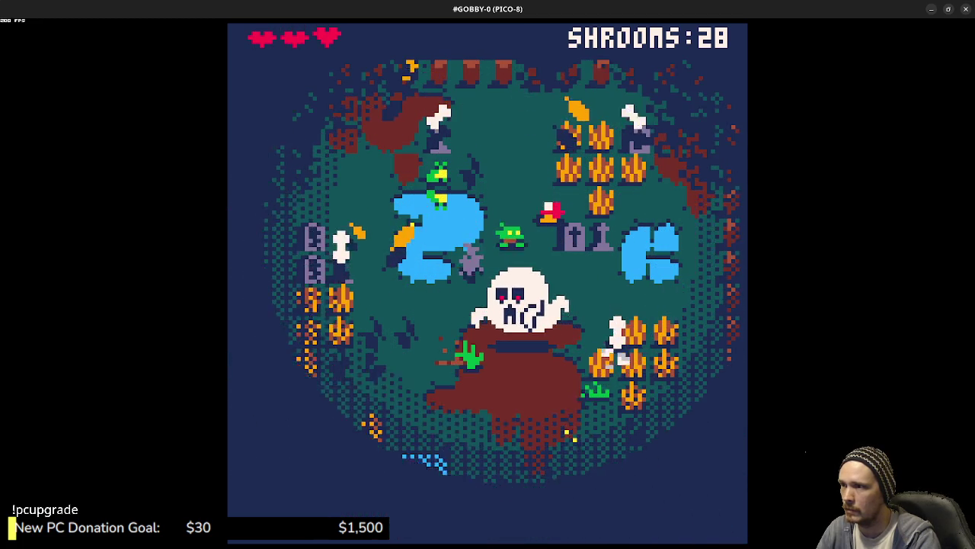
key(Up)
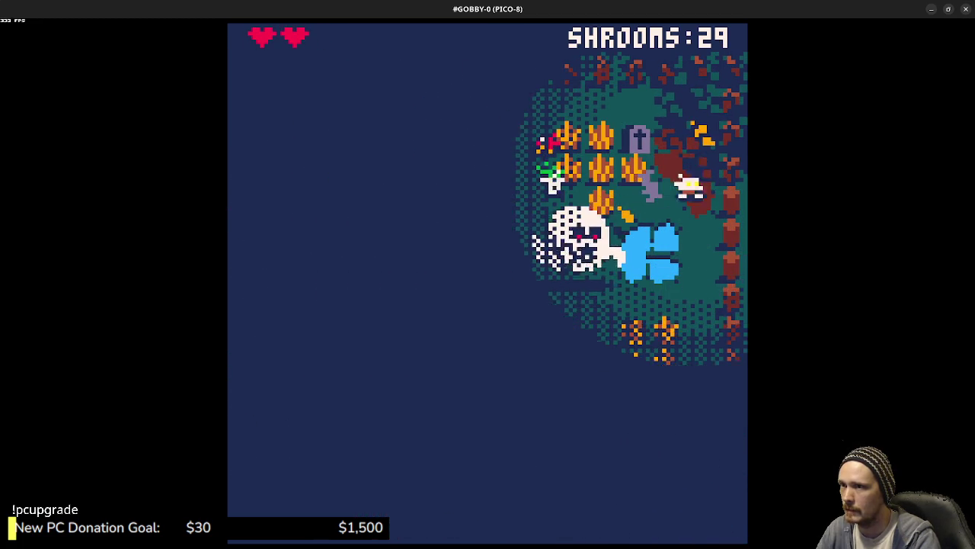
Step: Collect shrooms across the graveyard and lower patch, reaching 34 with one heart left
key(Left)
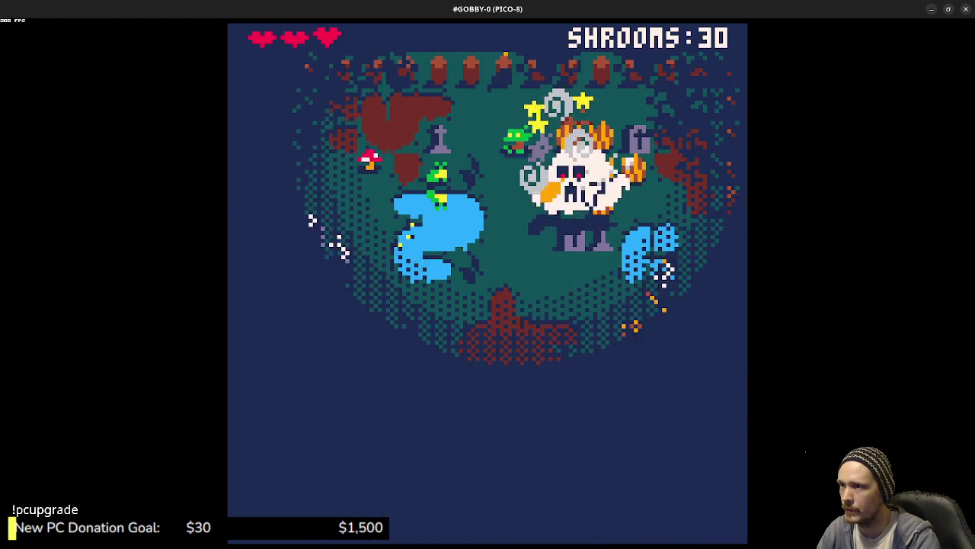
key(Left)
key(Down)
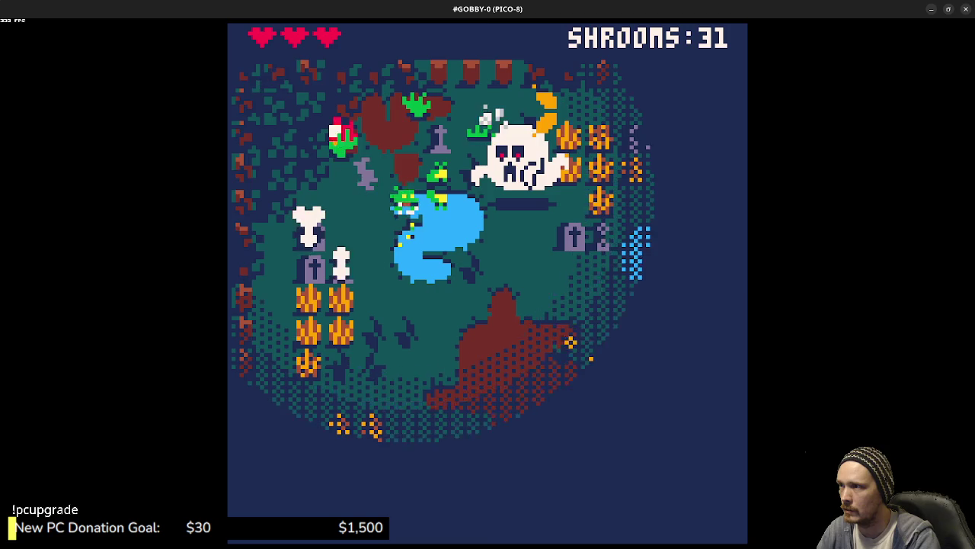
key(Down)
key(Left)
key(Left)
key(Up)
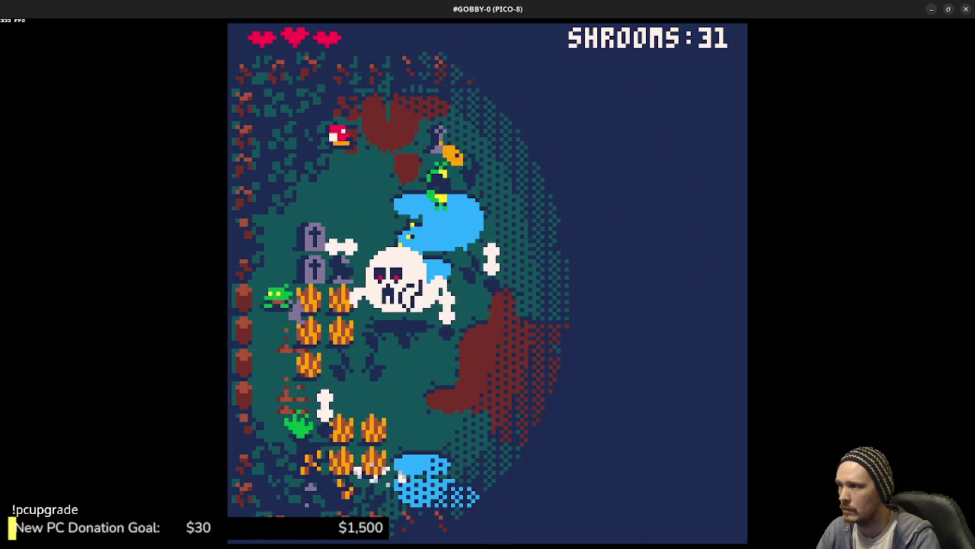
key(Up)
key(Right)
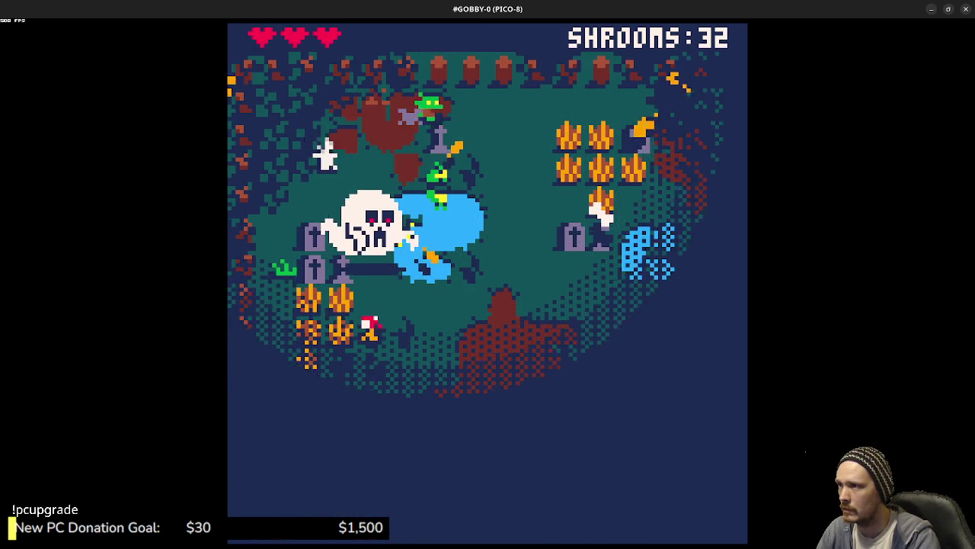
key(Right)
key(Down)
key(Left)
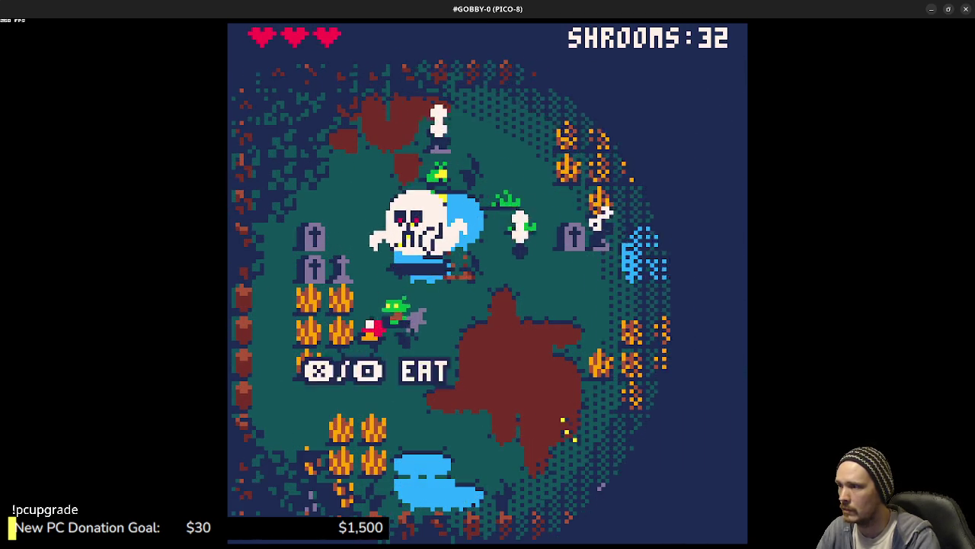
key(z)
key(Down)
key(Right)
key(Up)
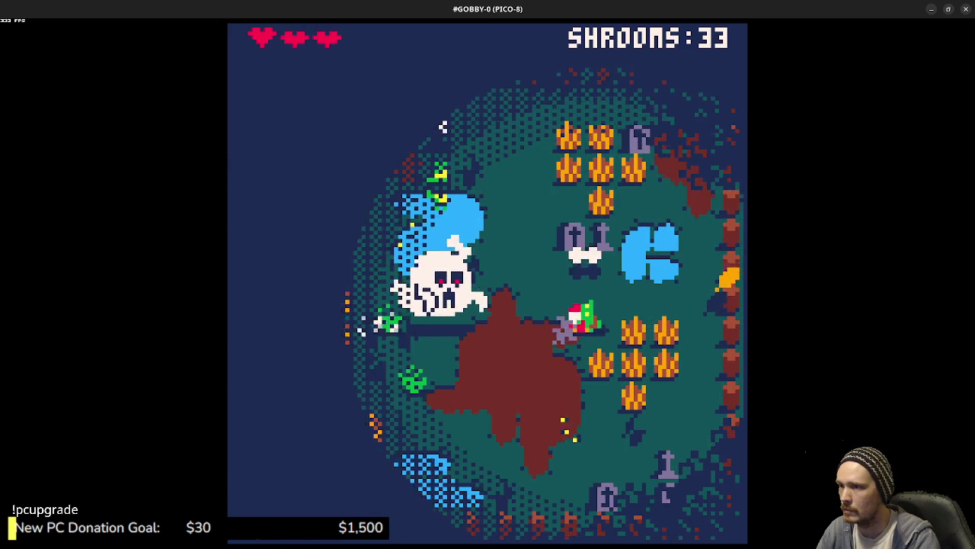
key(z)
key(Right)
key(Down)
key(Left)
key(Up)
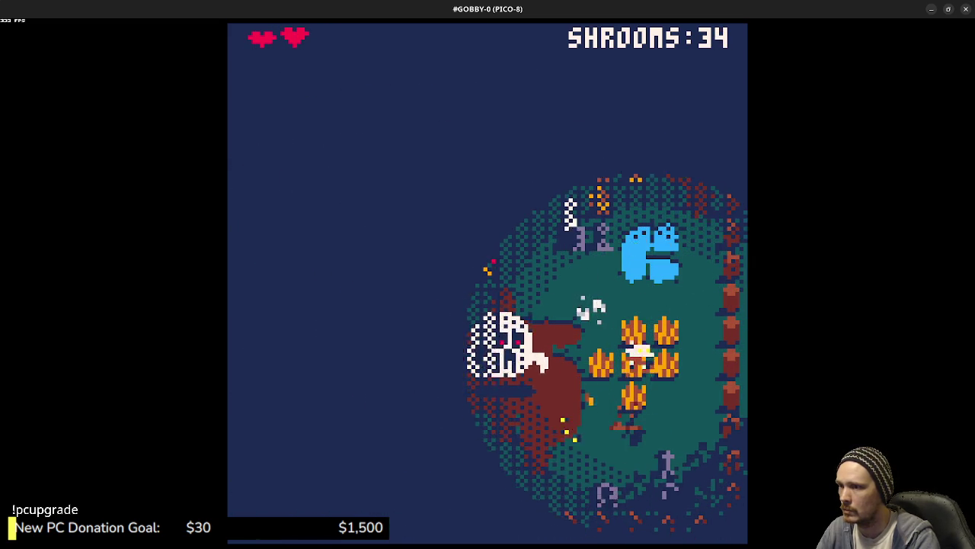
key(Up)
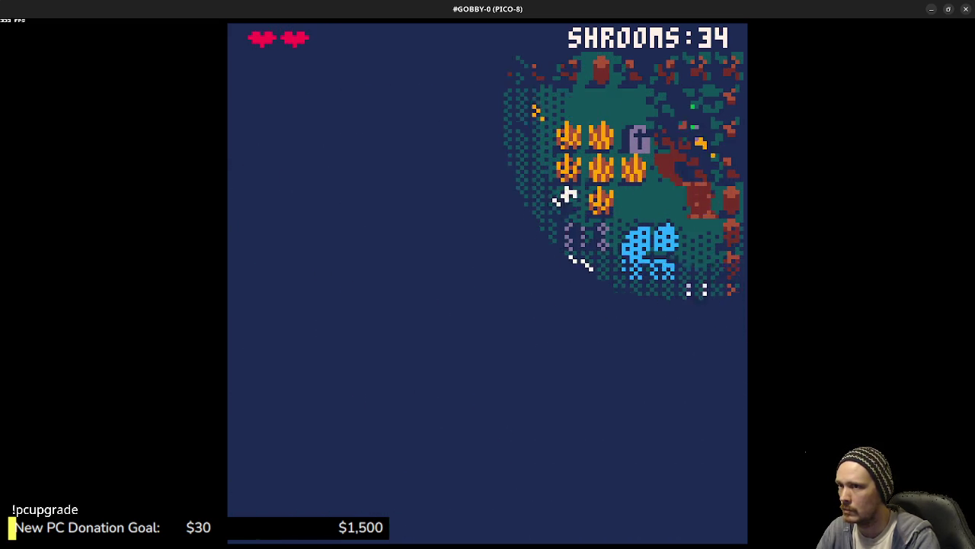
key(Left)
key(Down)
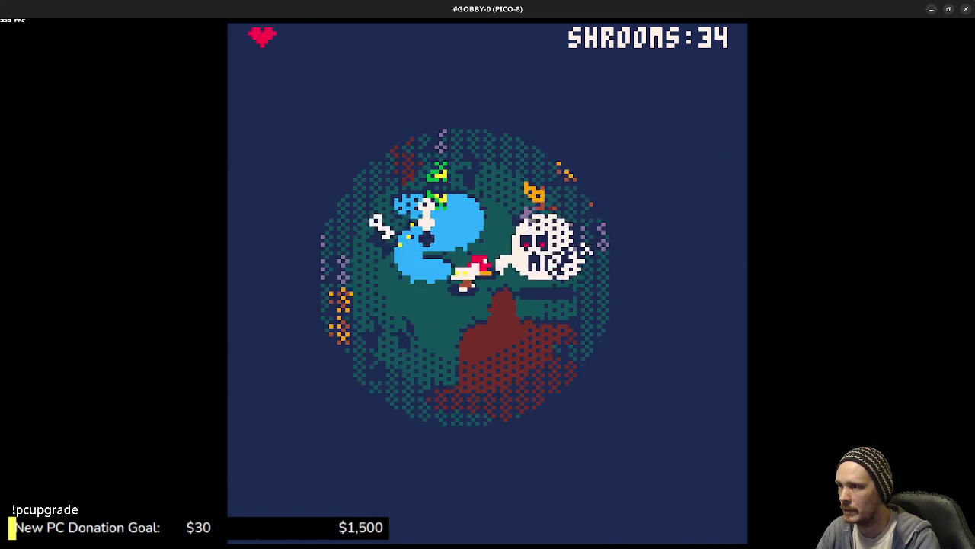
Step: Steer the goblin around the lower graveyard and across the map, grabbing a shroom on the way
key(Down)
key(Right)
key(Left)
key(Right)
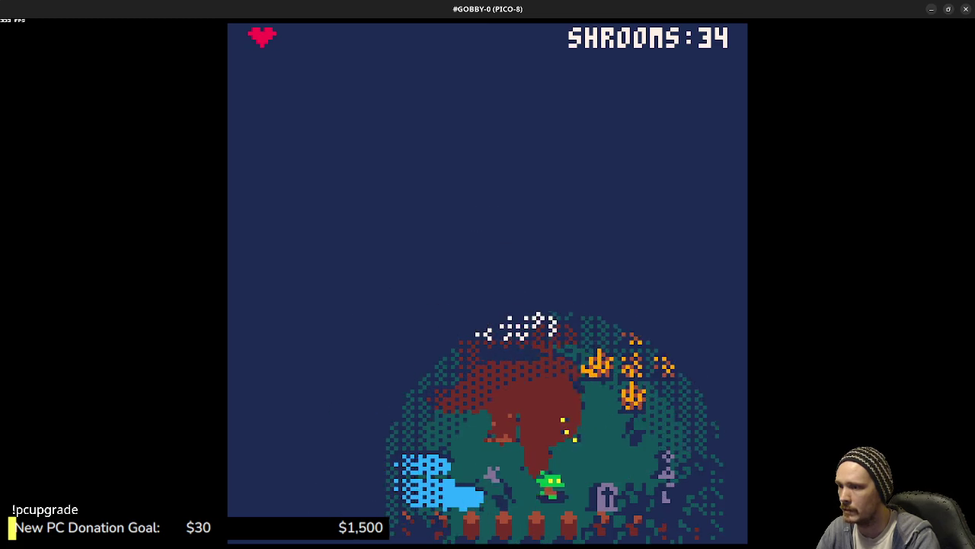
key(Up)
key(Right)
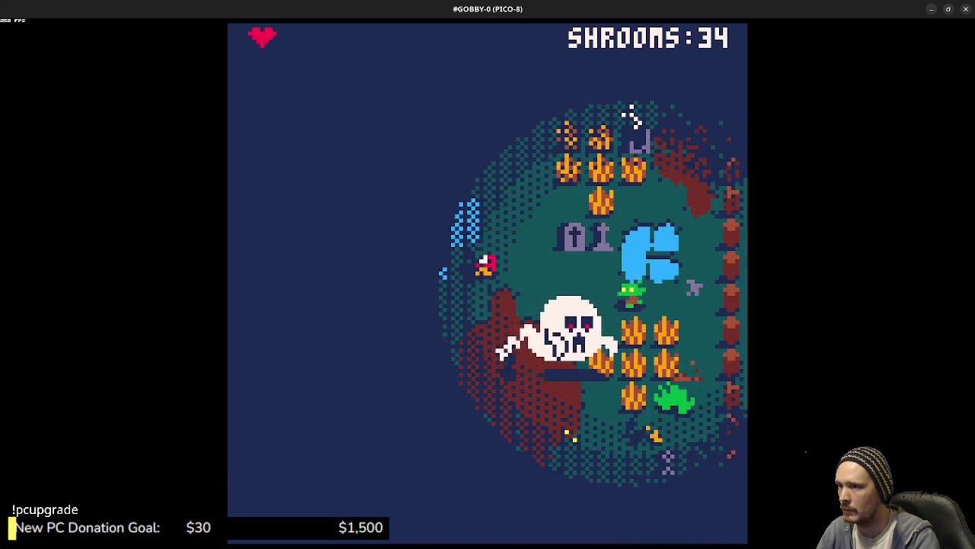
key(Left)
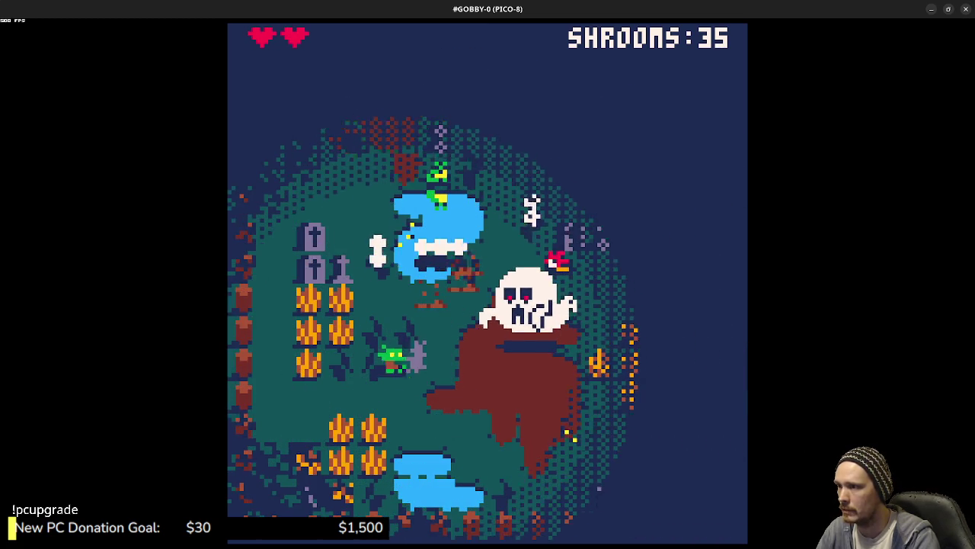
key(Up)
key(Right)
key(Down)
key(Up)
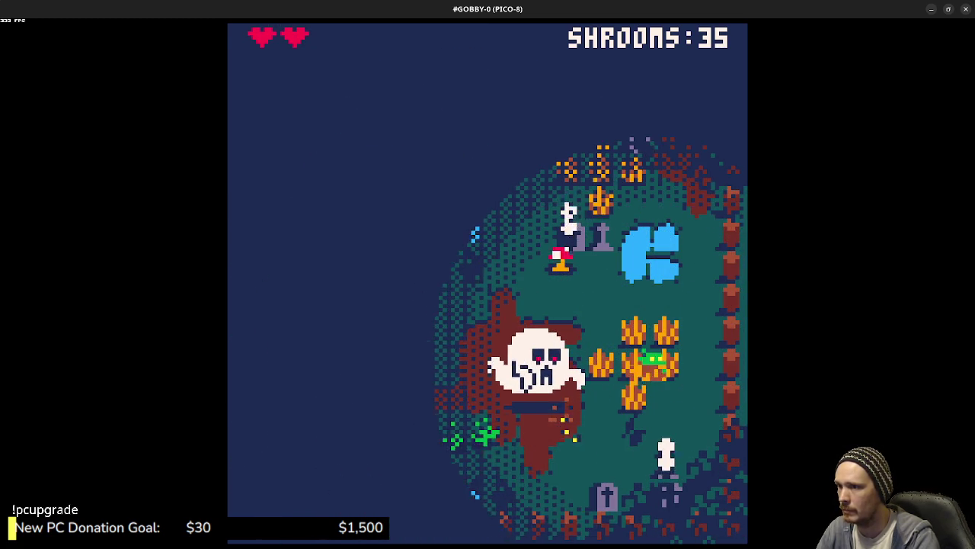
key(Up)
key(Left)
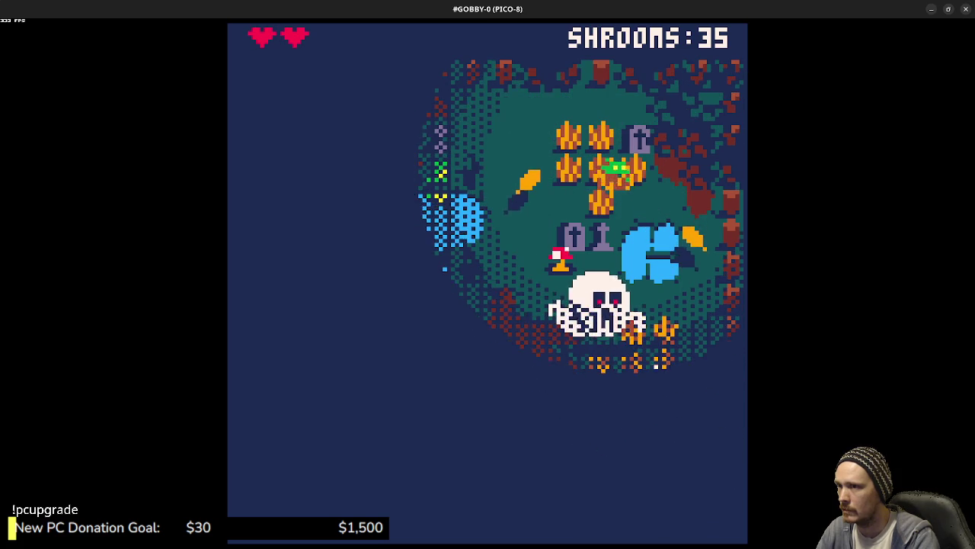
key(Right)
key(Up)
key(Left)
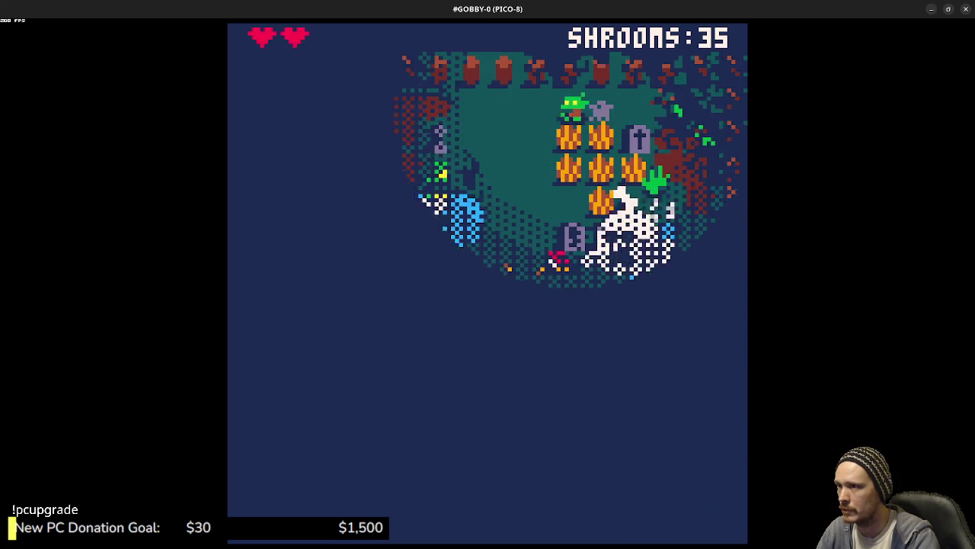
key(Down)
Step: Walk the goblin past the skull and up toward the upper-right mushrooms
key(Right)
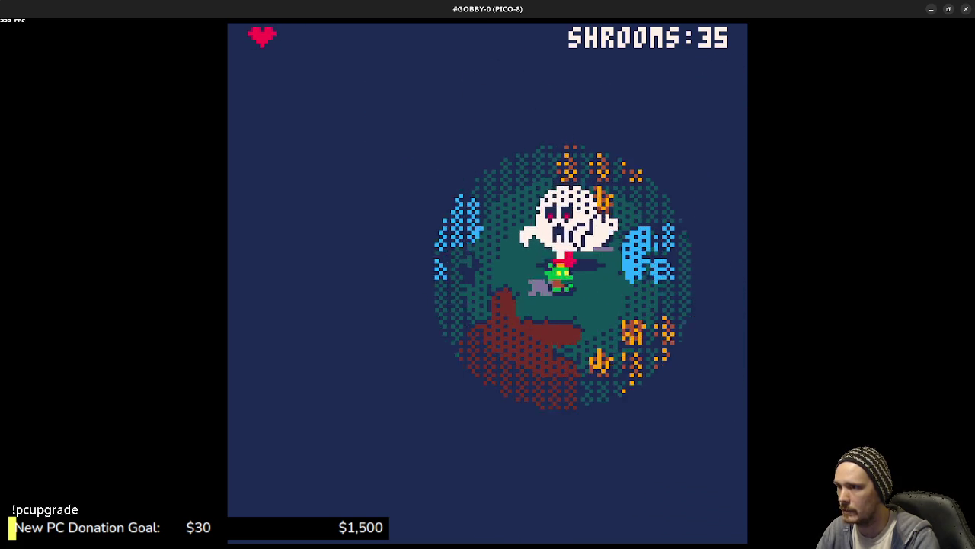
key(Down)
key(Left)
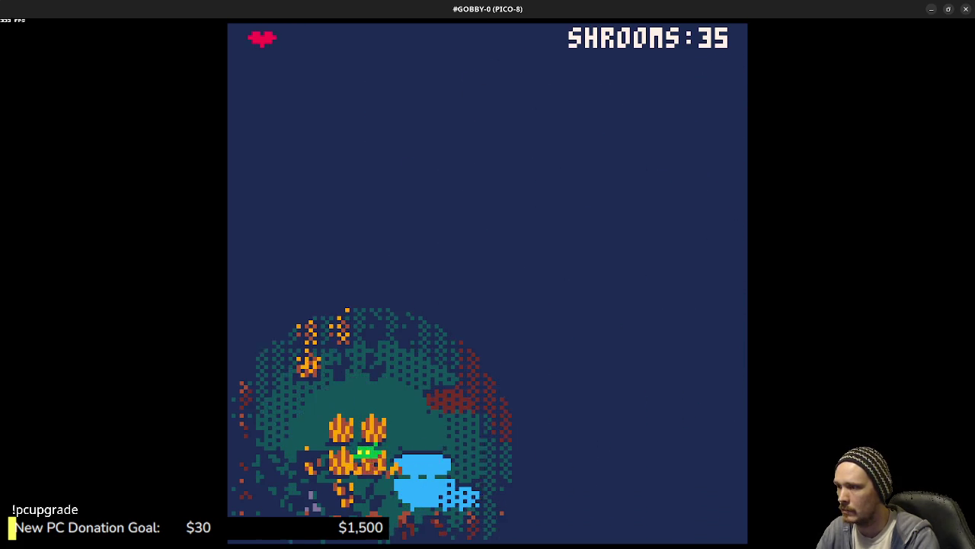
key(Right)
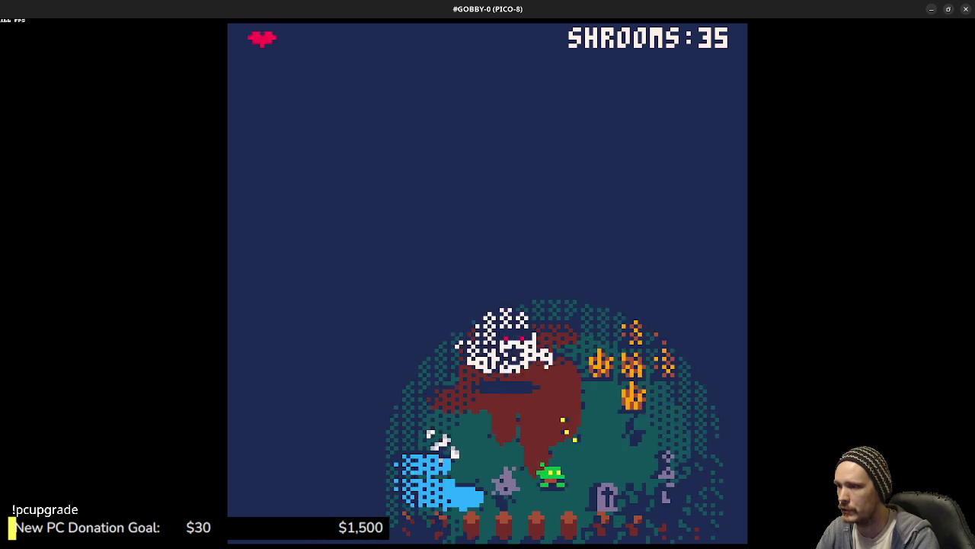
key(Up)
key(Up)
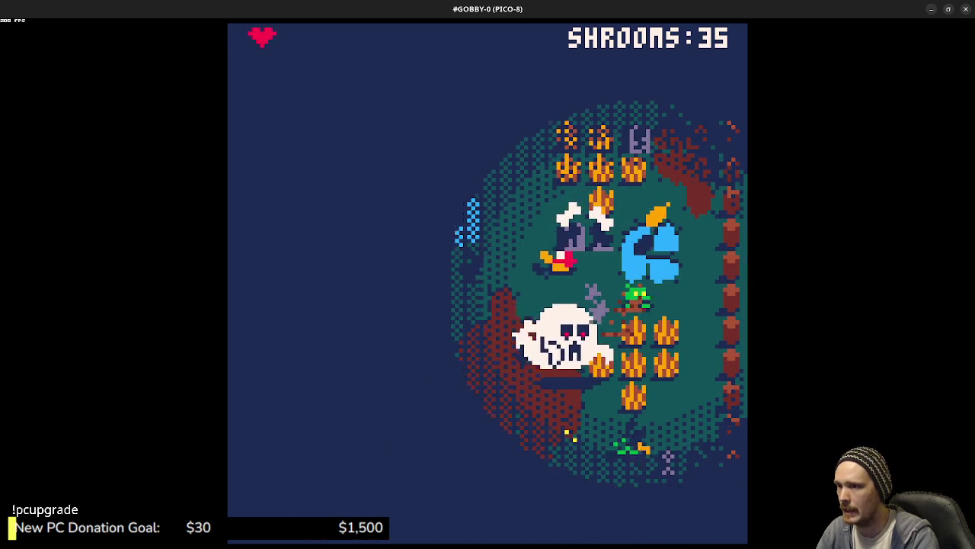
key(Up)
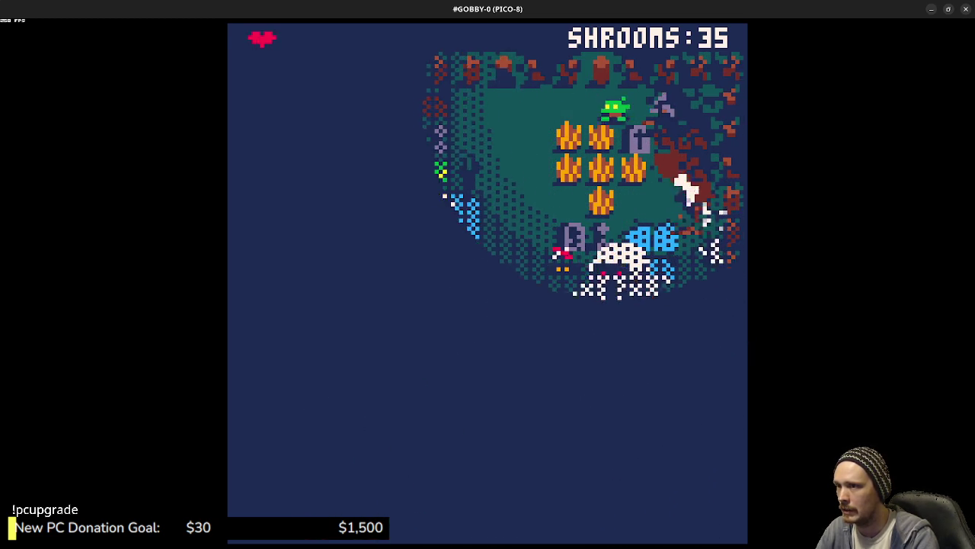
key(Left)
key(Down)
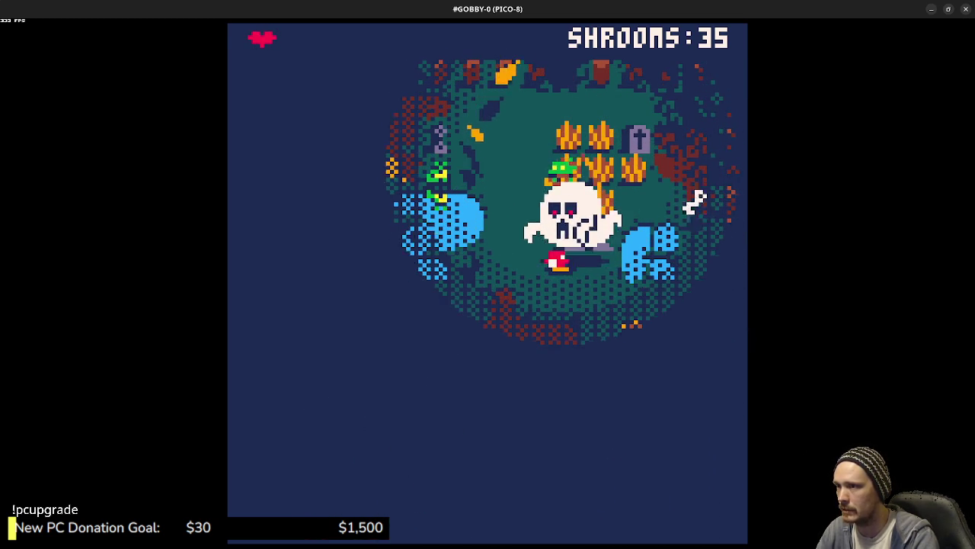
key(Right)
key(Up)
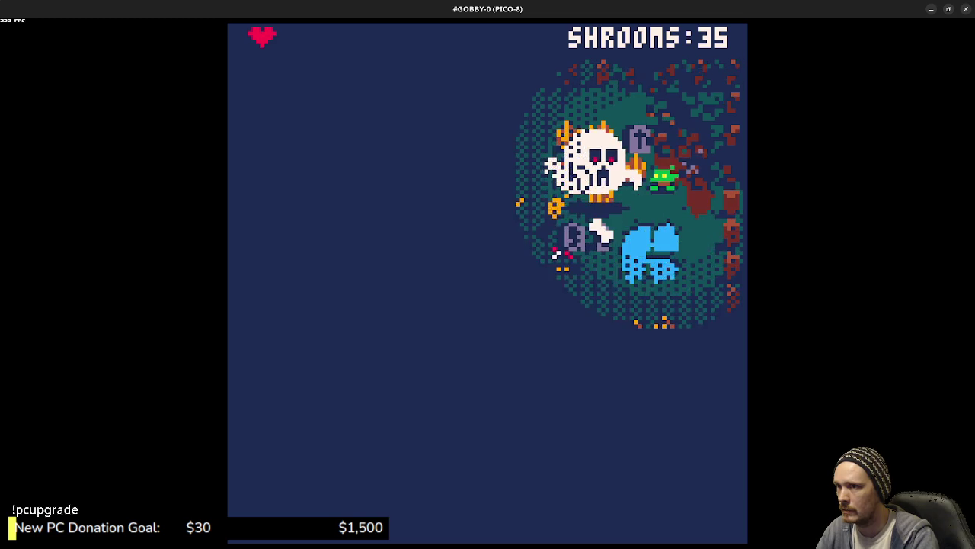
Step: Circle the pond and mushroom patch collecting shrooms until the counter reaches 40
key(Left)
key(Down)
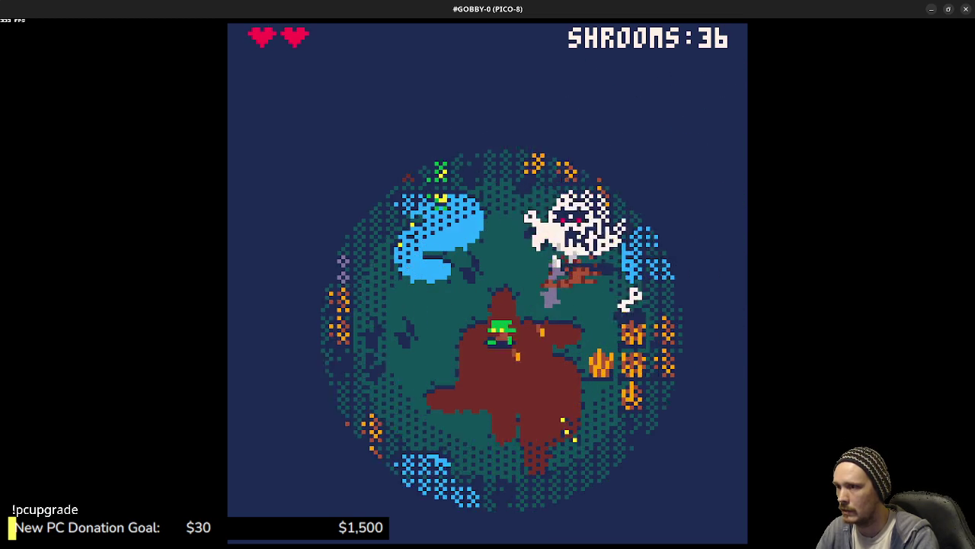
key(Up)
key(Right)
key(Up)
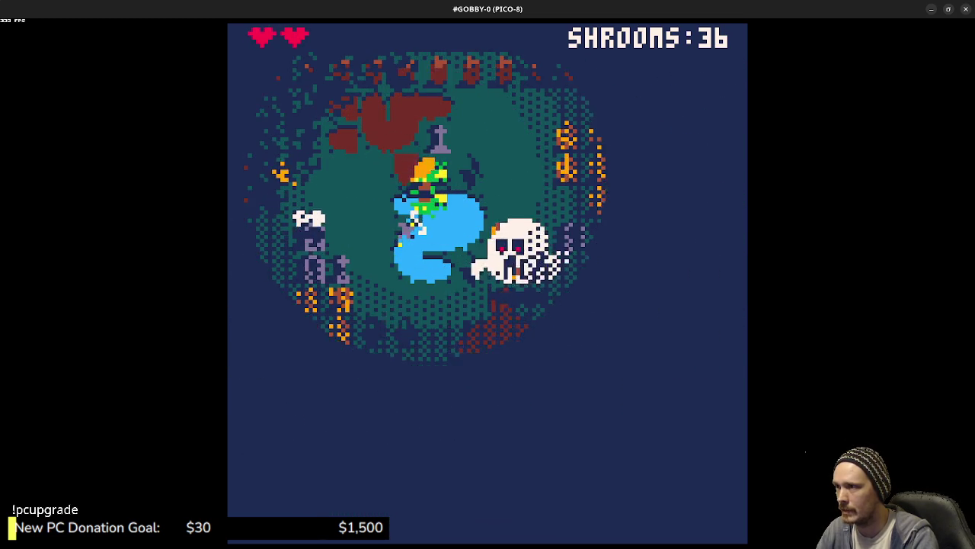
key(Right)
key(Right)
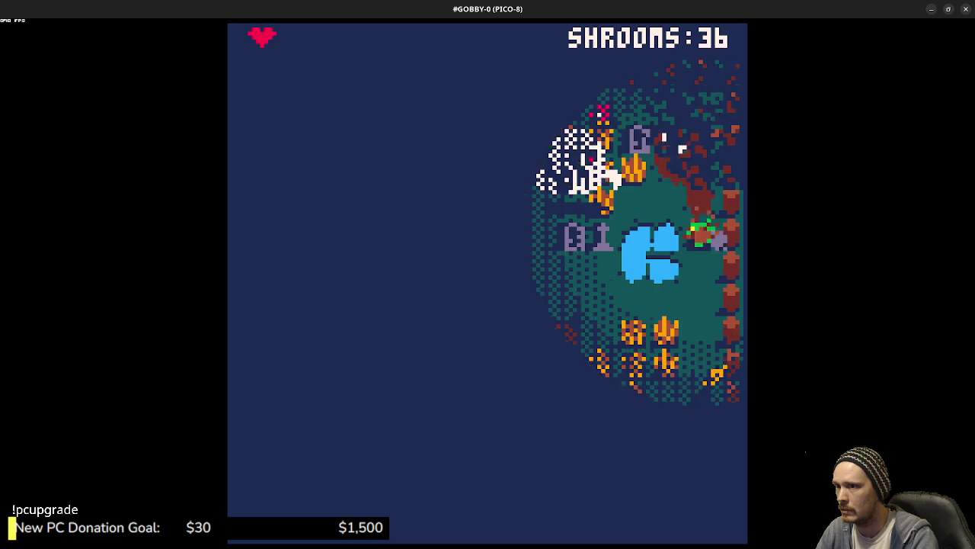
key(Down)
key(Left)
key(Right)
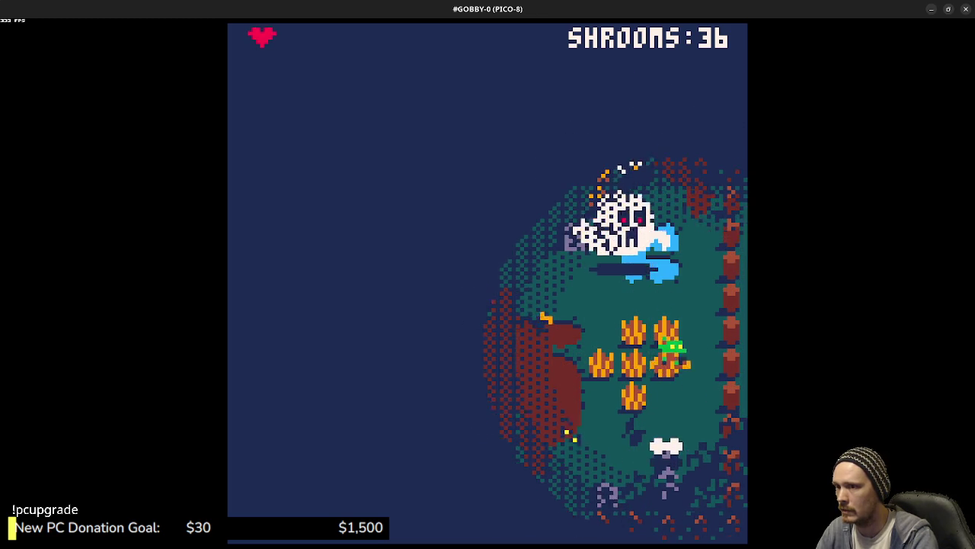
key(Up)
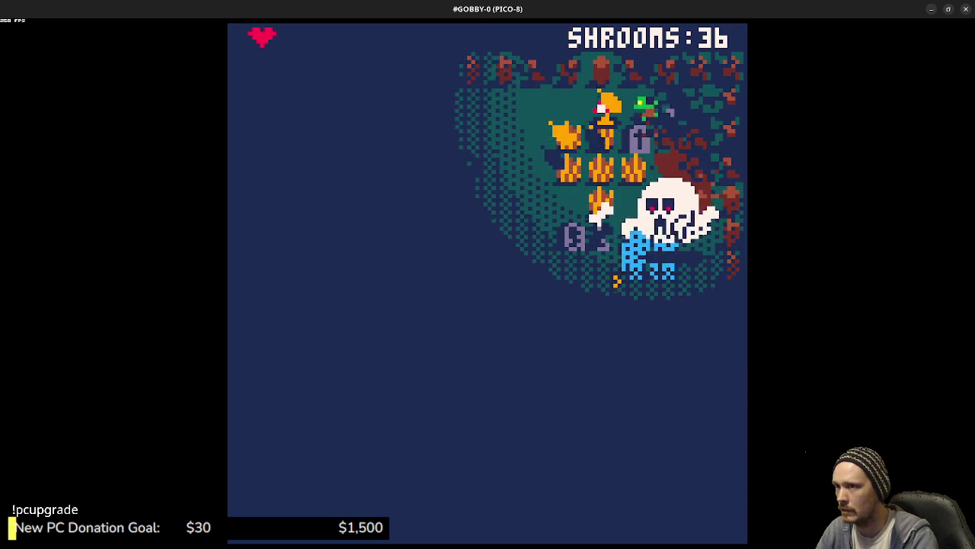
key(Left)
key(Down)
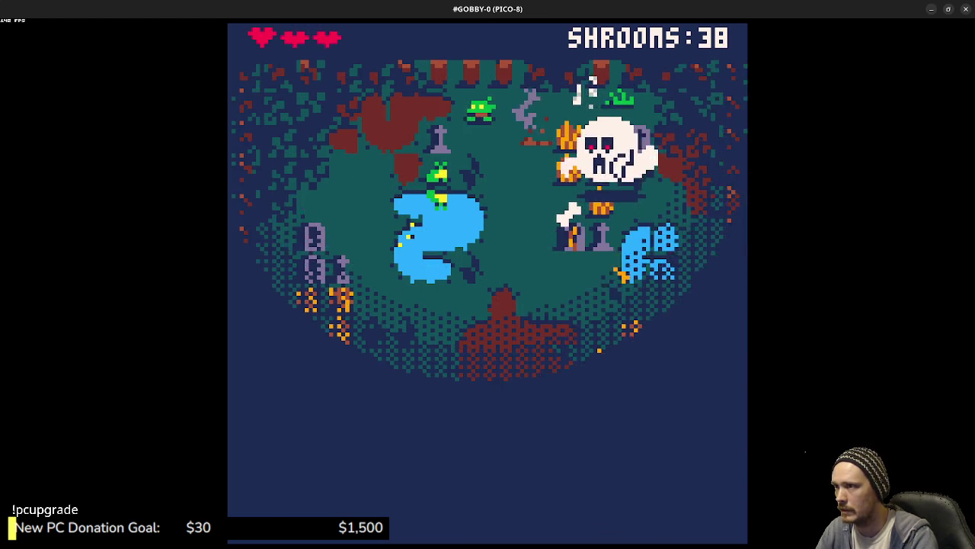
key(Down)
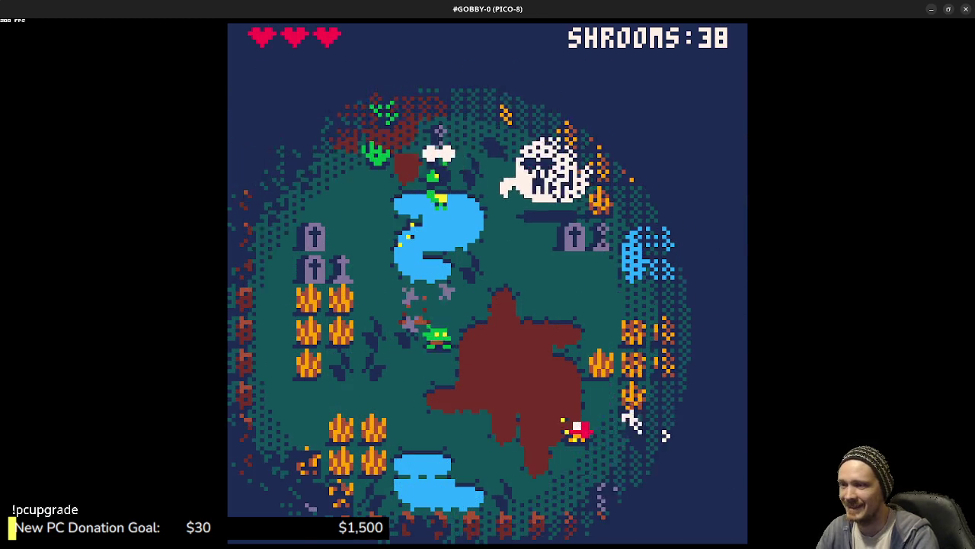
key(Right)
key(Left)
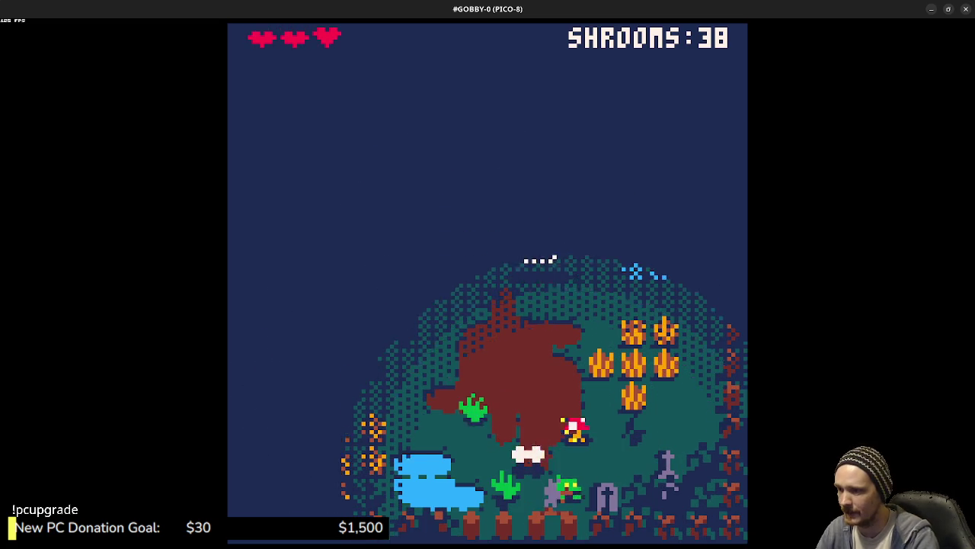
key(Up)
key(Right)
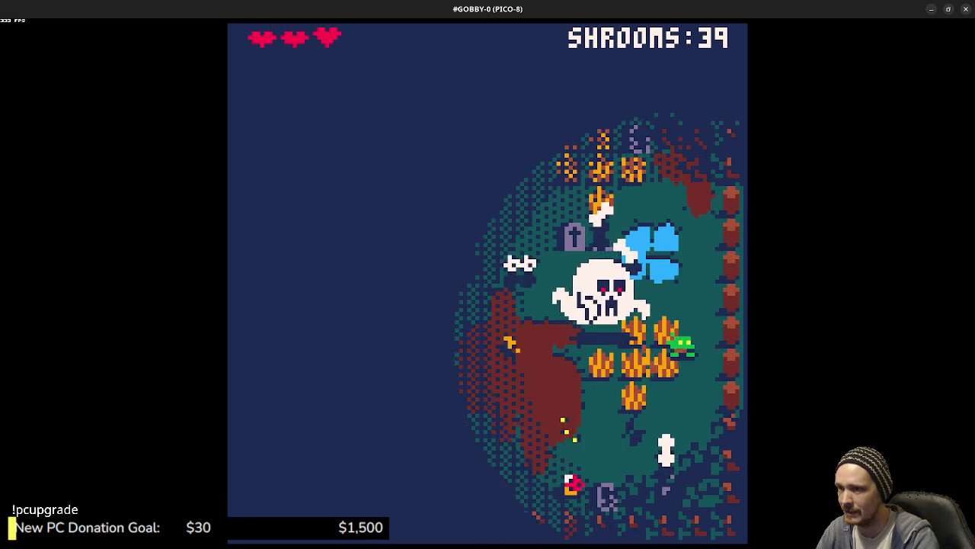
key(Up)
key(Left)
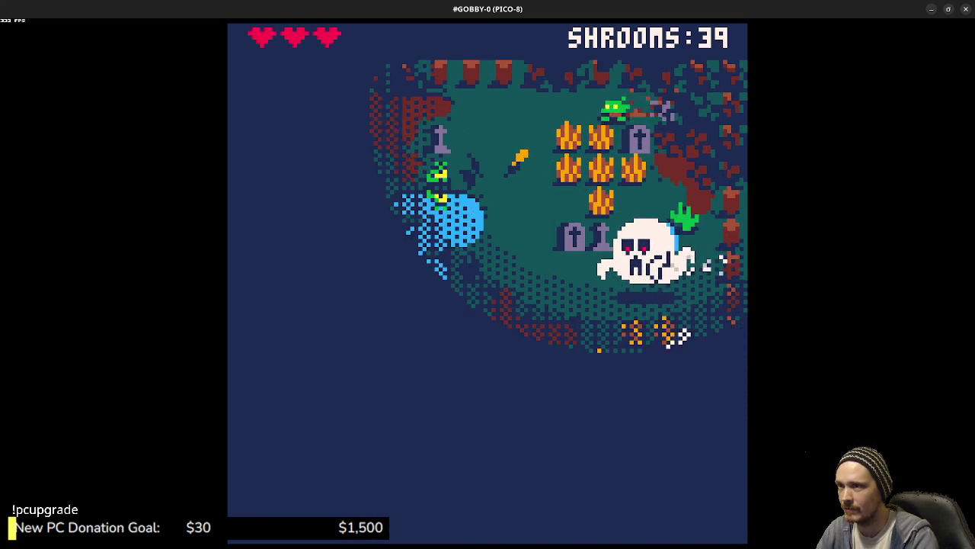
key(Down)
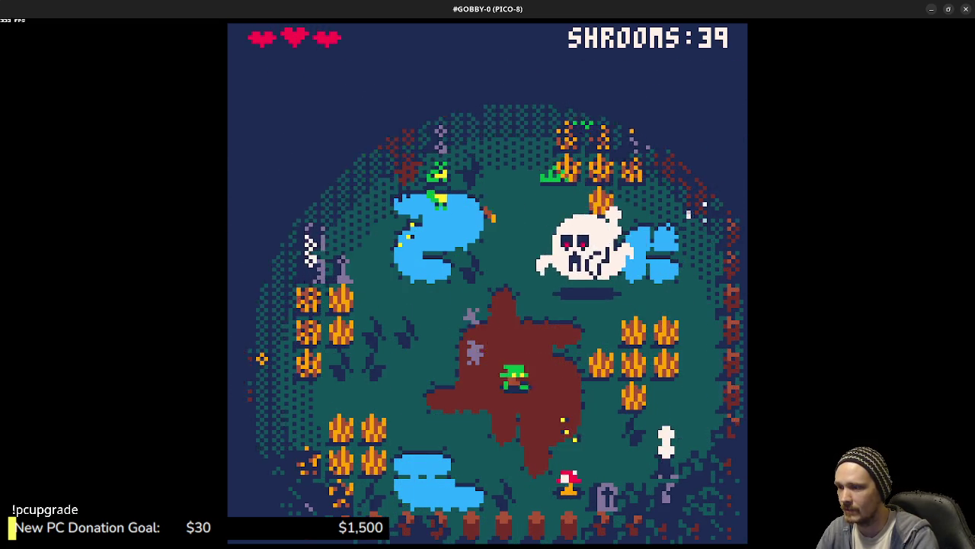
key(Left)
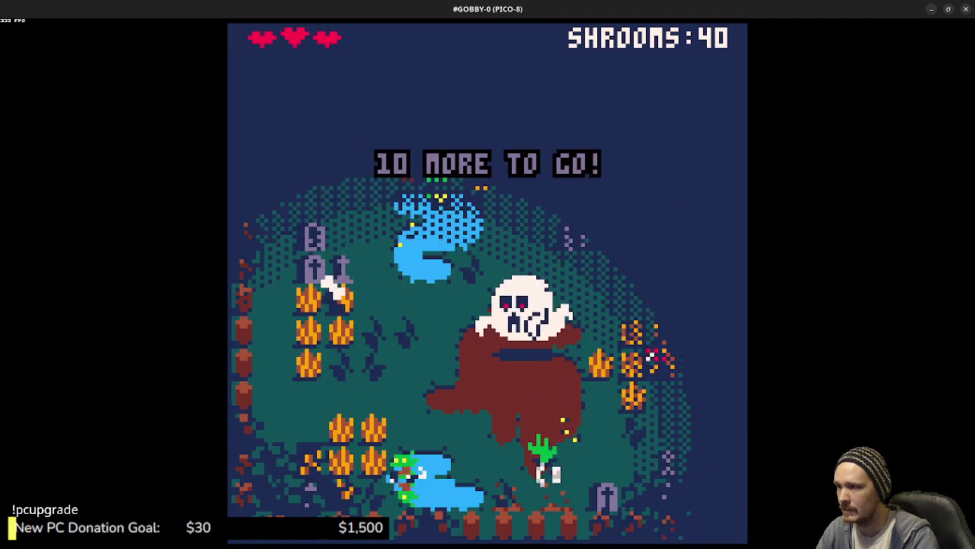
Step: Dodge the skull and gather shrooms in the left patch, leaving 8 to go
key(Up)
key(Left)
key(Right)
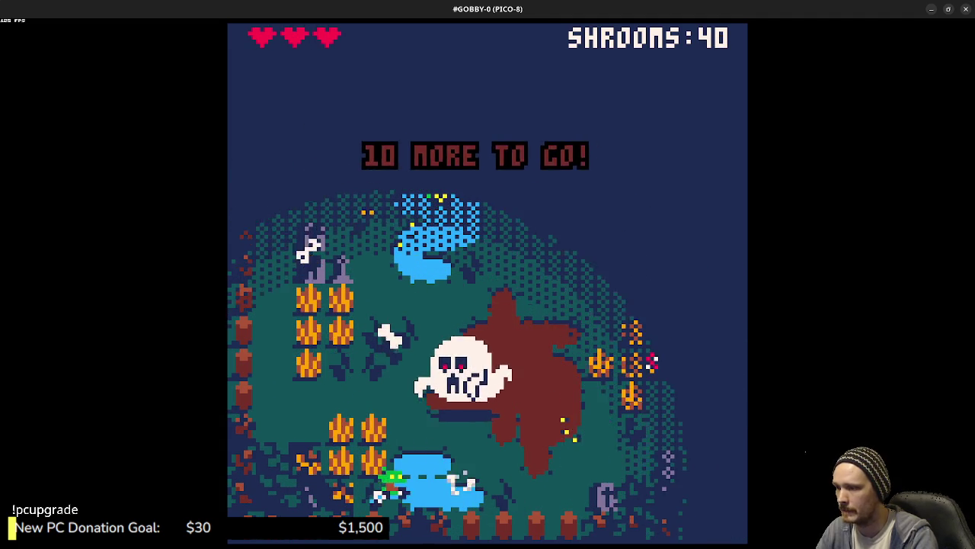
key(Up)
key(Right)
key(Up)
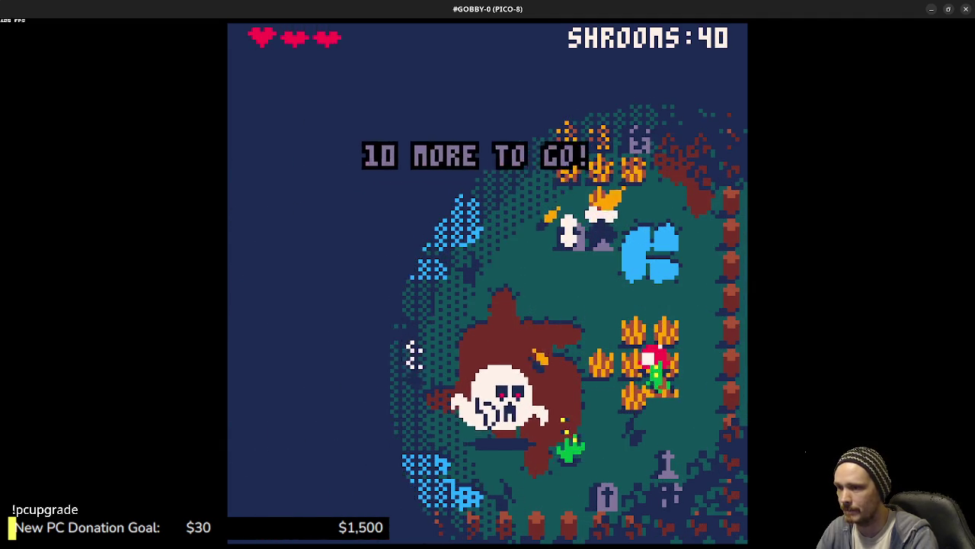
key(Up)
key(Up)
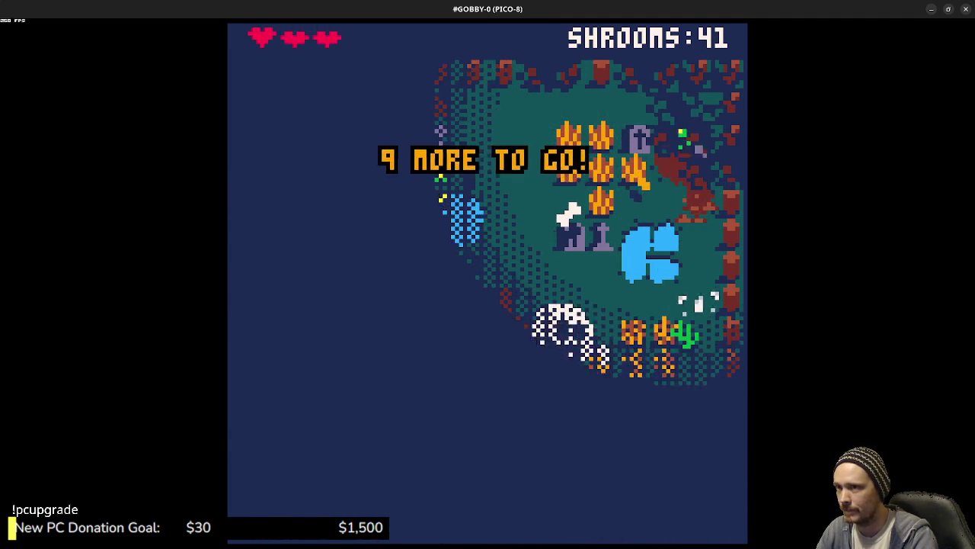
key(Down)
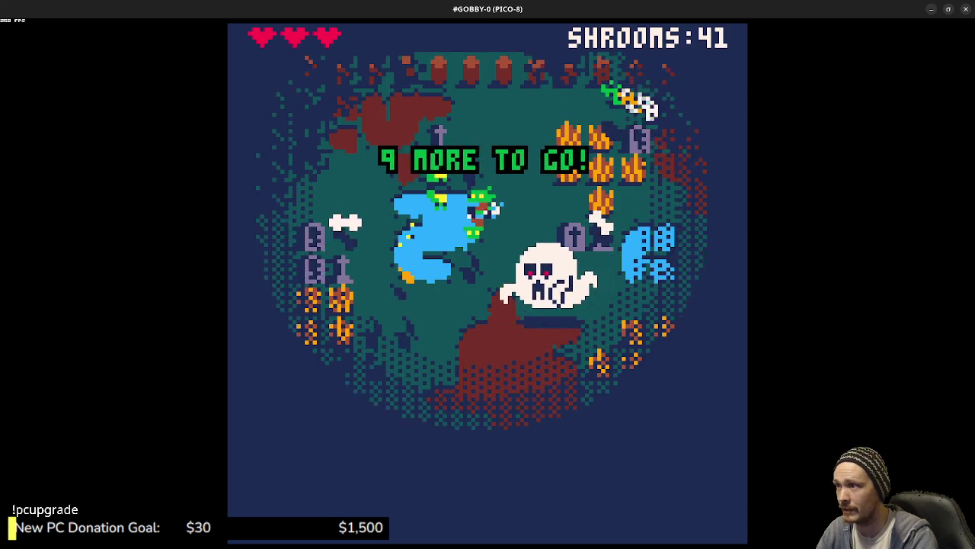
key(Left)
key(Down)
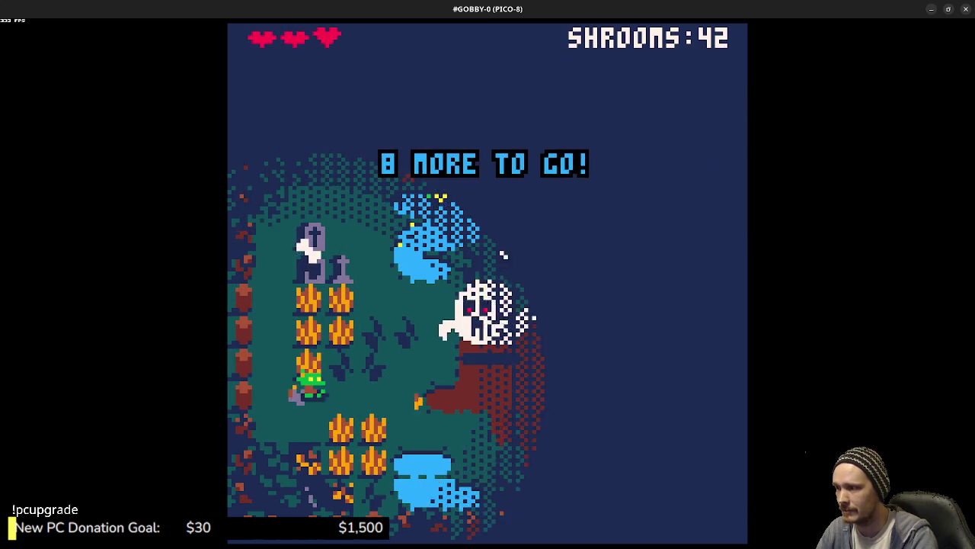
Step: Loop down the right side and into the crop field, getting to 5 to go
key(Right)
key(Right)
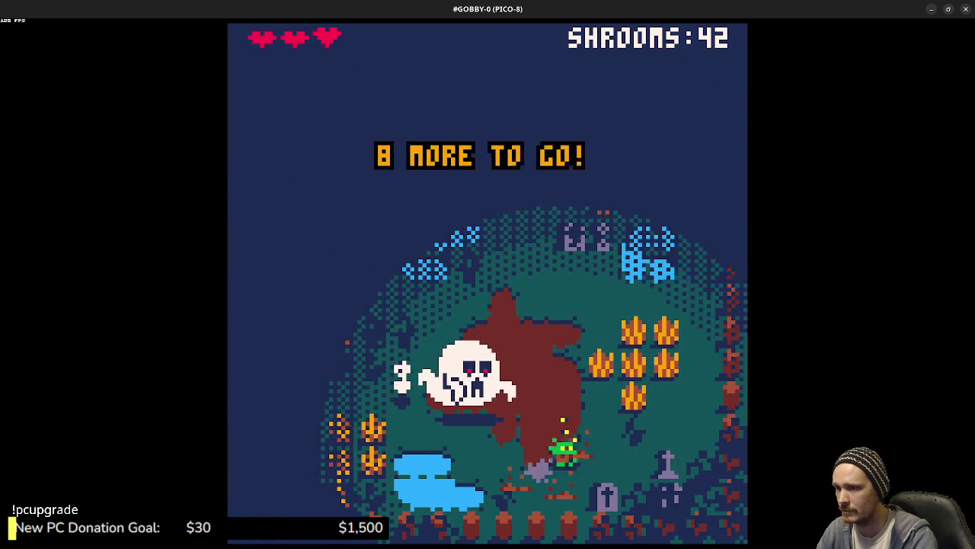
key(Down)
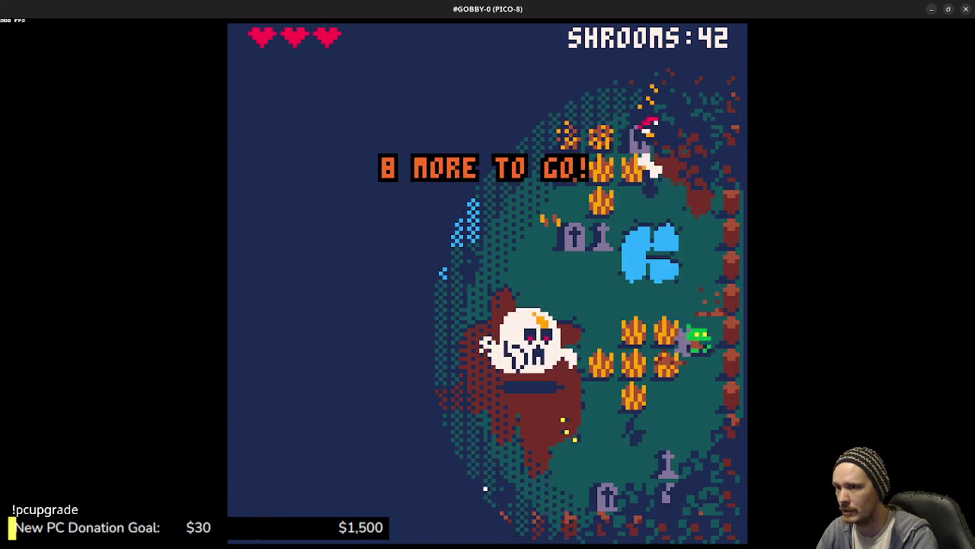
key(Left)
key(Up)
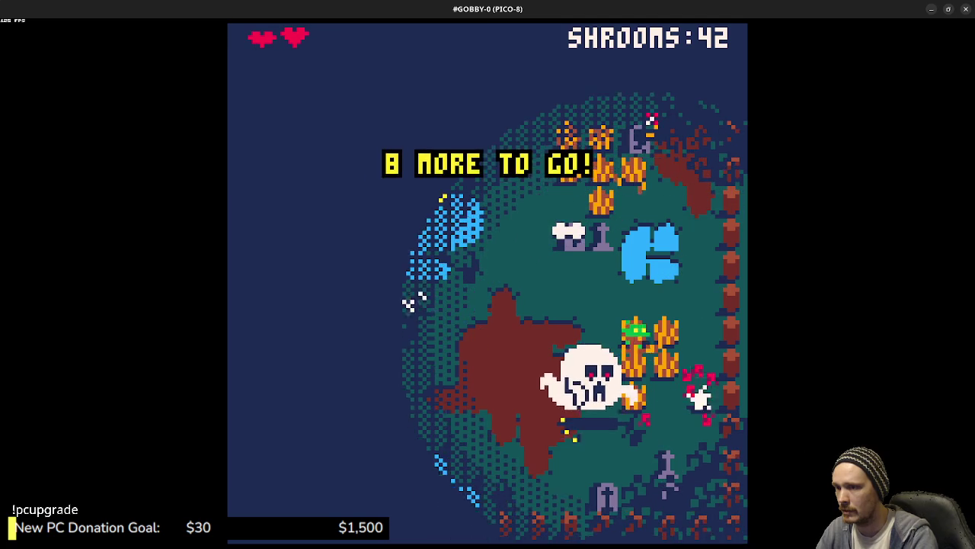
key(Up)
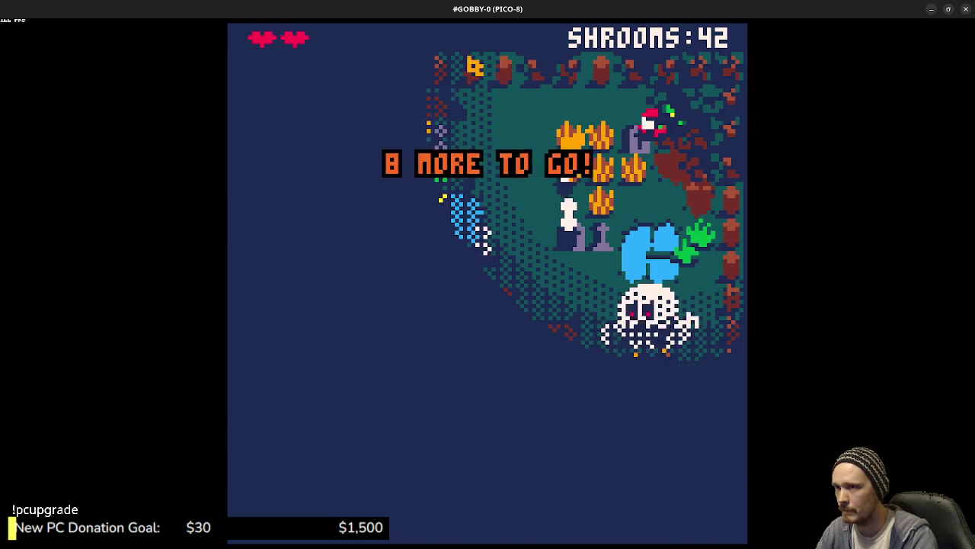
key(Left)
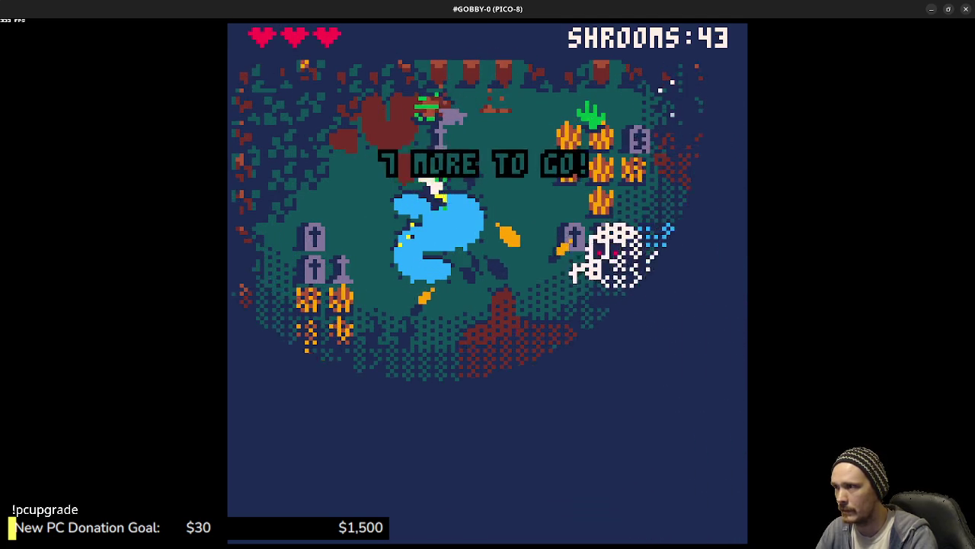
key(Down)
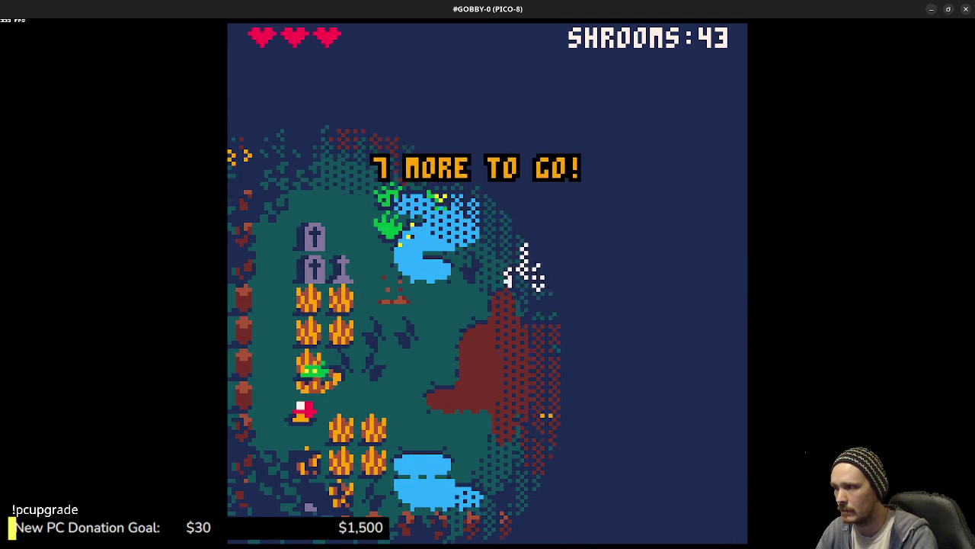
key(Right)
key(Down)
key(Right)
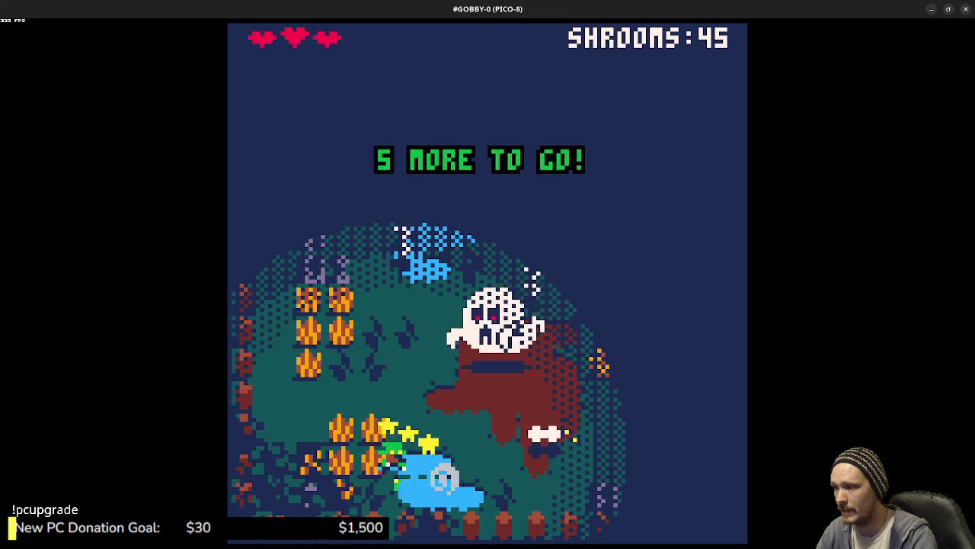
Step: Grab another shroom near the pond, leaving 3 to go
key(Up)
key(Right)
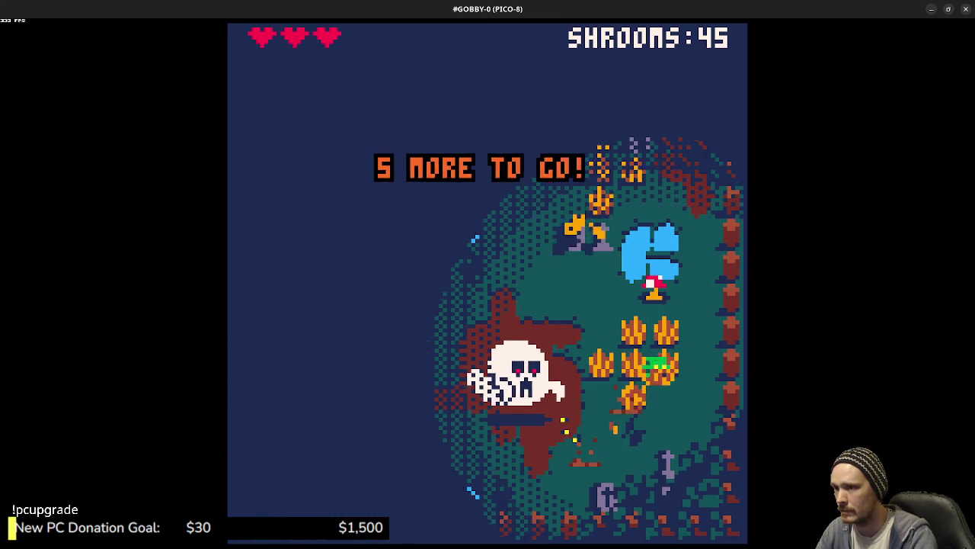
key(Up)
key(Right)
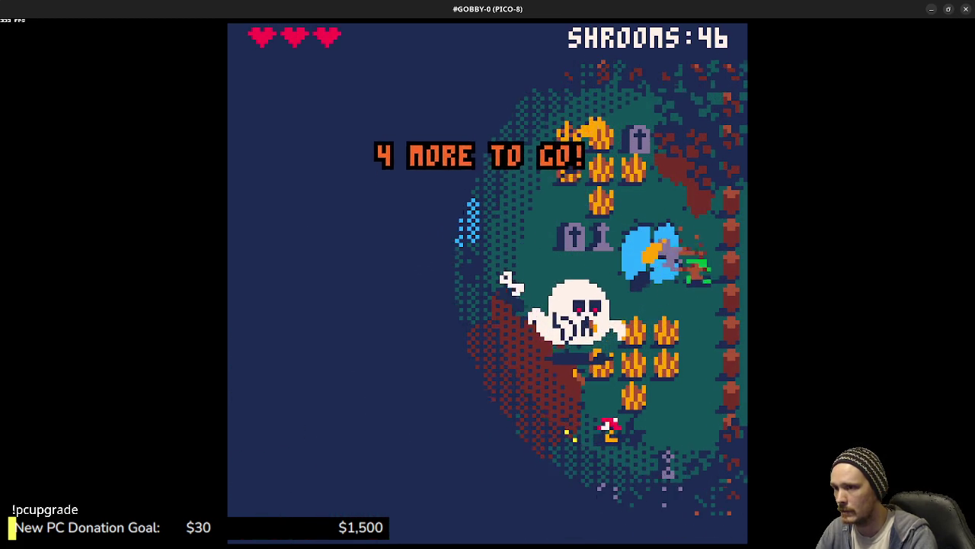
key(Left)
key(Down)
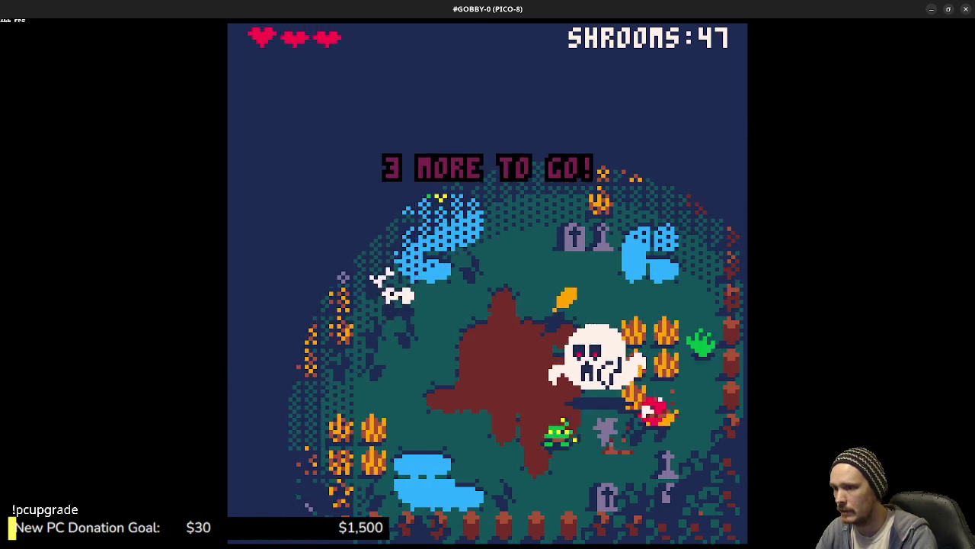
Step: Cross the map to the red mushroom and eat it, leaving 2 to go
key(Up)
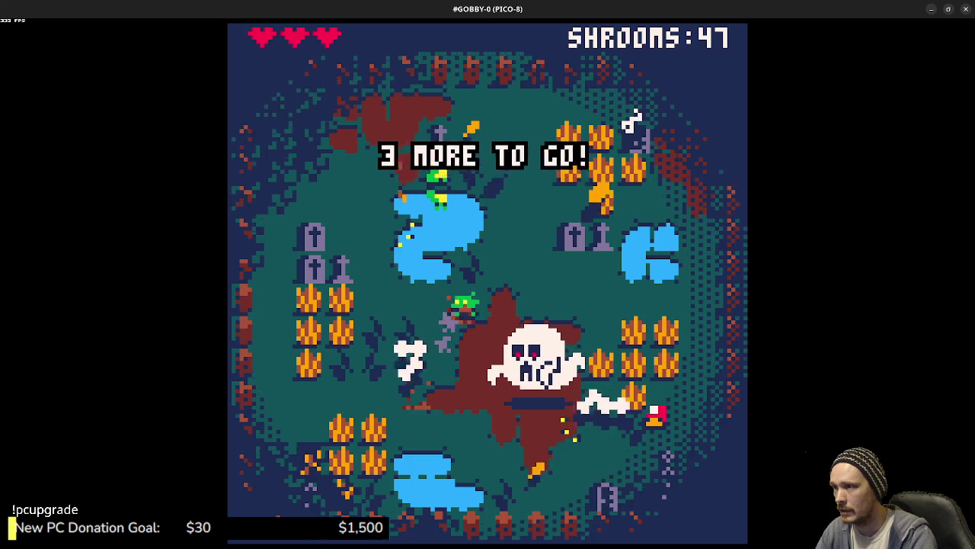
key(Left)
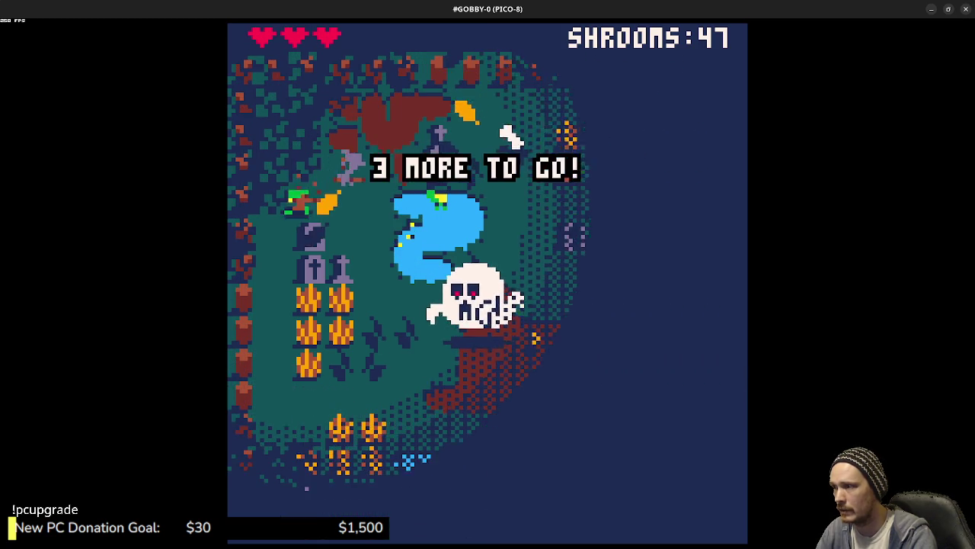
key(Down)
key(Right)
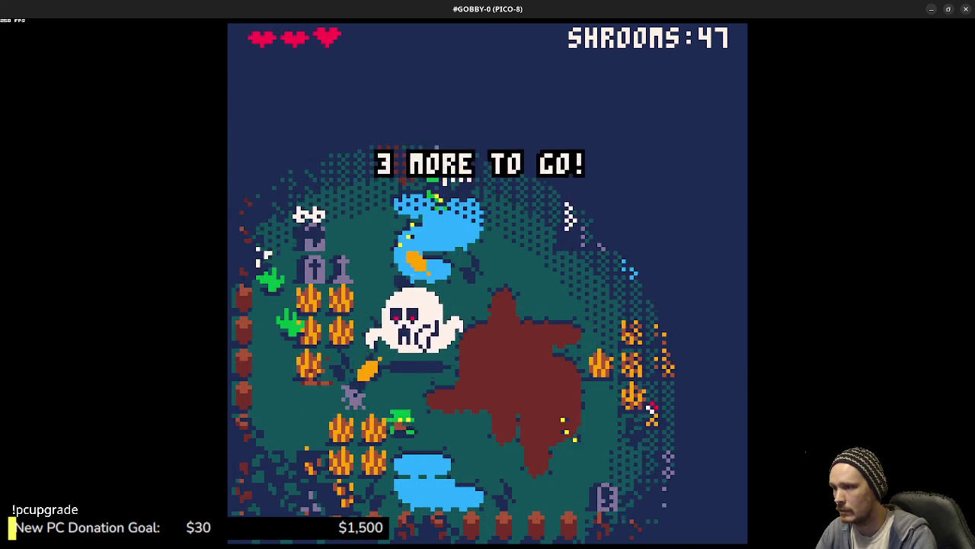
key(Right)
key(Up)
key(x)
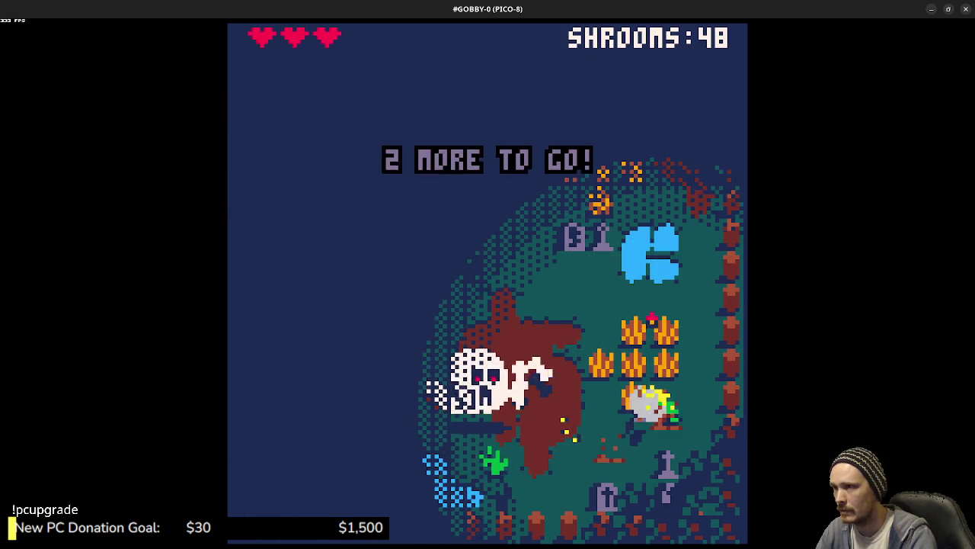
key(Up)
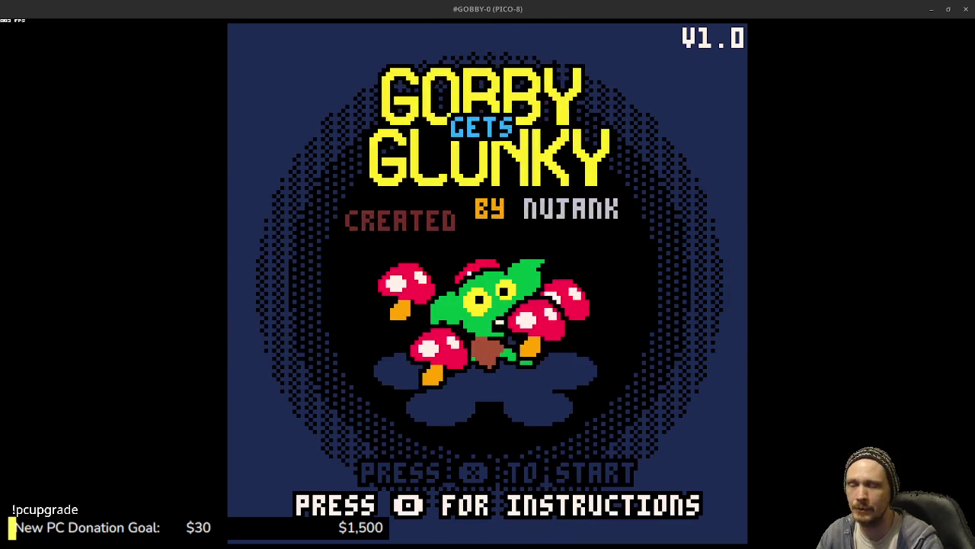
Step: Leave the GOBBY cart for the cart browser through its pause menu
key(Return)
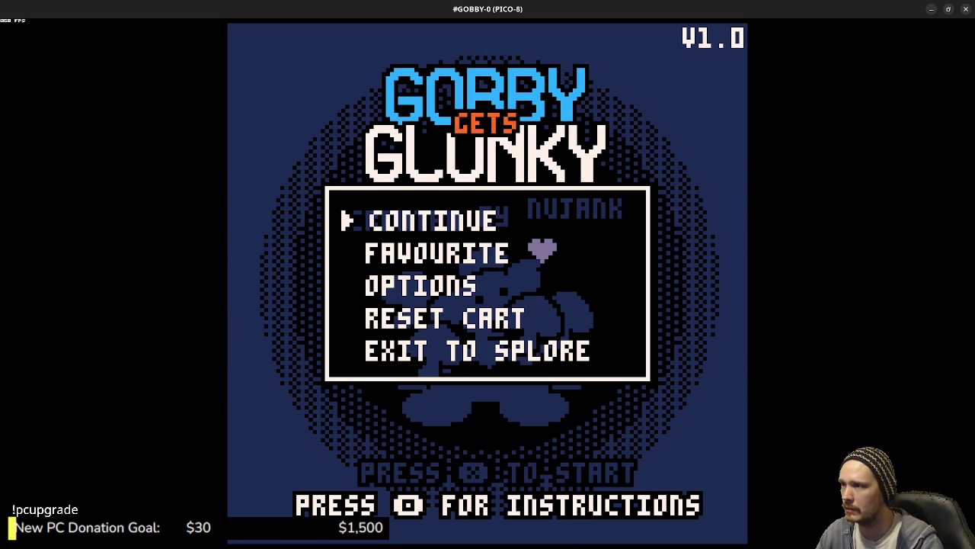
key(Down)
key(Down)
key(Down)
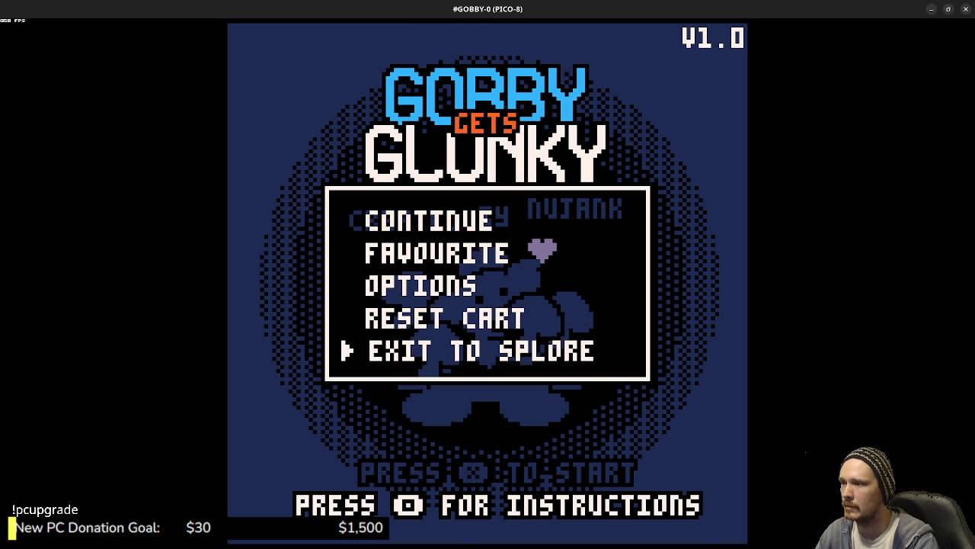
key(x)
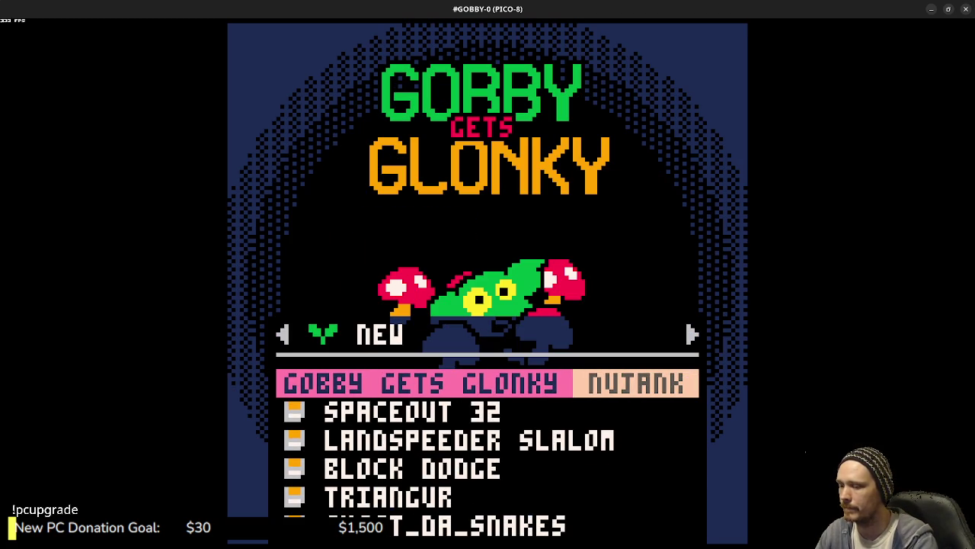
Step: Peek at the GOBBY GETS GLONKY source, return to the browser, and run reboot
key(Escape)
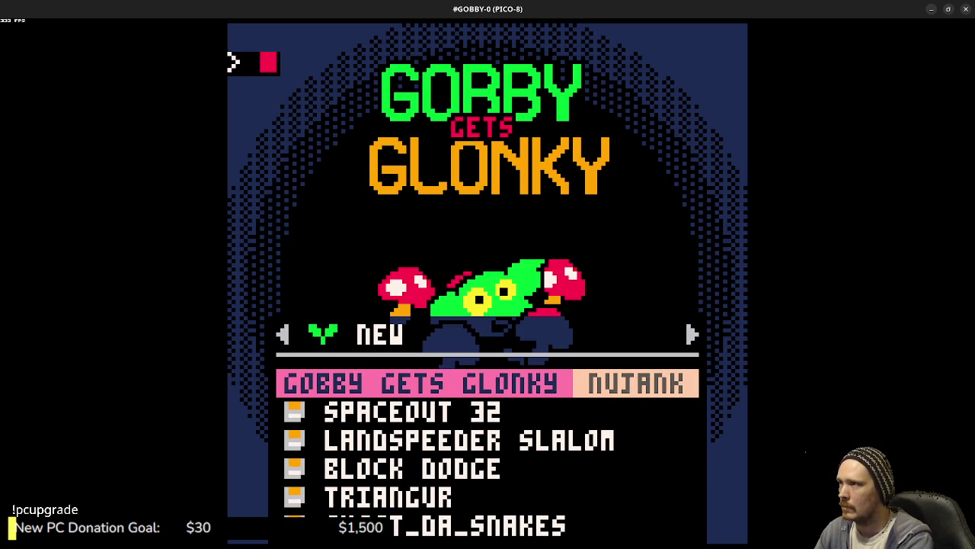
key(Escape)
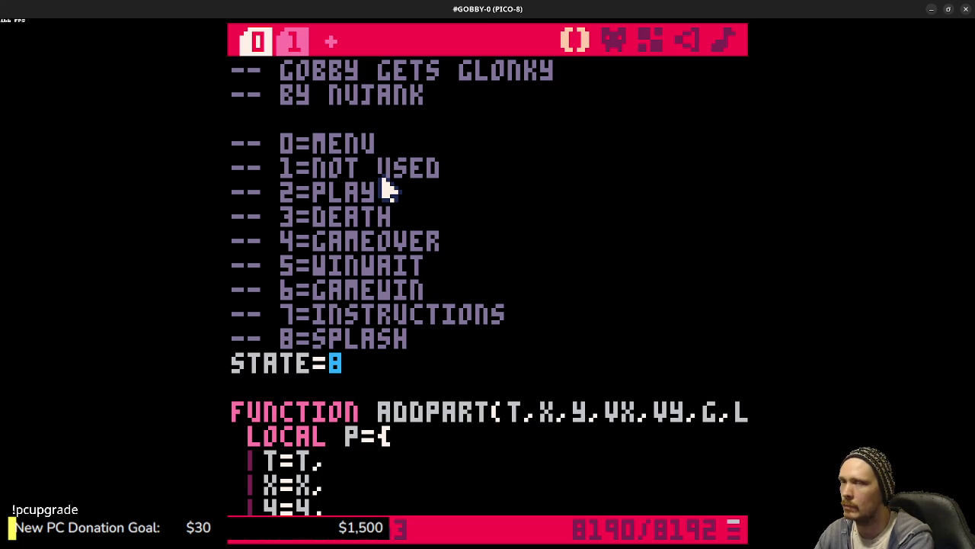
key(Escape)
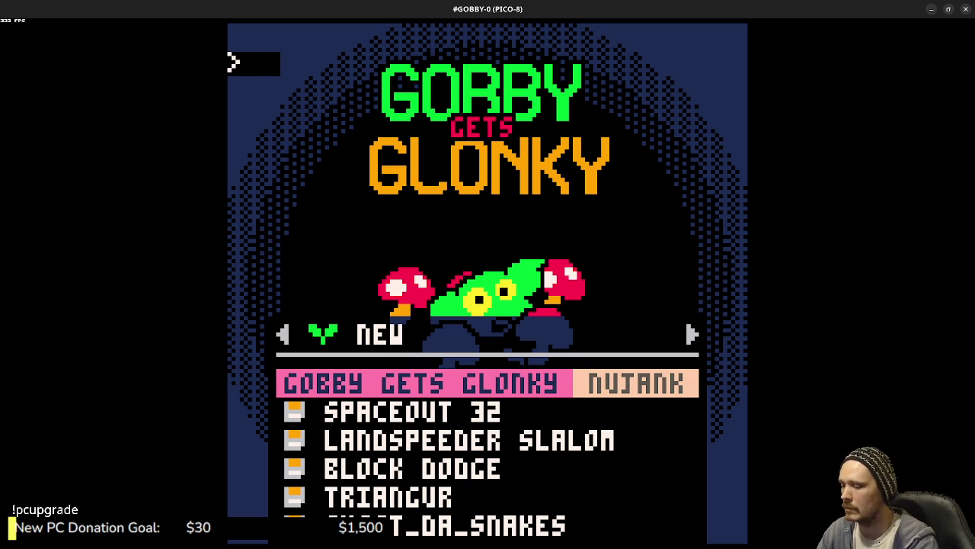
text(reboot)
key(Return)
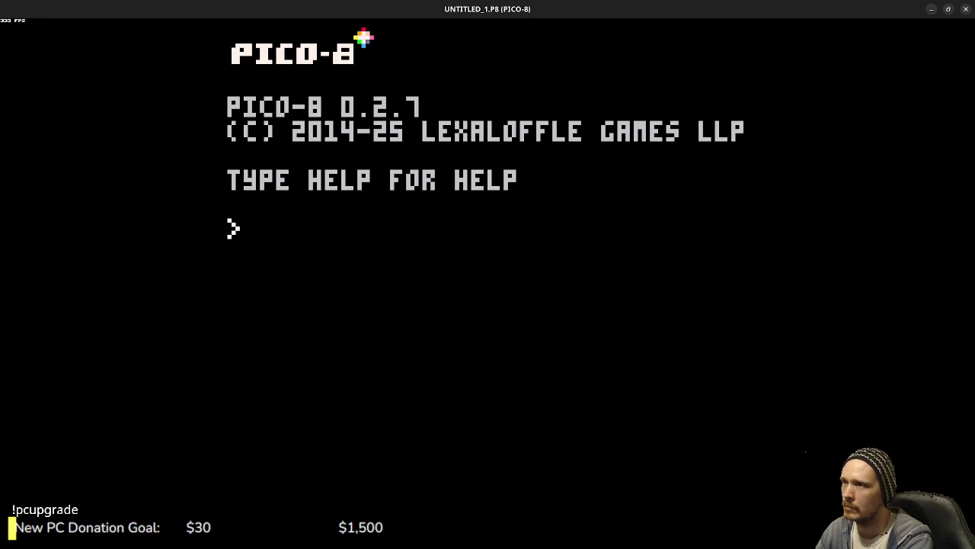
Step: Change into the tests folder, list its carts, and load punch
text(l)
key(BackSpace)
text(cd )
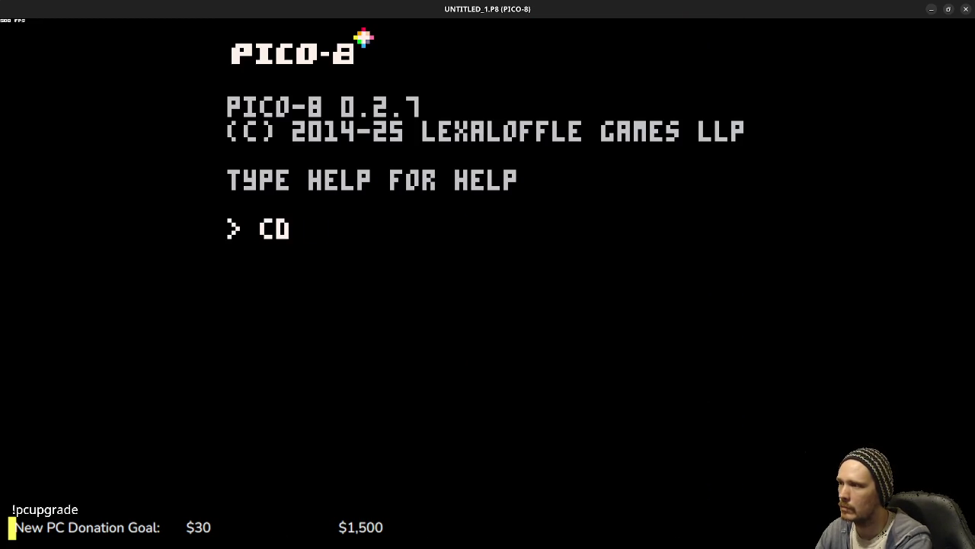
text(test)
key(Return)
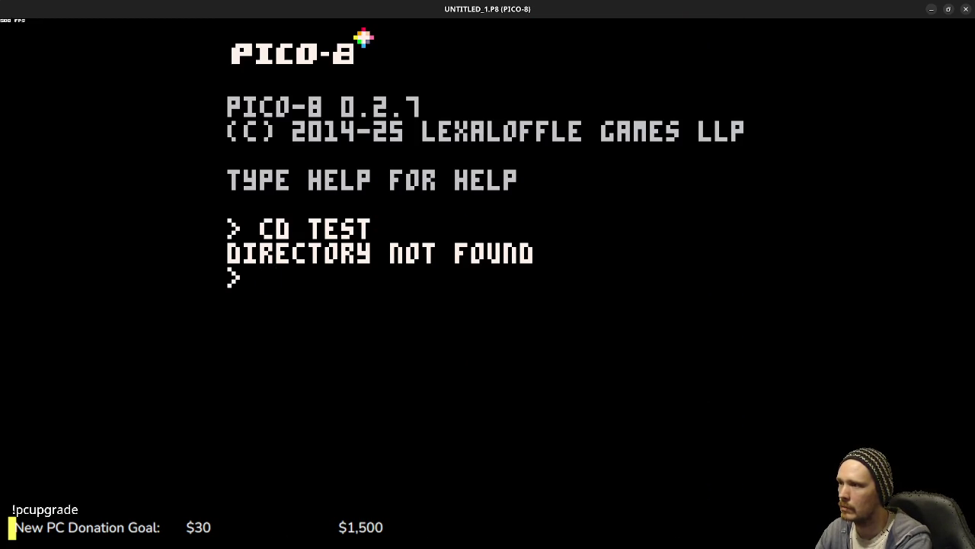
text(cd tests)
key(Return)
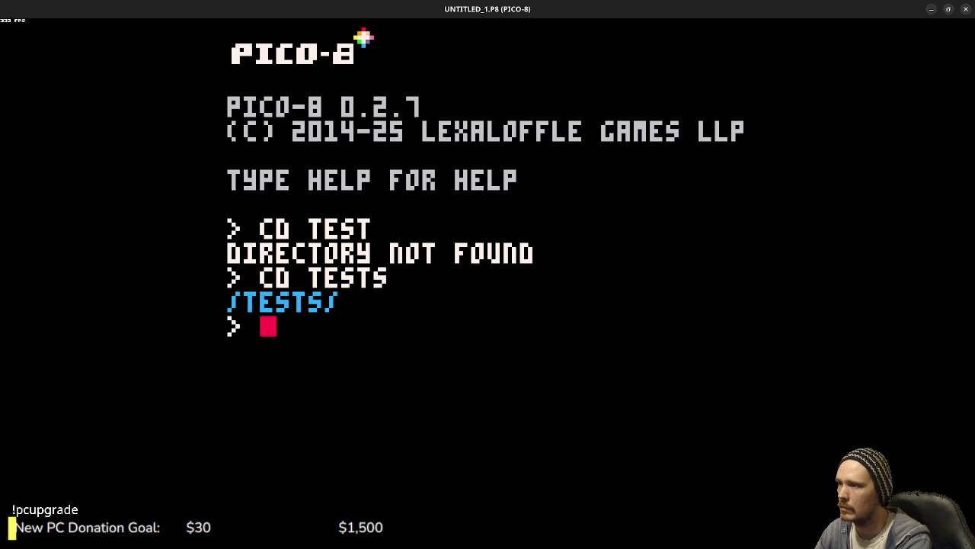
text(ls)
key(Return)
text(load punch)
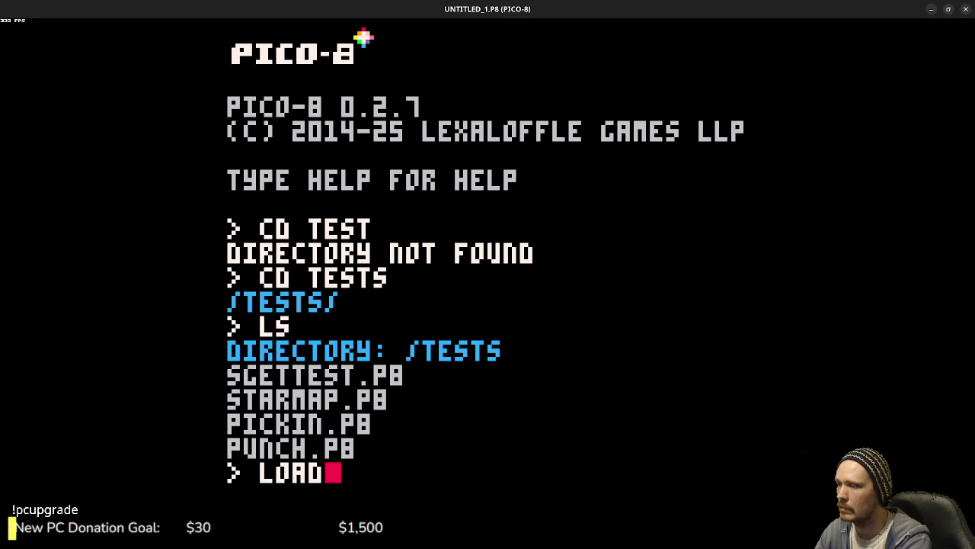
key(Return)
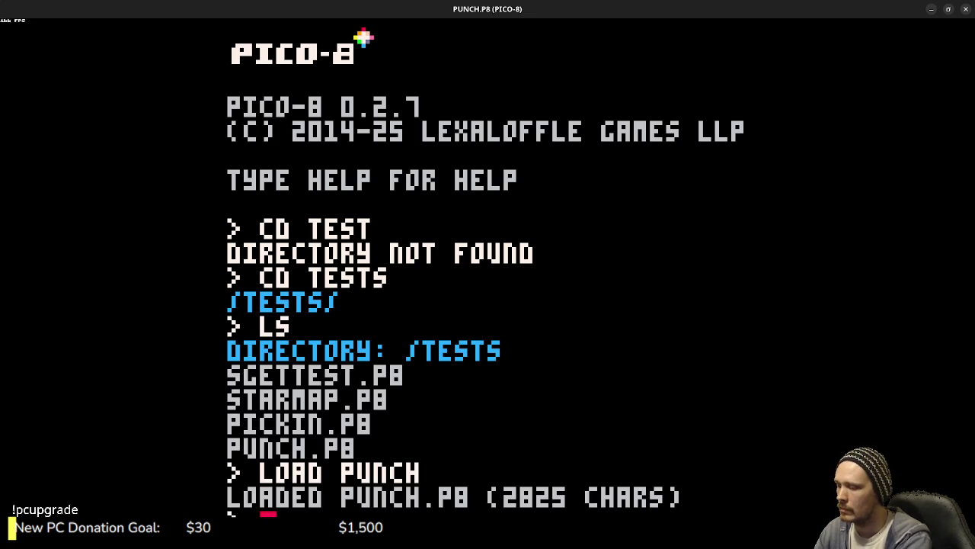
Step: Run PUNCH.P8 with Ctrl+R and try moving the player left, right and jumping
key(ctrl+r)
key(Left)
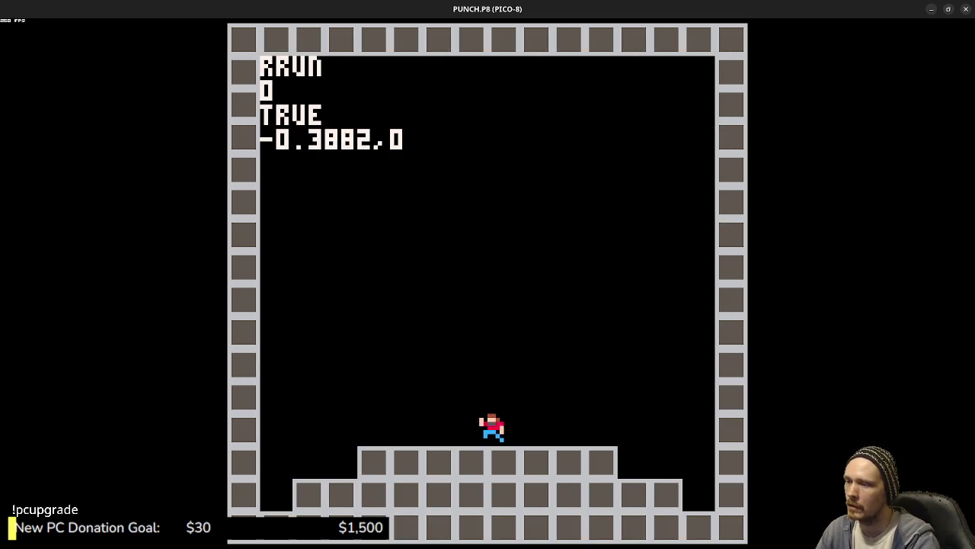
key(Right)
key(z)
key(Left)
key(z)
Step: Keep running and jumping along the platform, then Esc back to the code editor
key(Right)
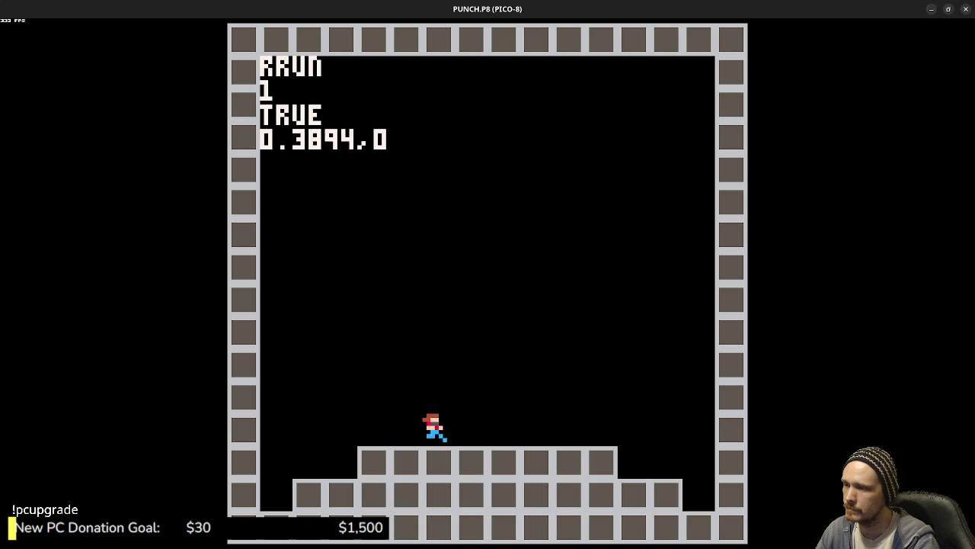
key(Right)
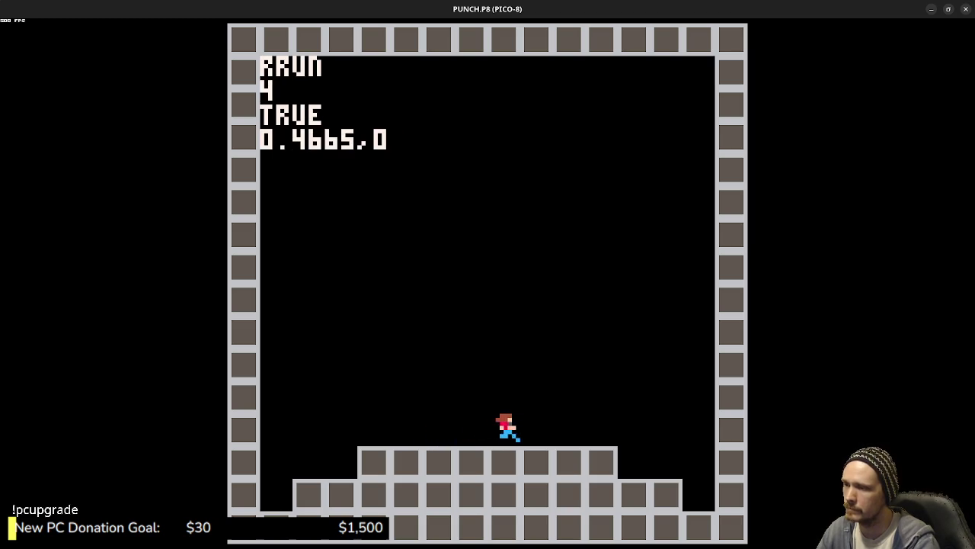
key(Left)
key(Right)
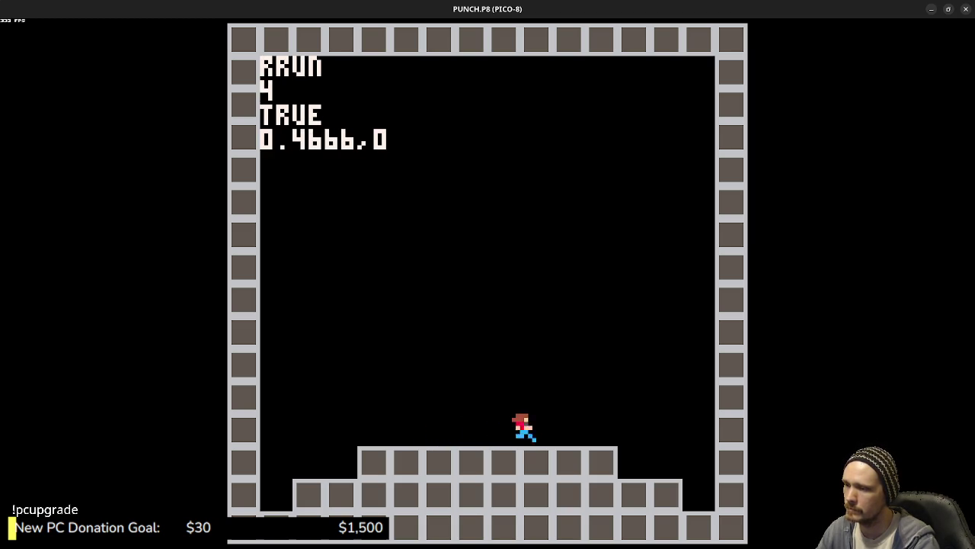
key(z)
key(Left)
key(Right)
key(Left)
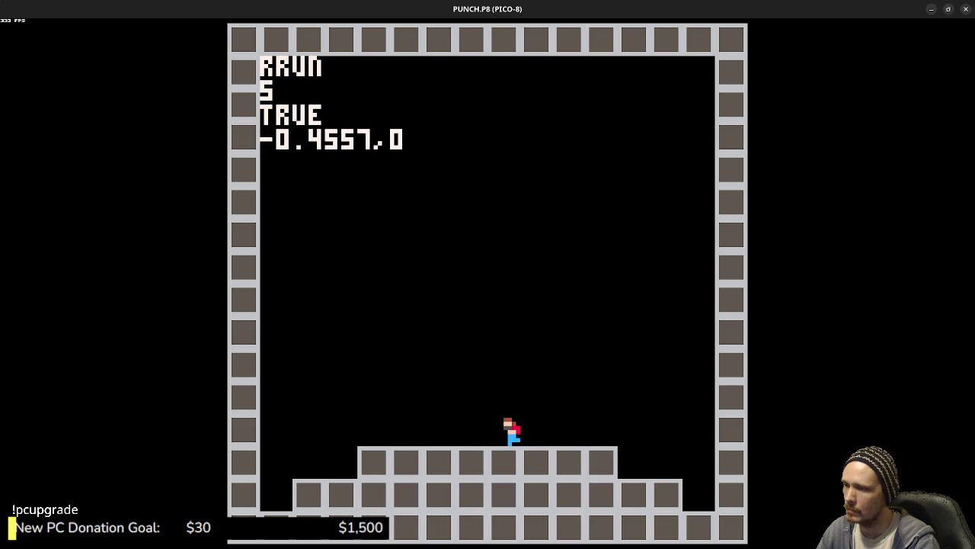
key(Escape)
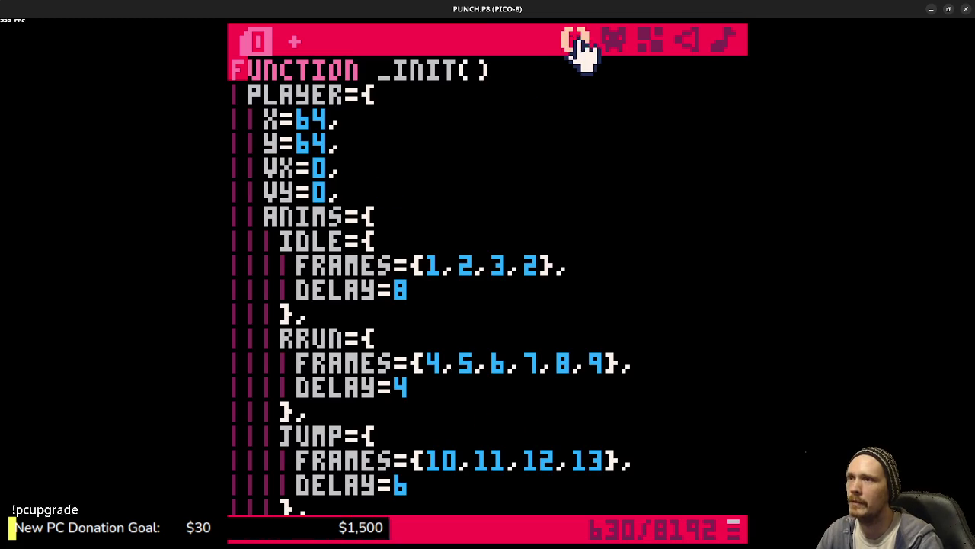
Step: Show the PUNCH.P8 room in the map editor and select empty sprite 0 as the brush
click(613, 40)
click(652, 38)
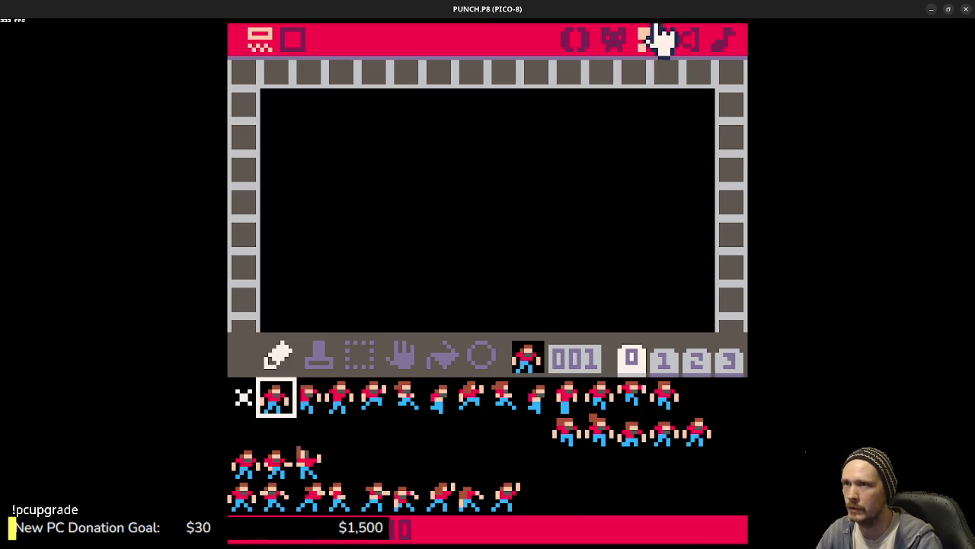
scroll(544, 259, down, 1)
drag(544, 251, 496, 181)
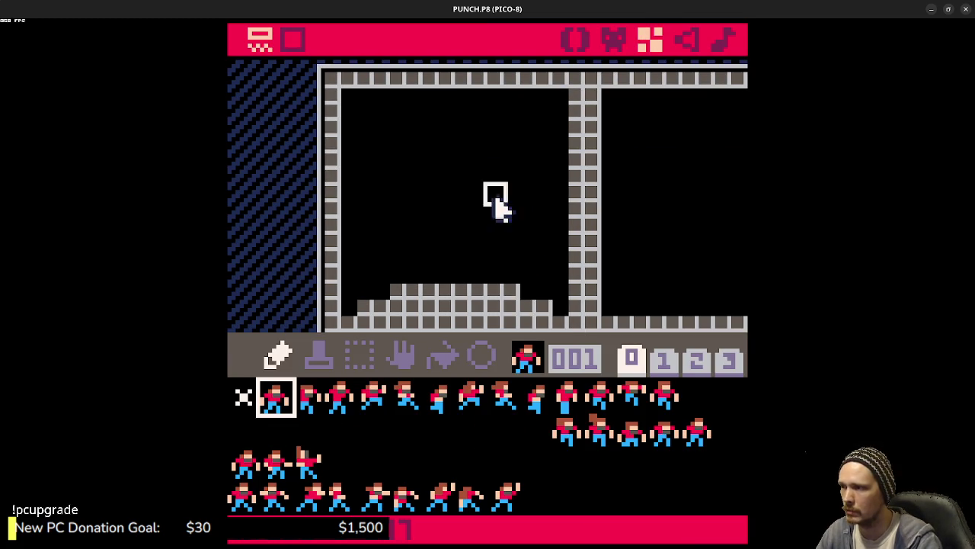
click(631, 358)
click(243, 396)
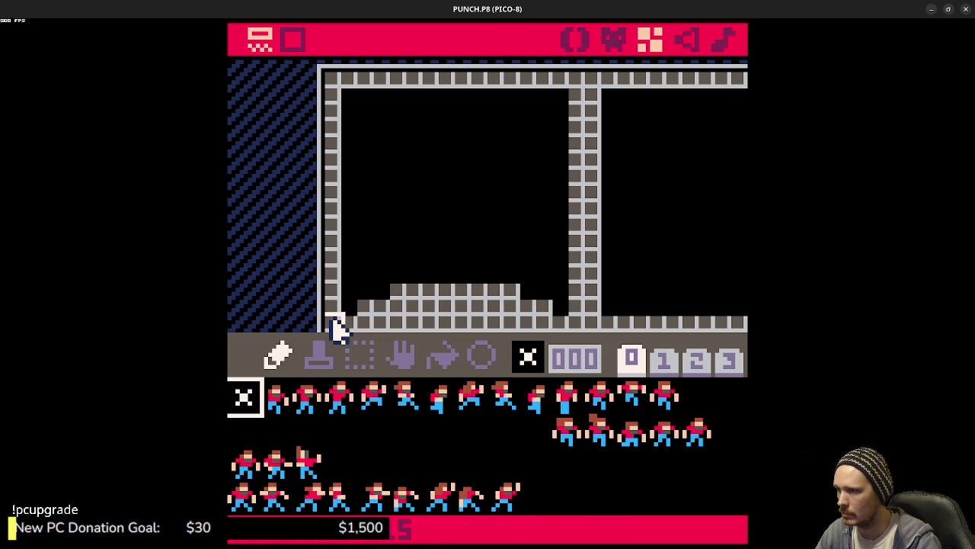
Step: Erase the corner, left wall and top row tiles with the line tool
click(333, 320)
click(481, 357)
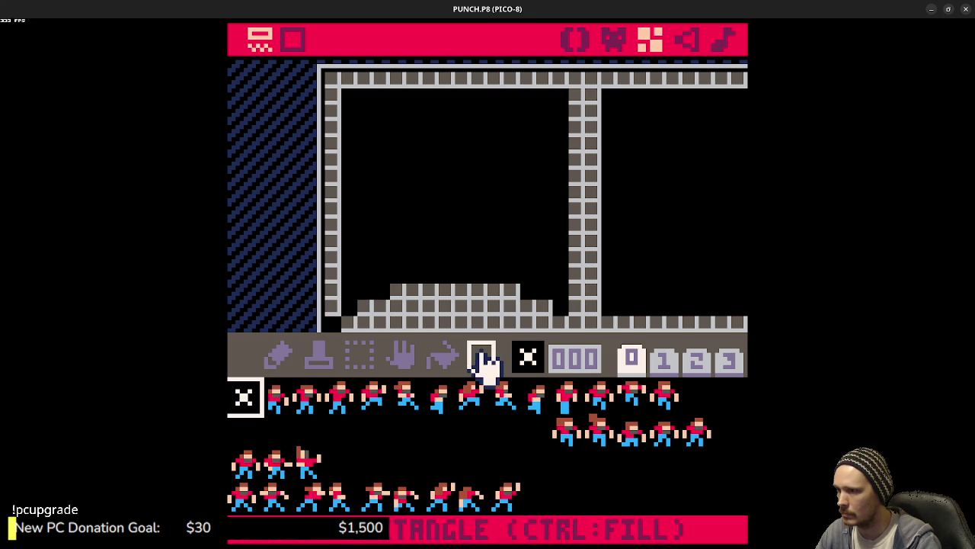
click(483, 359)
mouse_move(333, 316)
mouse_down()
mouse_move(322, 152)
mouse_move(333, 83)
mouse_move(530, 110)
mouse_move(572, 87)
mouse_move(564, 206)
mouse_move(585, 328)
mouse_move(577, 331)
mouse_up()
mouse_move(539, 279)
mouse_down()
mouse_move(523, 233)
mouse_move(514, 286)
mouse_up()
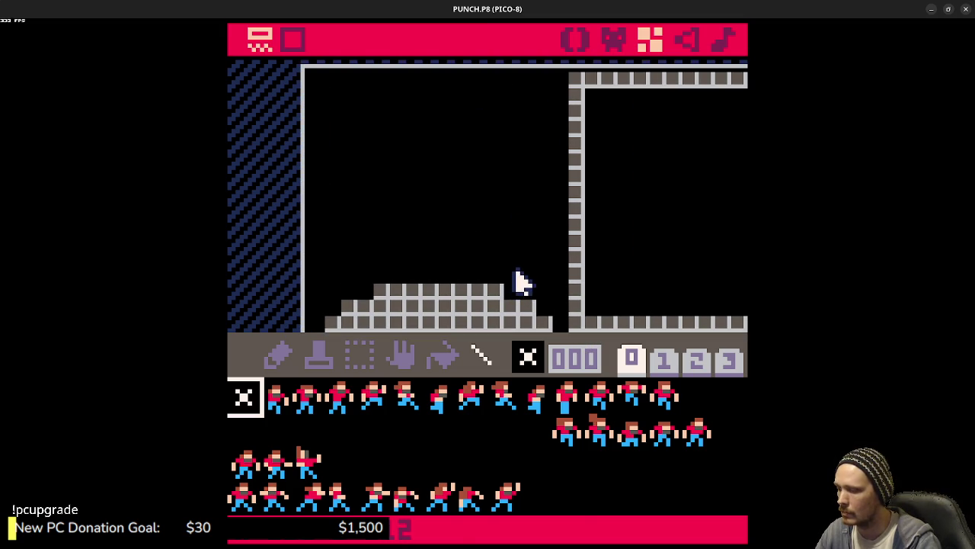
Step: Run the game with Ctrl+R and run the player left and right along the platform
key(ctrl+r)
key(Left)
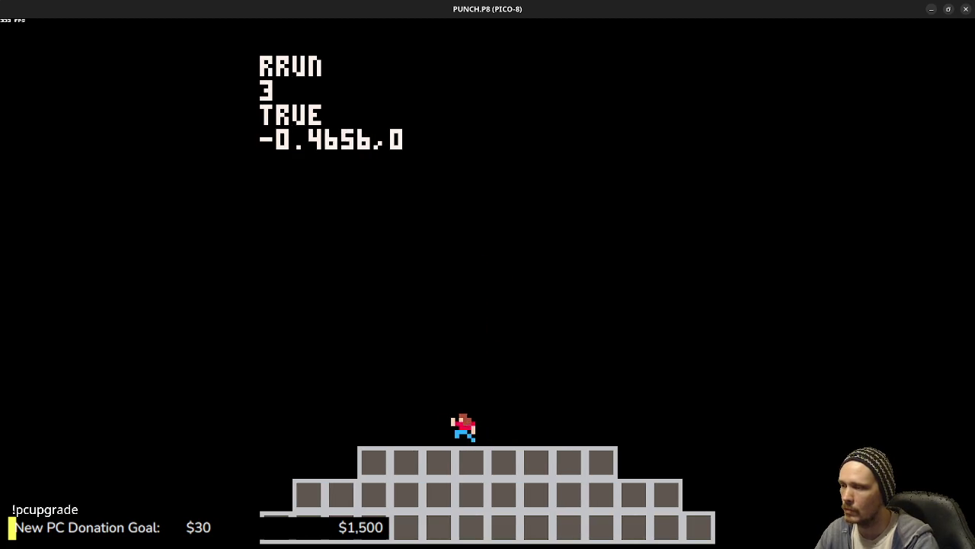
key(Right)
key(Left)
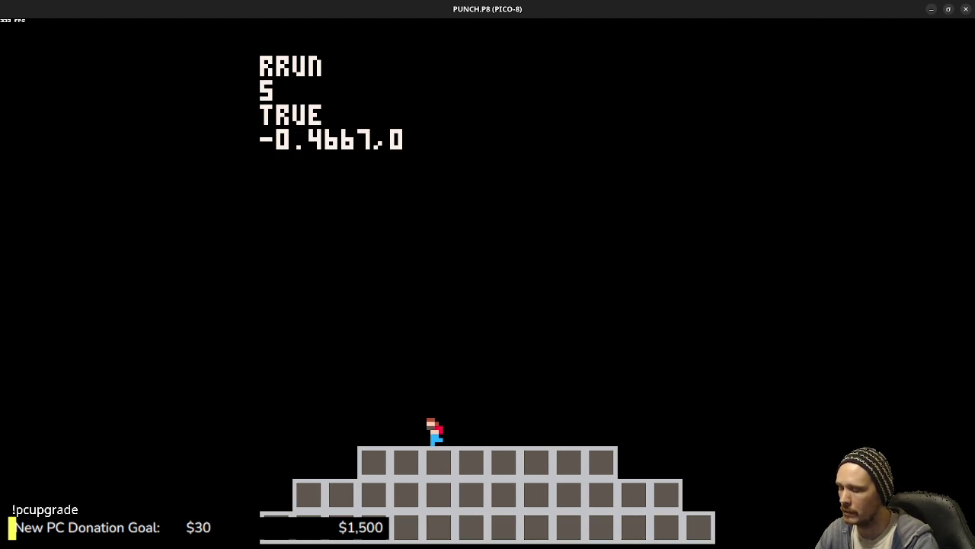
key(Right)
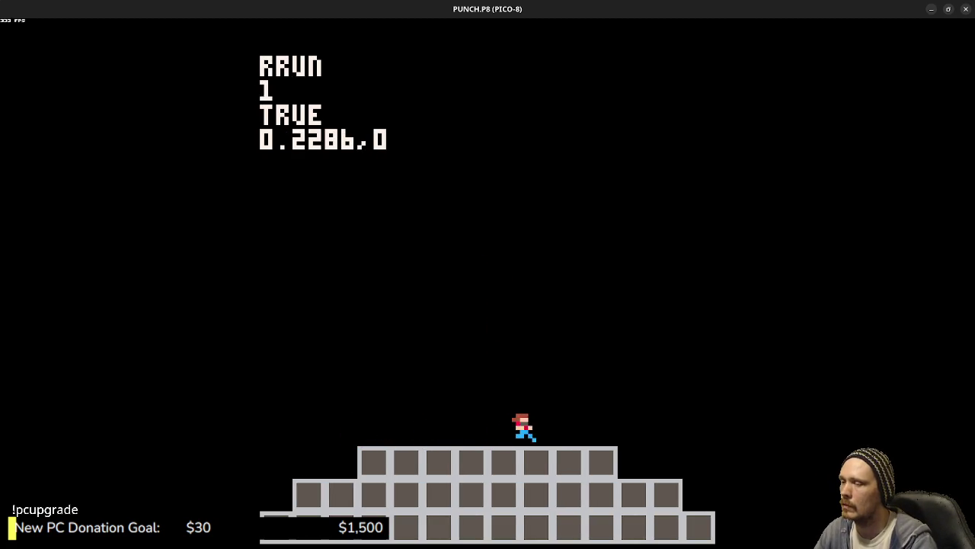
key(Left)
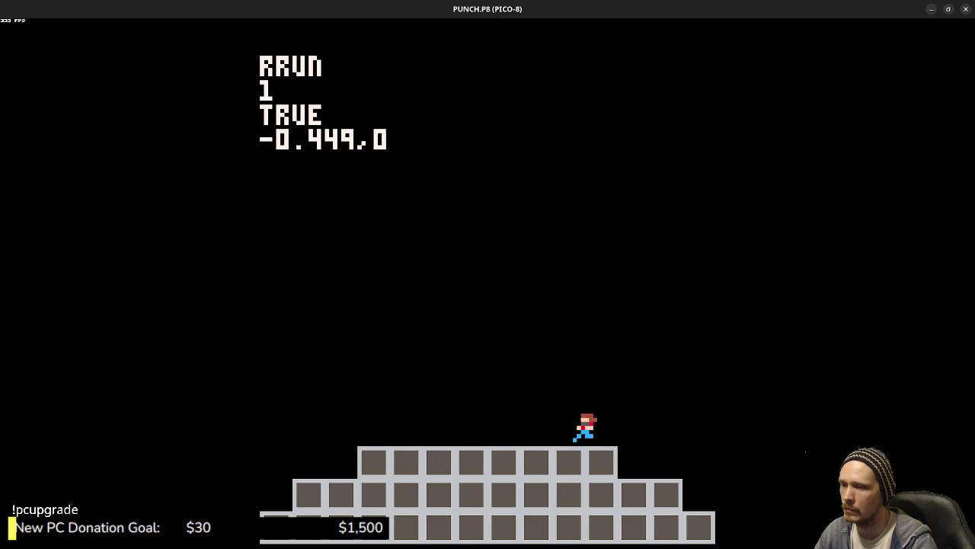
Step: Jump the player around the stepped platform with Z, then quit the game
key(z)
key(Right)
key(z)
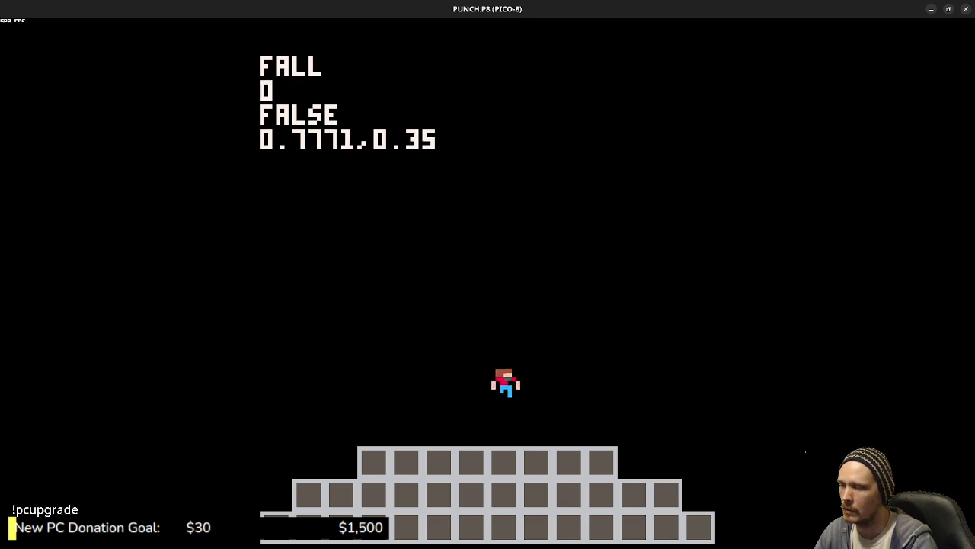
key(Left)
key(z)
key(Right)
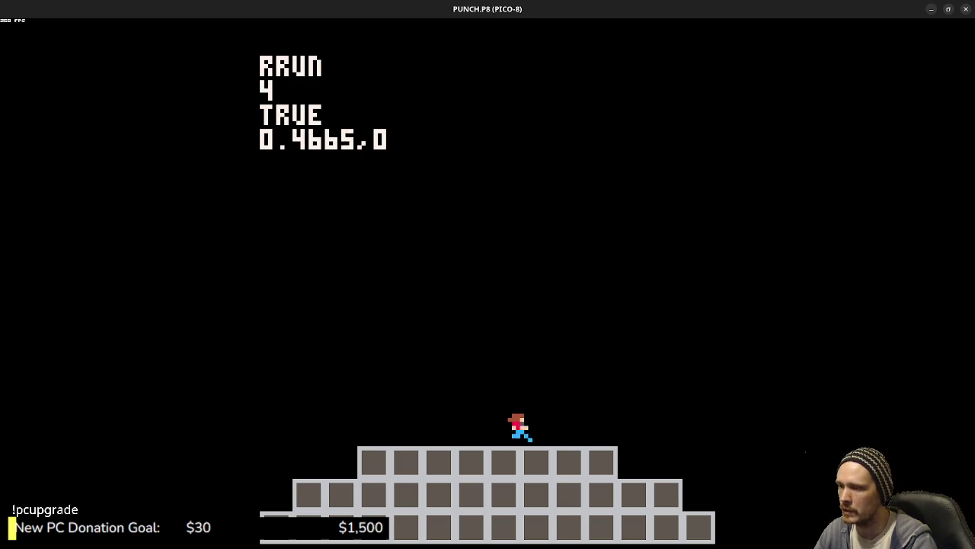
key(Left)
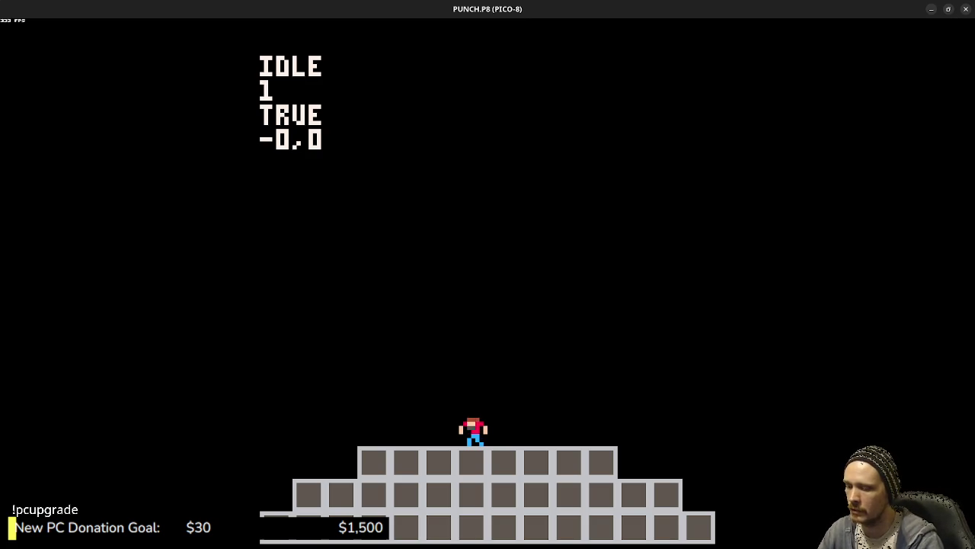
key(Right)
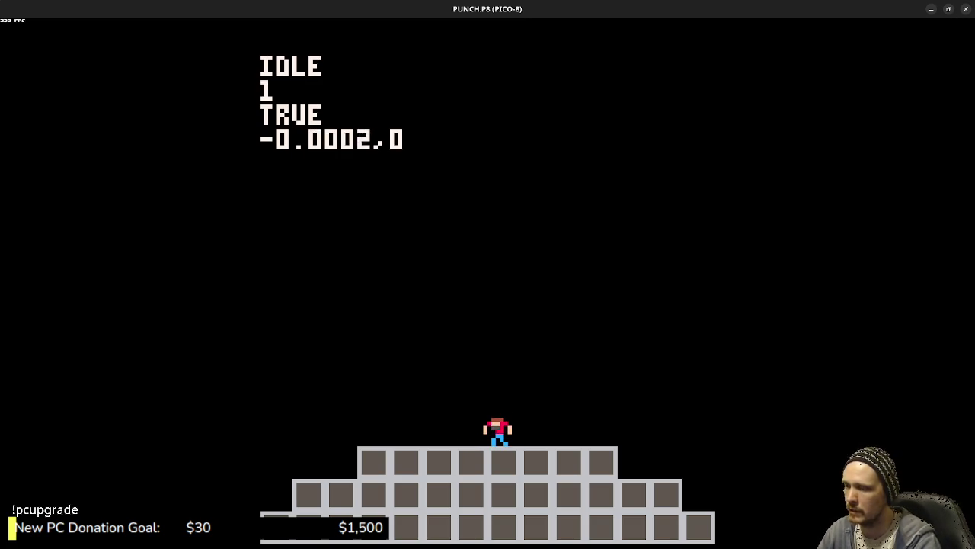
key(Right)
key(Left)
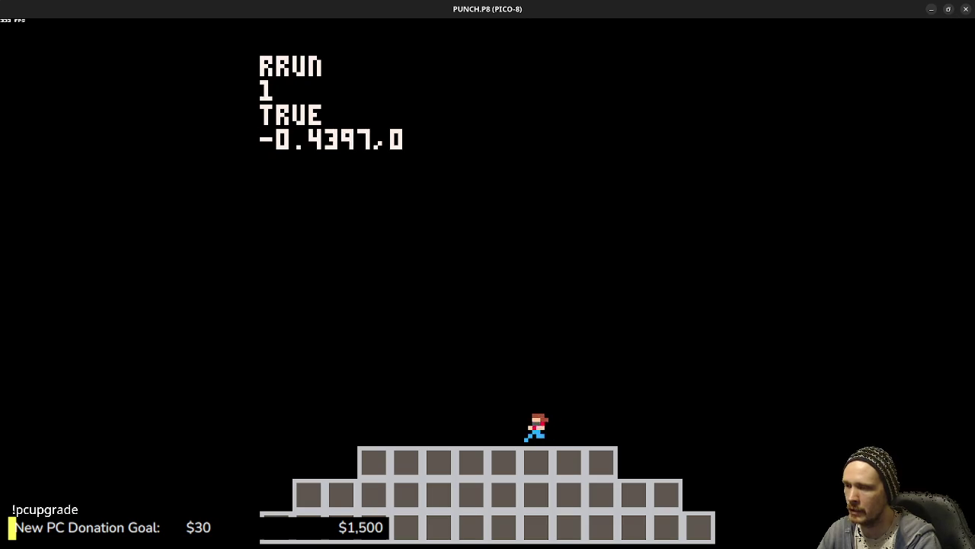
key(z)
key(z)
key(Escape)
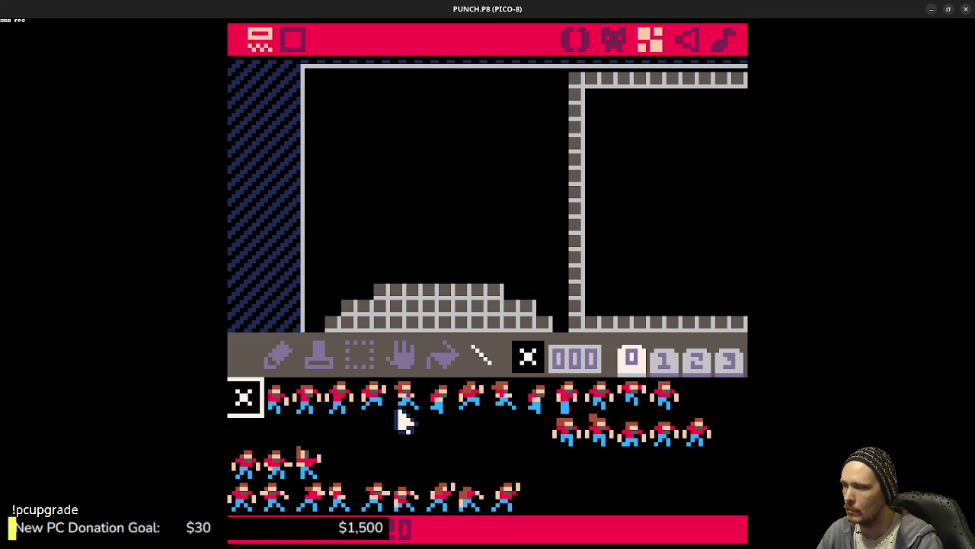
Step: In the sprite editor, step through punch frames 048 to 056
click(271, 503)
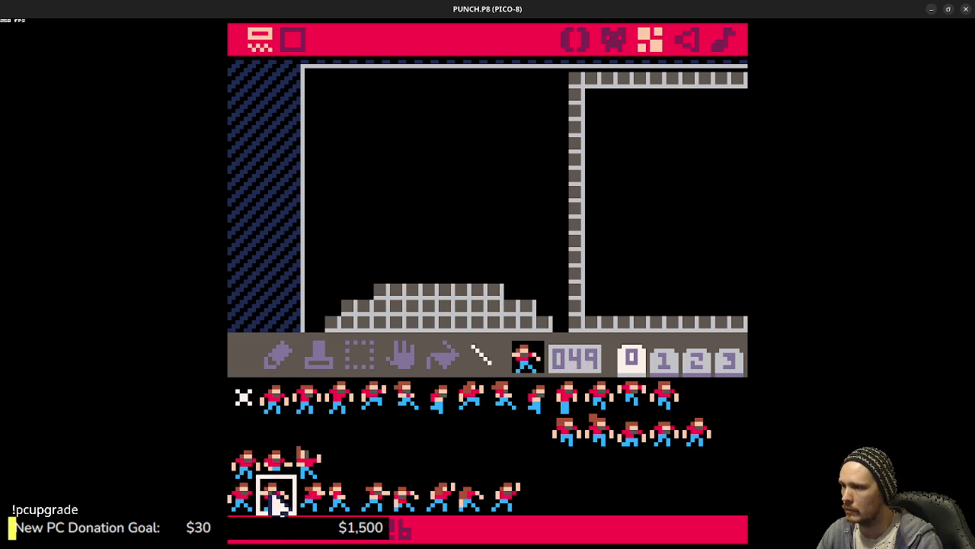
click(309, 499)
click(614, 39)
click(272, 496)
click(309, 497)
click(342, 497)
click(374, 495)
click(406, 497)
click(440, 496)
click(472, 496)
click(503, 497)
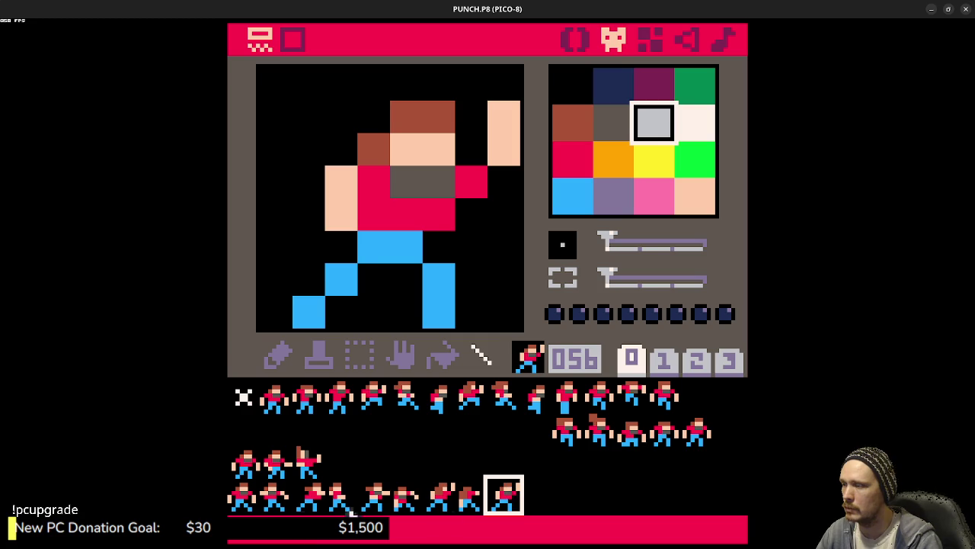
click(309, 497)
click(373, 497)
click(406, 497)
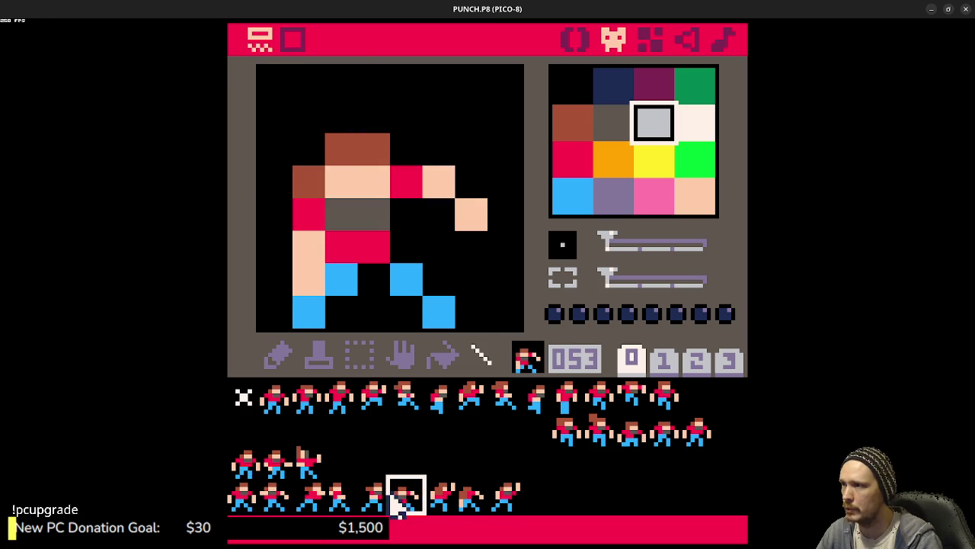
click(373, 496)
click(243, 497)
click(275, 497)
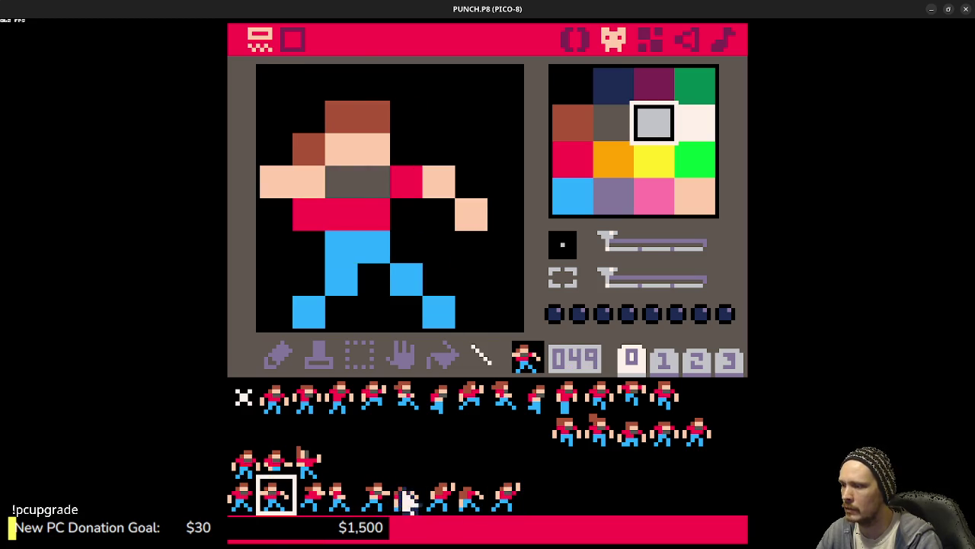
Step: Flip between neighbouring punch frames 048 to 056 to compare them
click(243, 499)
click(275, 499)
click(306, 501)
click(282, 507)
click(307, 501)
click(281, 508)
click(303, 499)
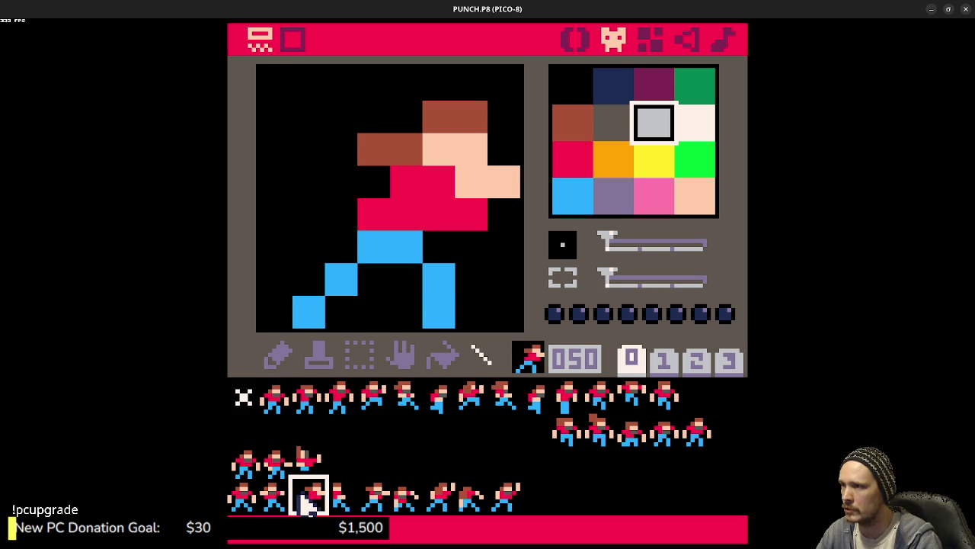
click(344, 503)
click(377, 503)
click(405, 504)
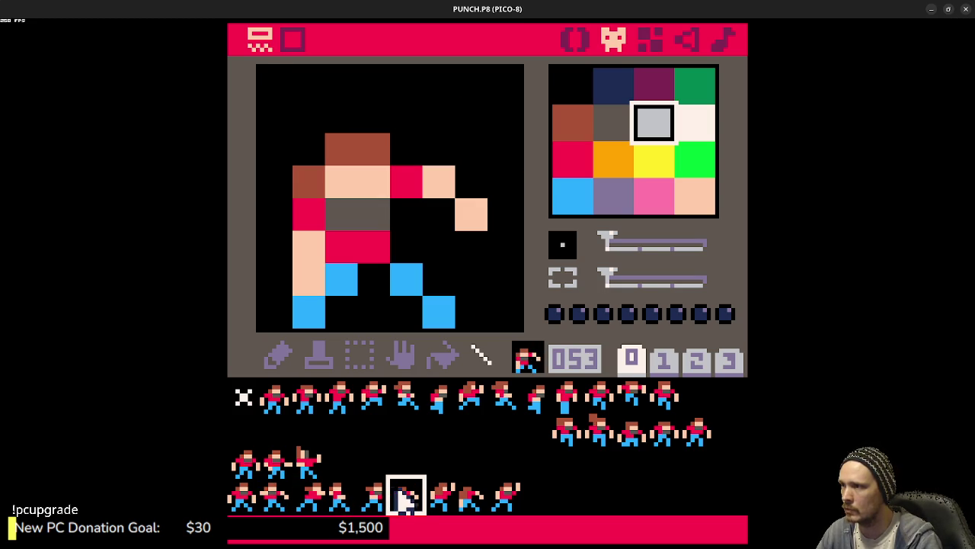
click(431, 499)
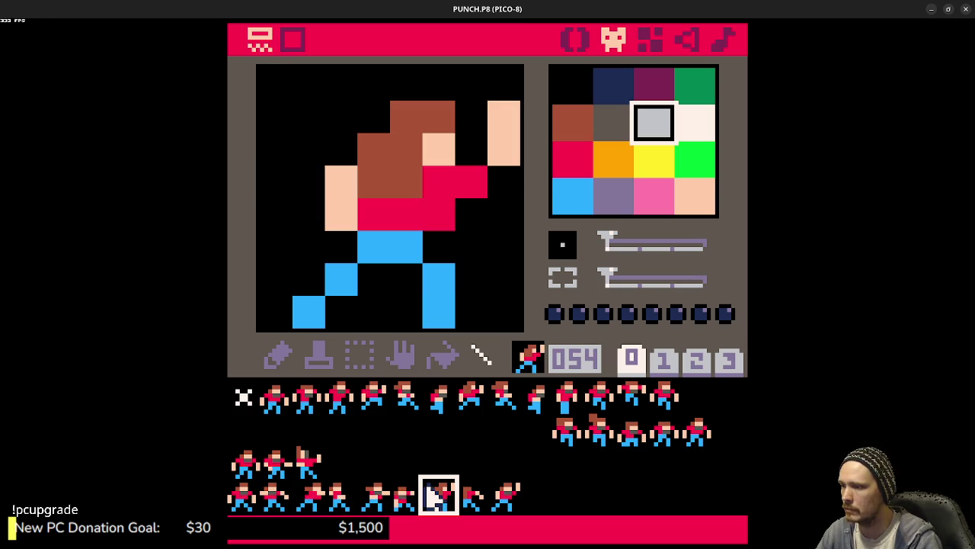
click(469, 496)
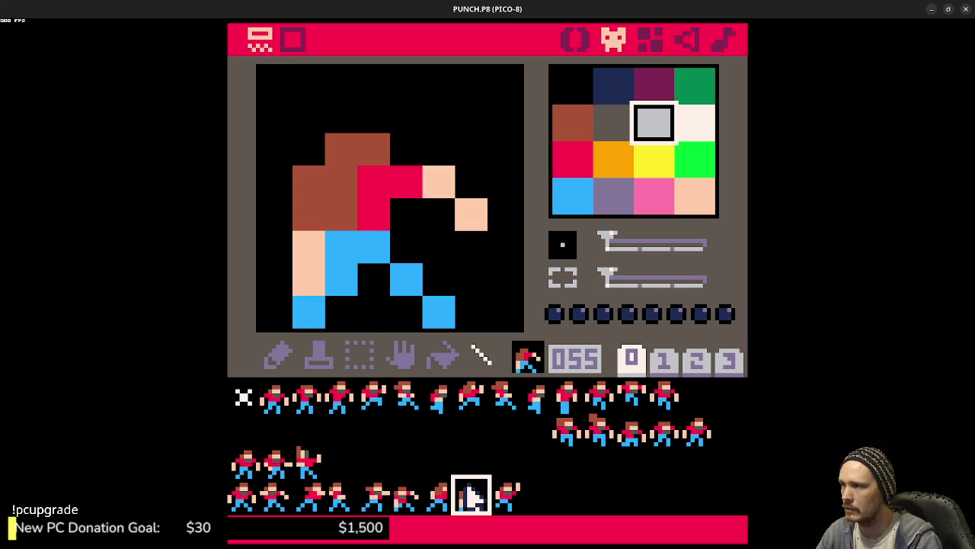
click(499, 505)
click(479, 507)
click(503, 507)
click(484, 512)
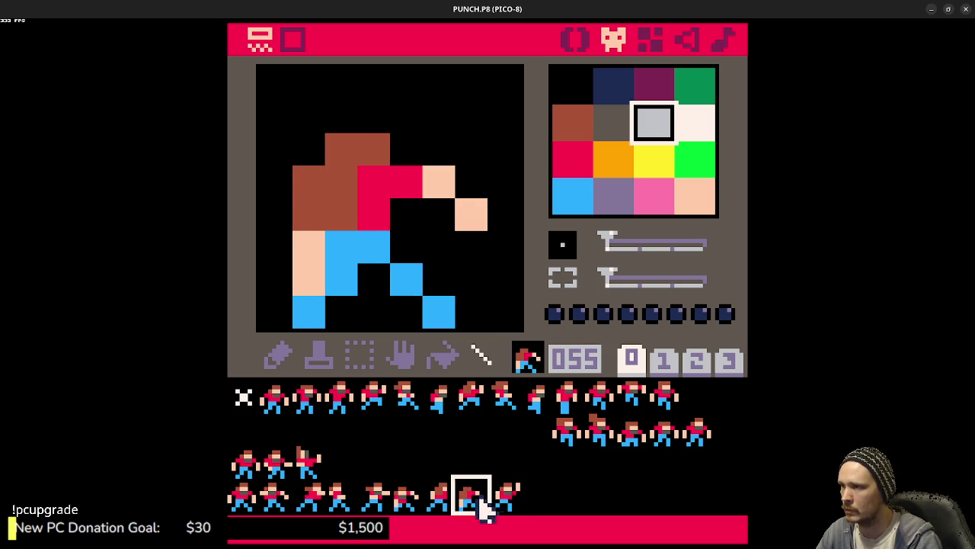
Step: Play through punch frames 050 to 056 in order
click(320, 499)
click(342, 499)
click(373, 499)
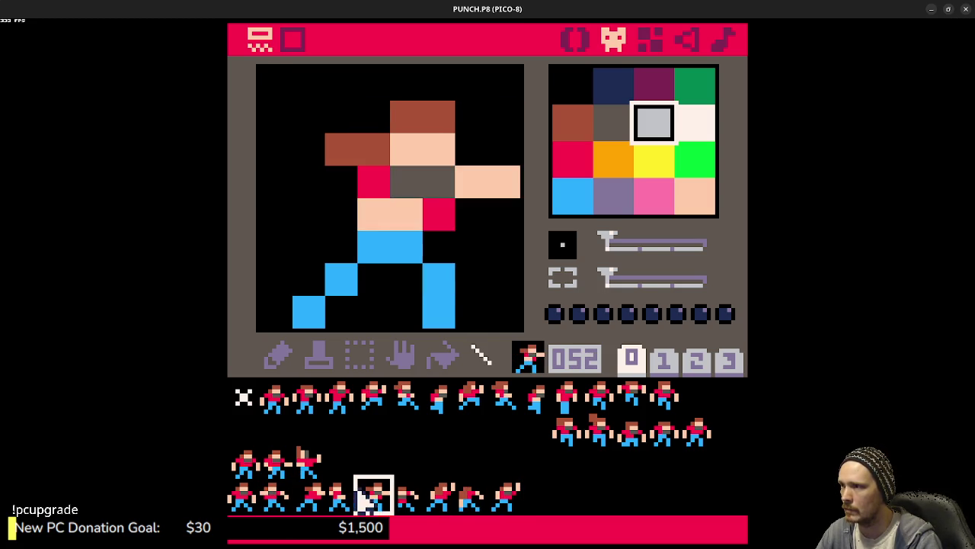
click(406, 499)
click(439, 499)
click(471, 499)
click(502, 502)
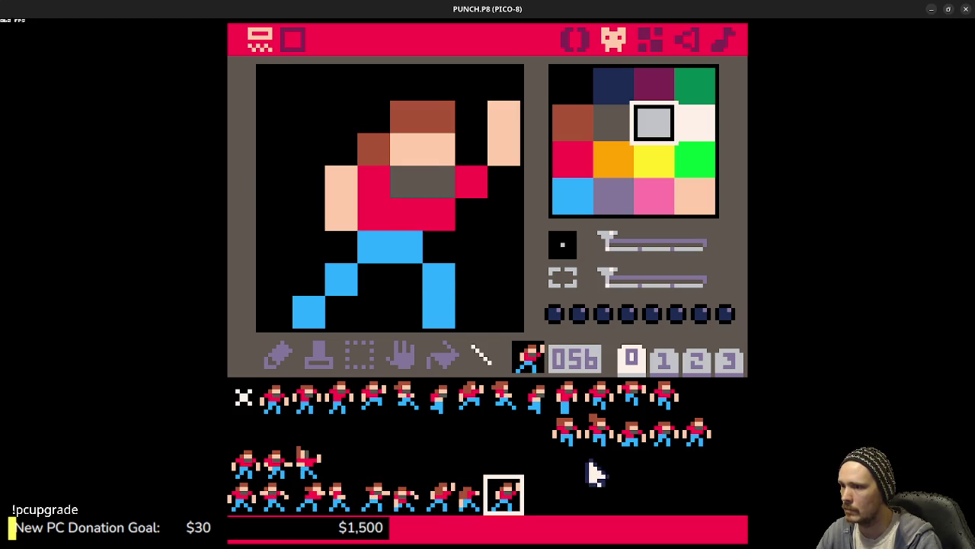
Step: Cycle through character frames 026 to 030 twice
click(569, 434)
click(603, 440)
click(631, 441)
click(666, 442)
click(695, 440)
click(565, 435)
click(599, 435)
click(640, 438)
click(664, 435)
click(692, 435)
Step: View idle frames 010 to 013, then compare frames 001 and 002
click(570, 397)
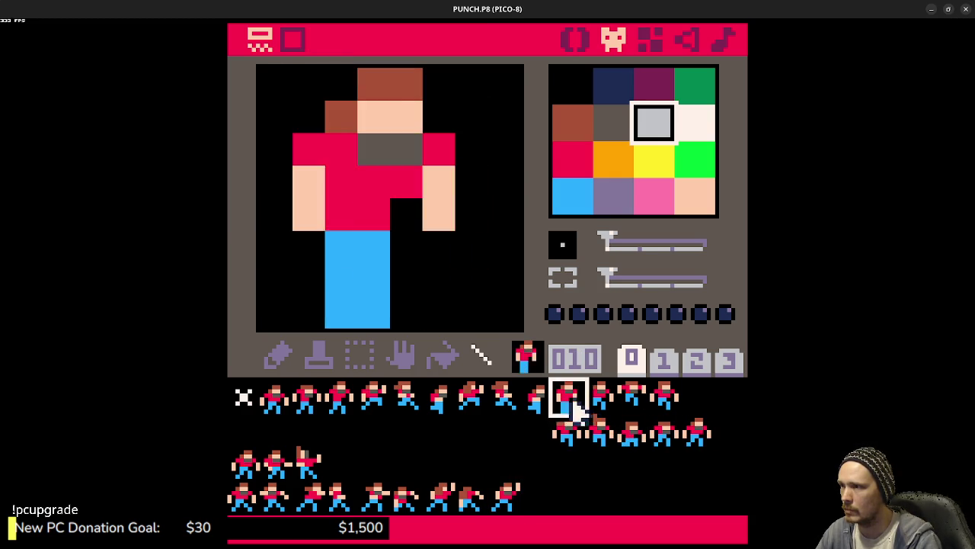
click(600, 396)
click(635, 398)
click(664, 396)
click(571, 435)
click(697, 435)
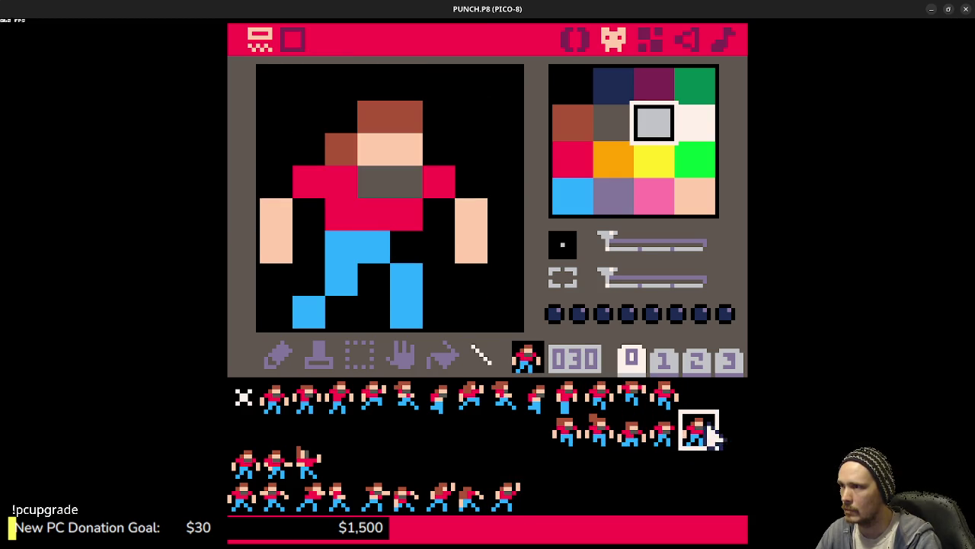
click(288, 405)
click(304, 404)
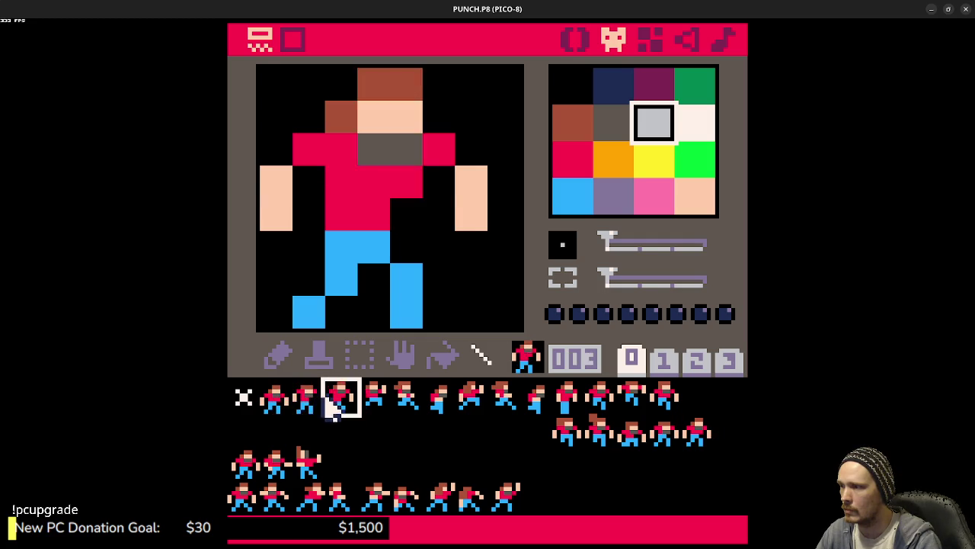
click(289, 402)
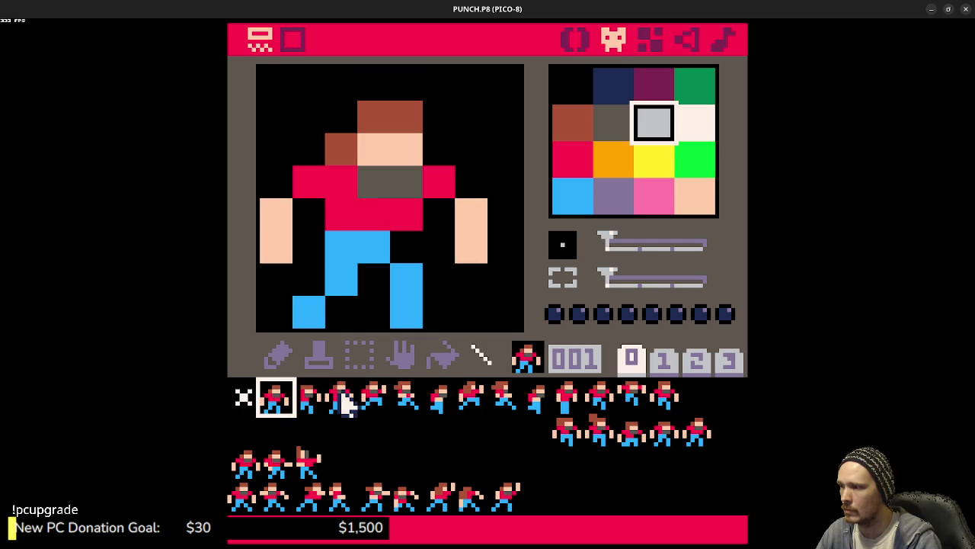
Step: Step through running frames 004 to 010
click(374, 402)
click(405, 402)
click(438, 404)
click(471, 404)
key(w)
key(w)
key(w)
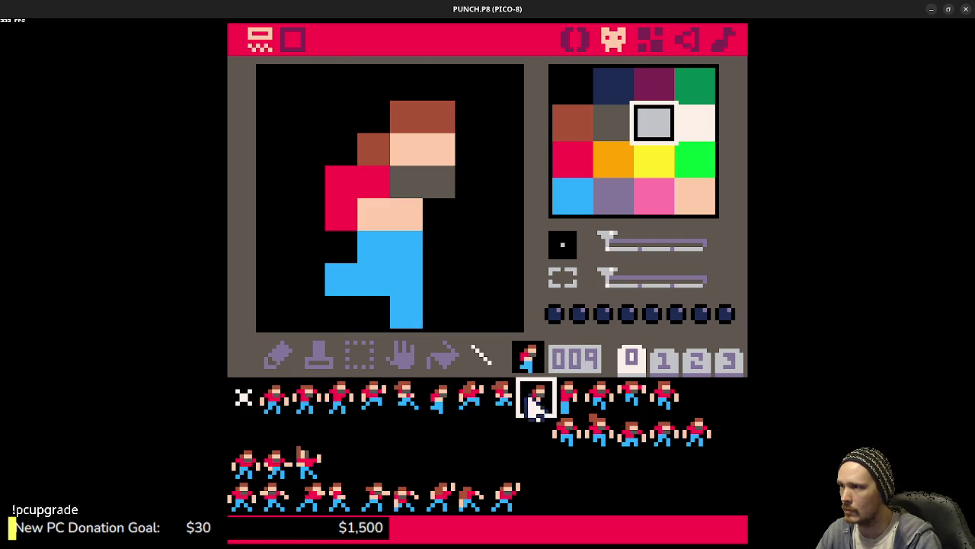
click(374, 403)
click(406, 404)
click(438, 404)
click(471, 404)
click(503, 404)
click(534, 404)
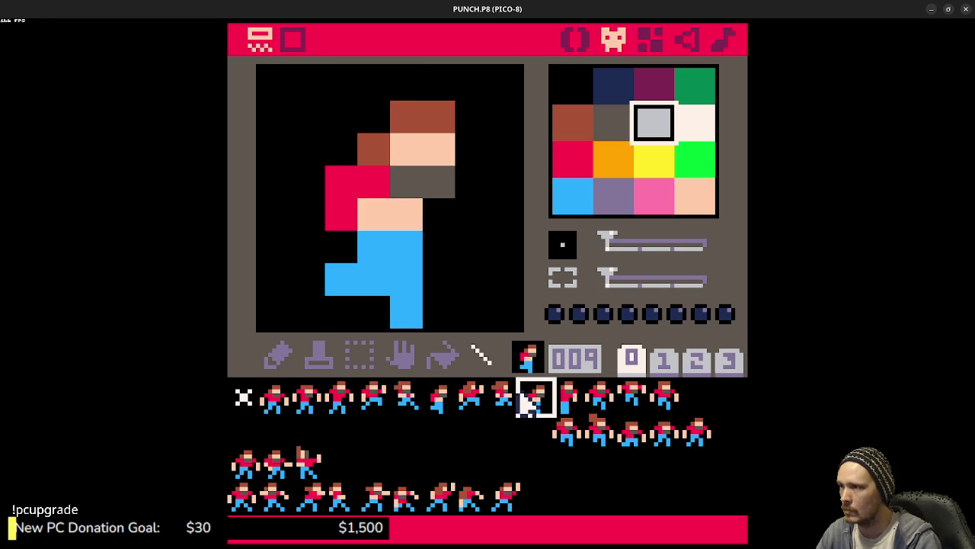
Step: Cycle through running frames 004 to 009 again, ending on frame 007
click(398, 405)
click(471, 404)
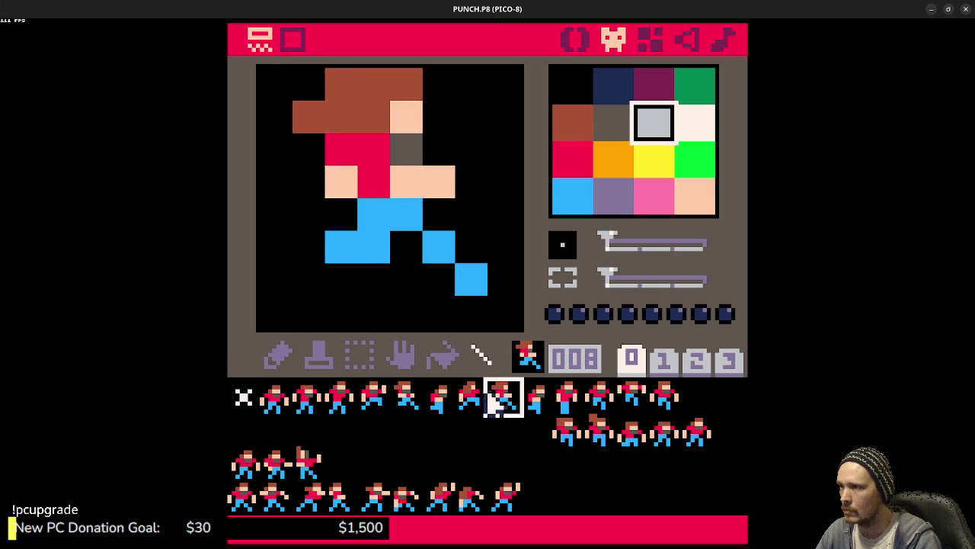
click(503, 404)
click(533, 404)
click(373, 404)
click(434, 405)
key(w)
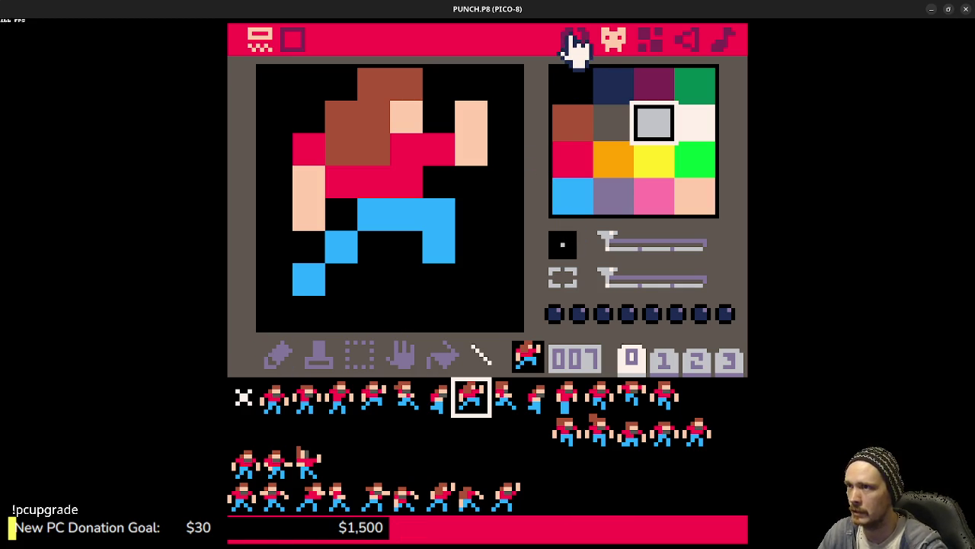
Step: Save PUNCH.P8 with Ctrl+S and return to the command console
key(ctrl+s)
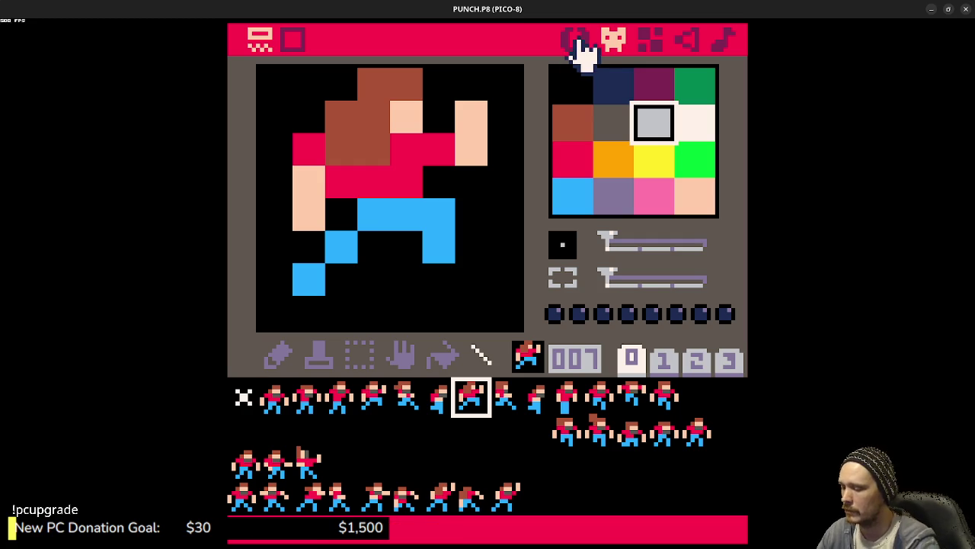
key(Escape)
Step: Move up to the root folder with cd .. and list its files
text(cd ..)
key(Return)
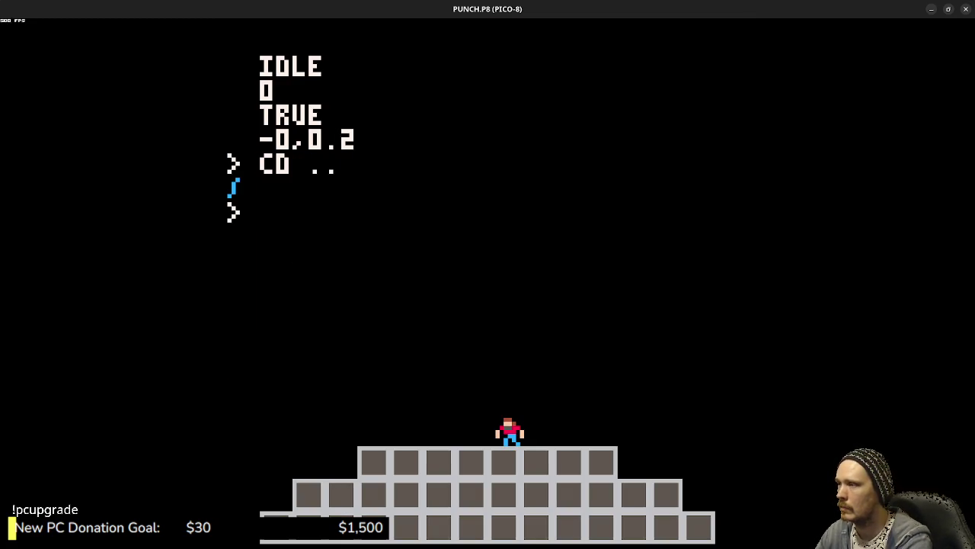
text(ls)
key(Return)
Step: Load and run UNTITLED.P8, capture a gameplay GIF with F9, and open it
text(cd)
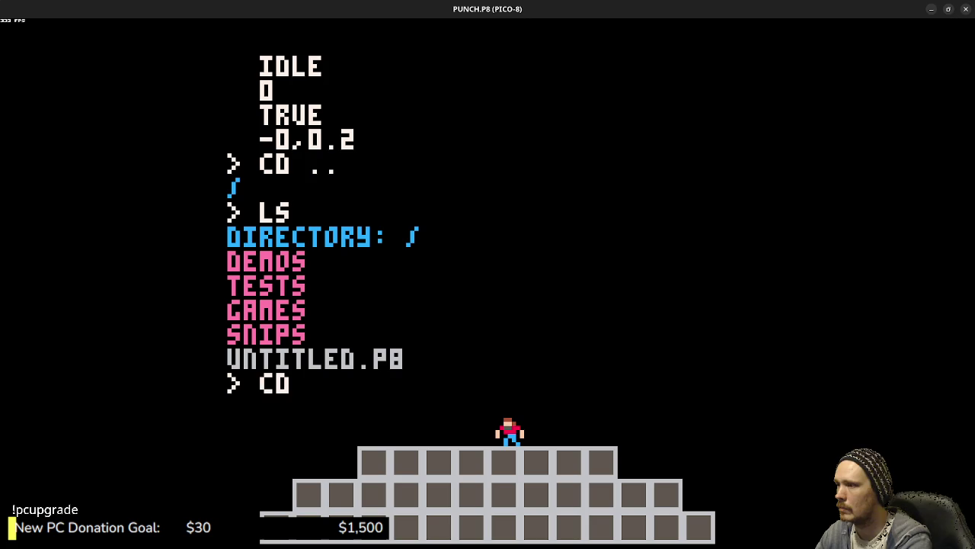
key(BackSpace)
key(BackSpace)
text(load untitled)
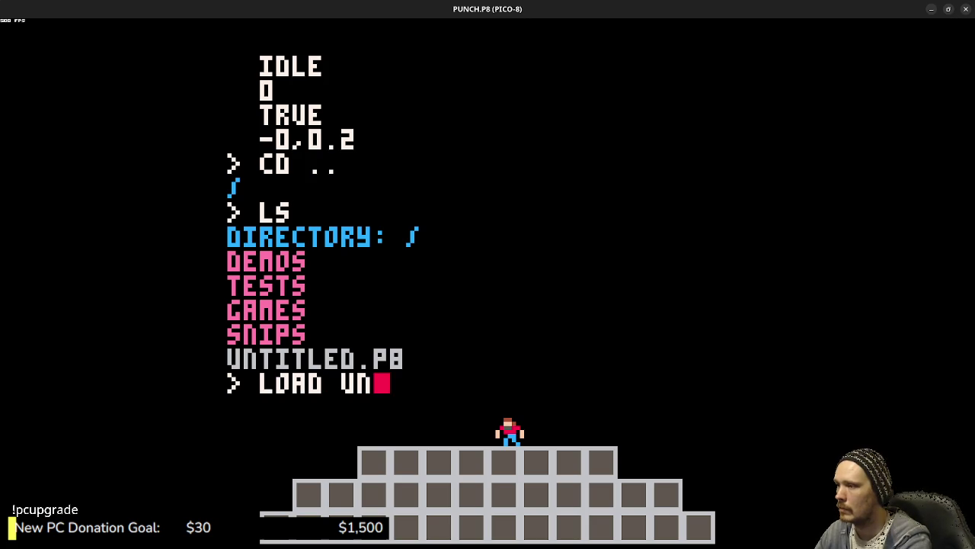
key(Return)
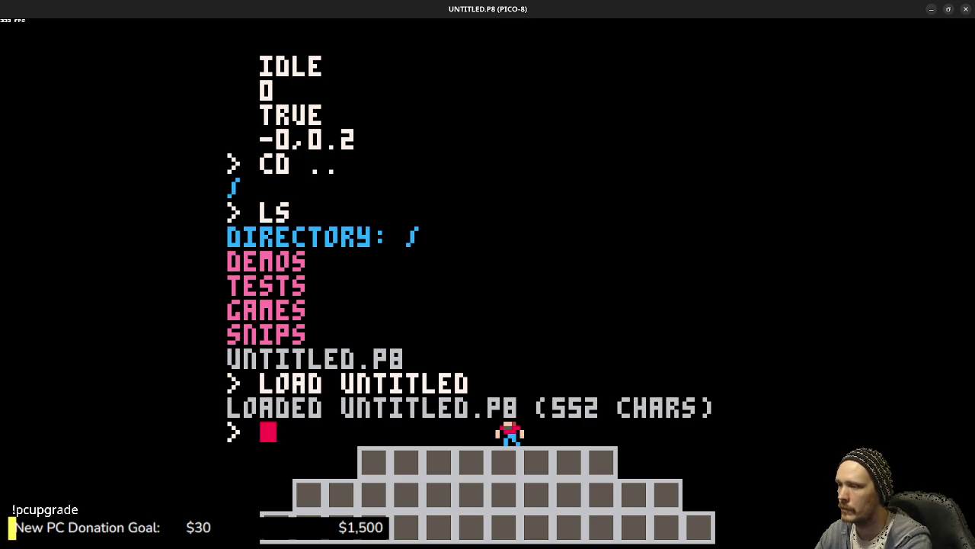
key(ctrl+r)
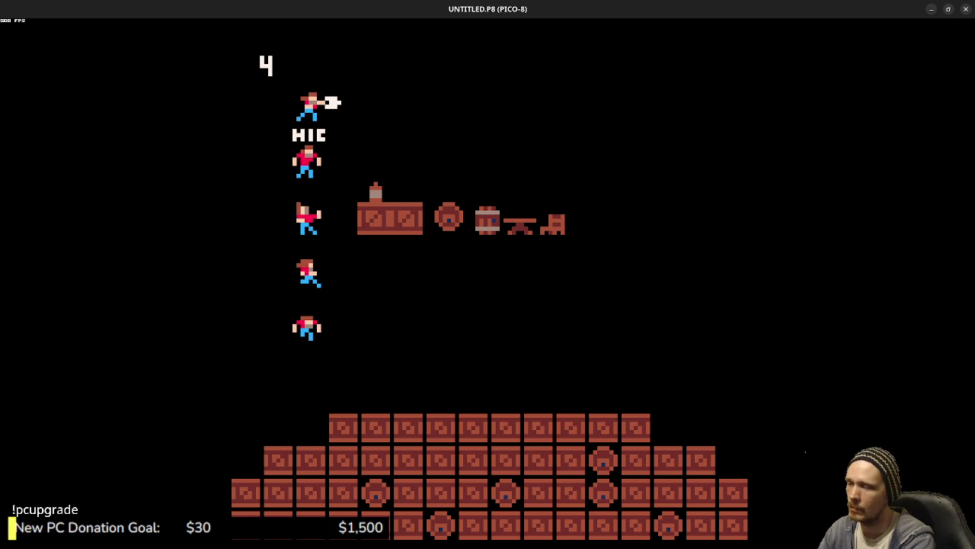
key(F9)
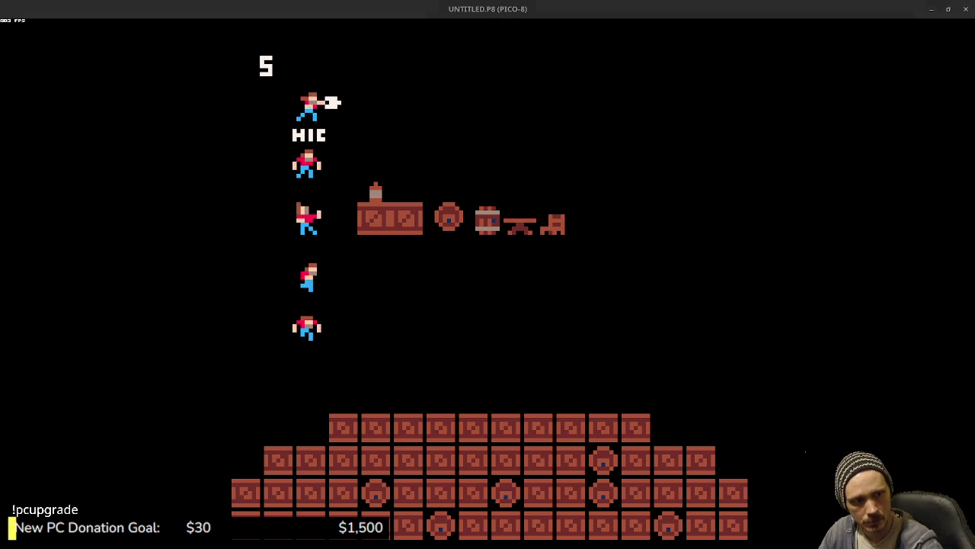
key(F6)
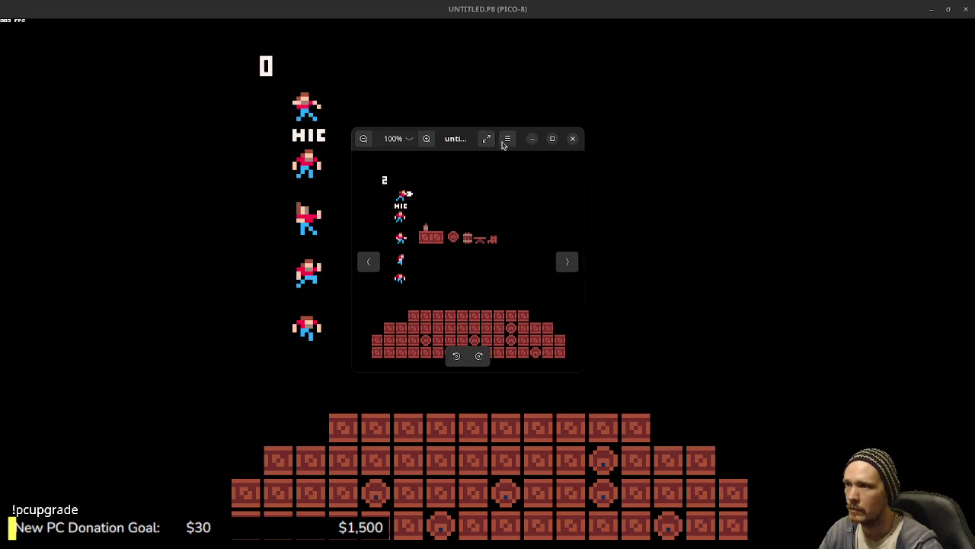
Step: Maximise the viewer, fit untitled_2.gif to the window, watch it, then close it
key(super+Up)
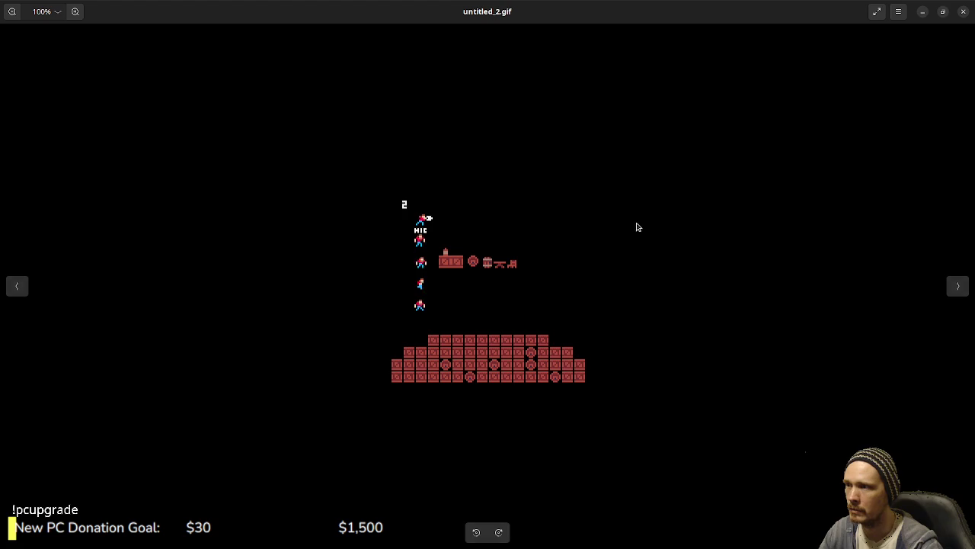
key(ctrl+0)
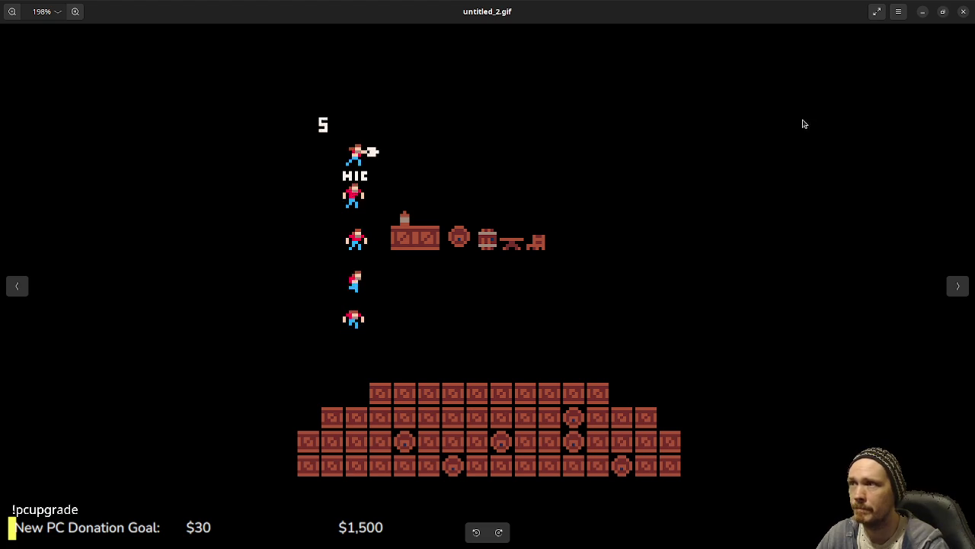
click(964, 15)
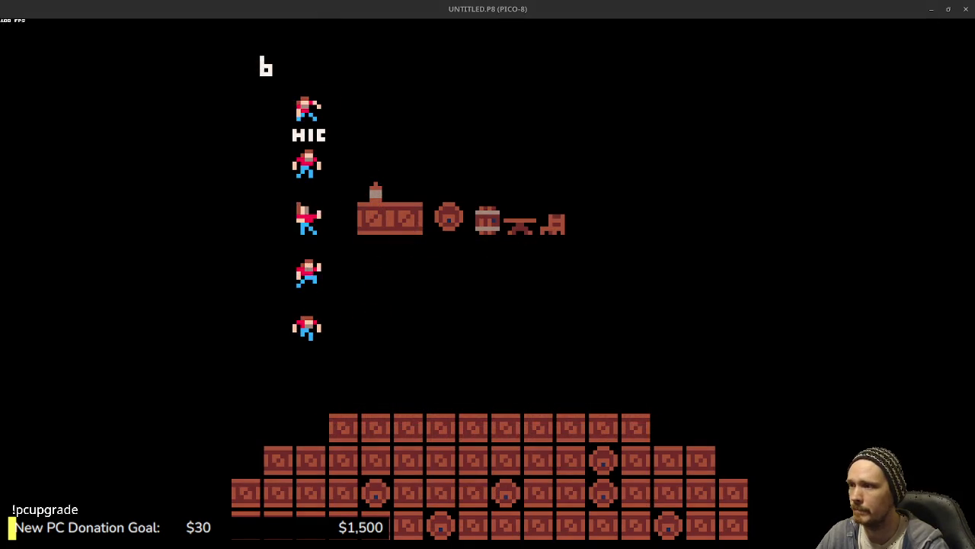
Step: Return to the console, list the files, and change into the games folder
key(Escape)
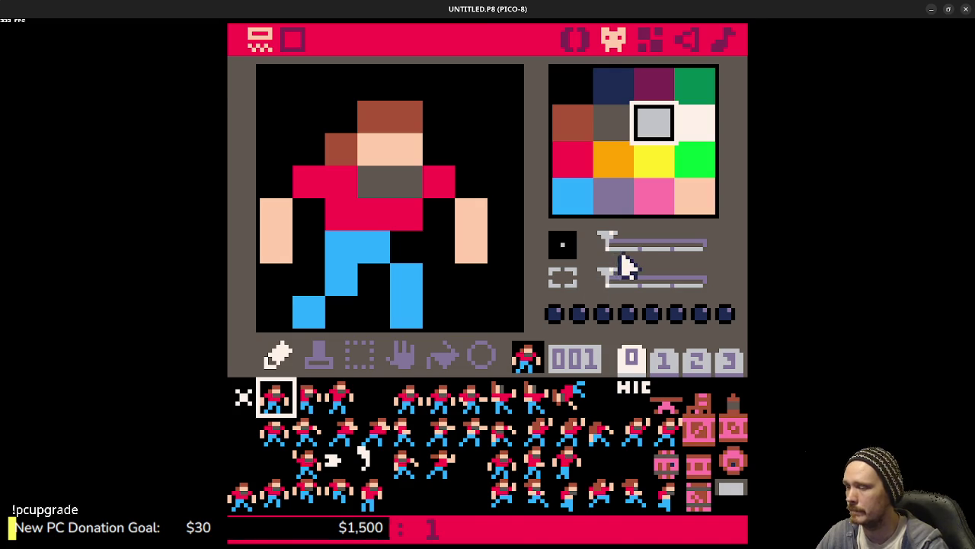
key(Escape)
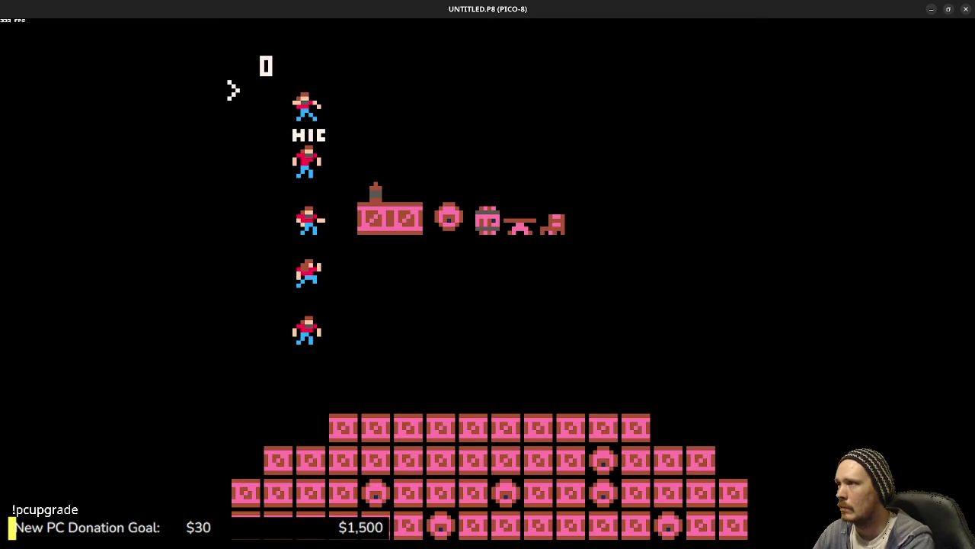
text(ls)
key(Return)
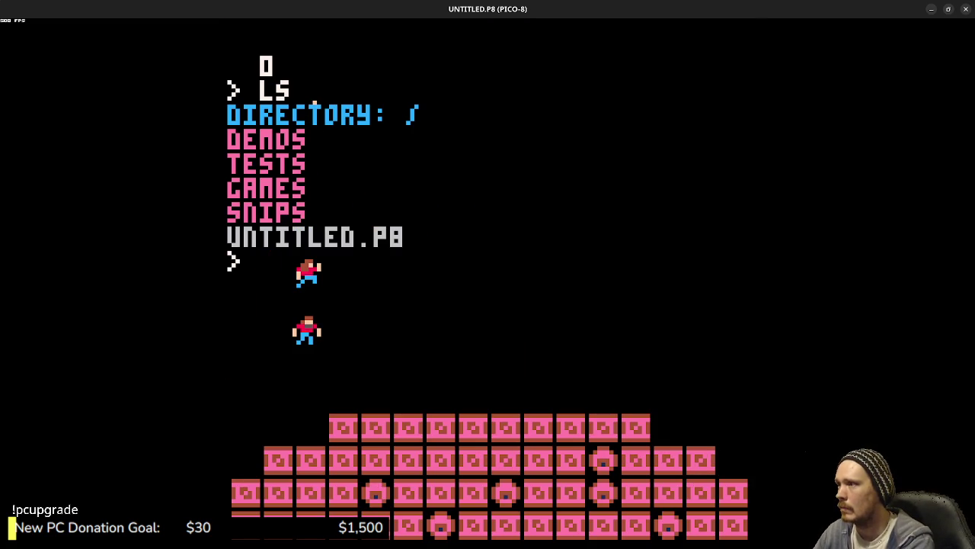
text(cd games)
key(Return)
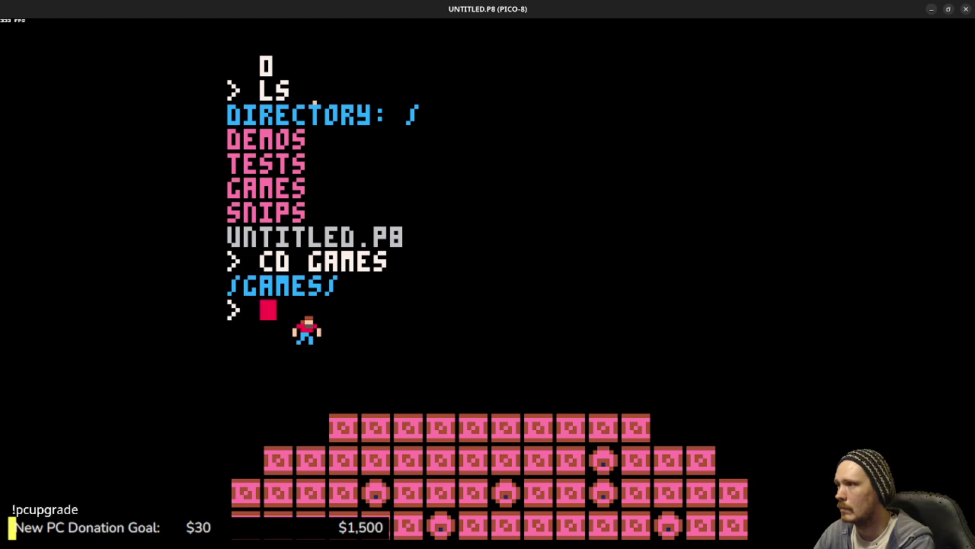
Step: Enter the gobby folder, load GOBBY.P8, and view its sprites
text(lo)
key(BackSpace)
key(BackSpace)
text(cd gobby)
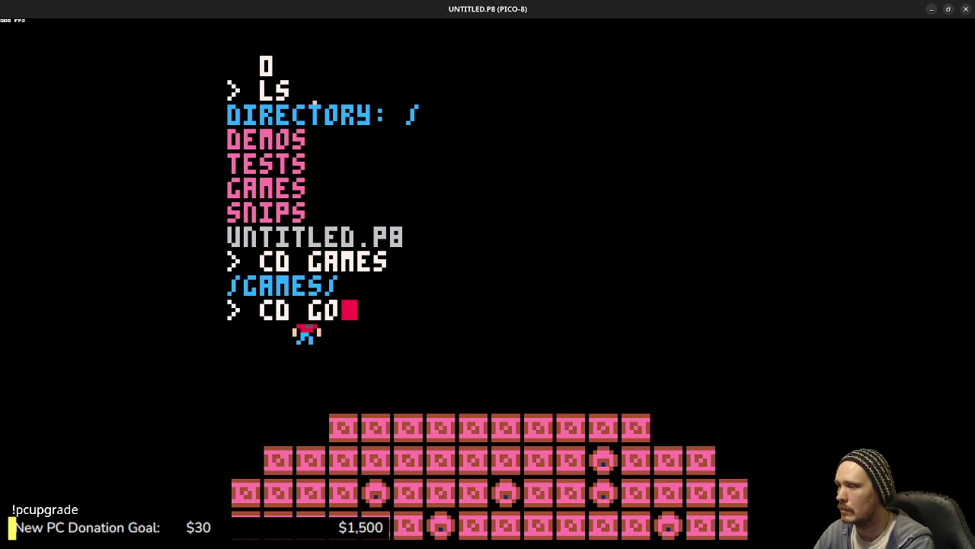
key(Return)
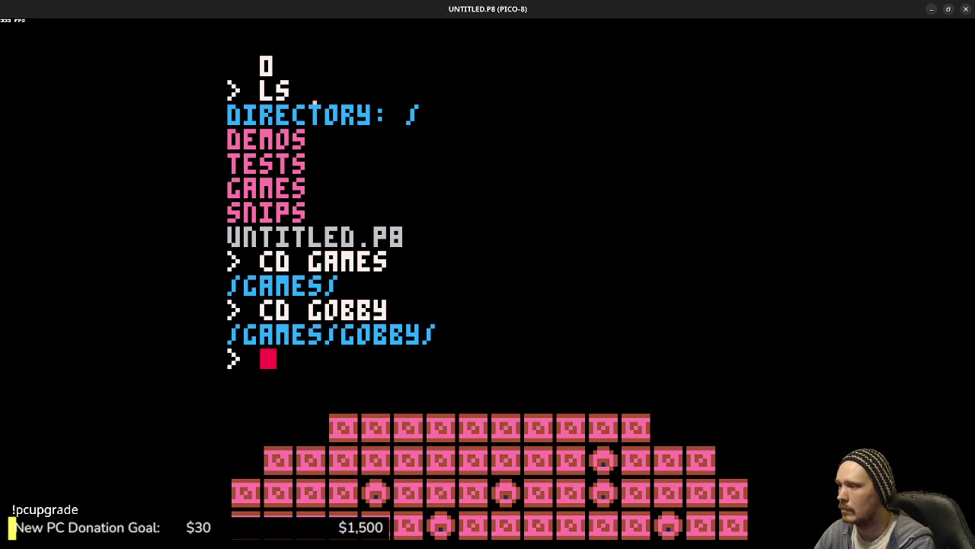
text(load gobby)
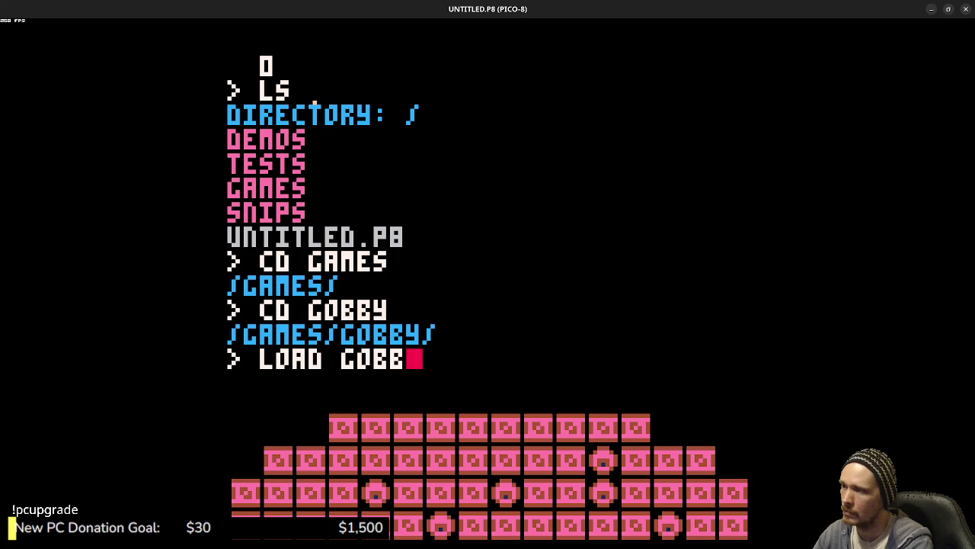
key(Return)
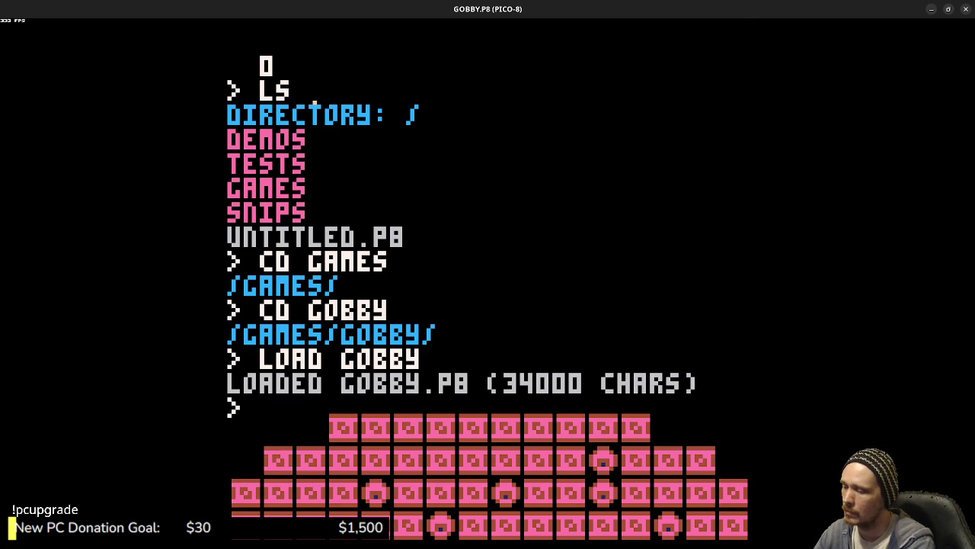
key(Escape)
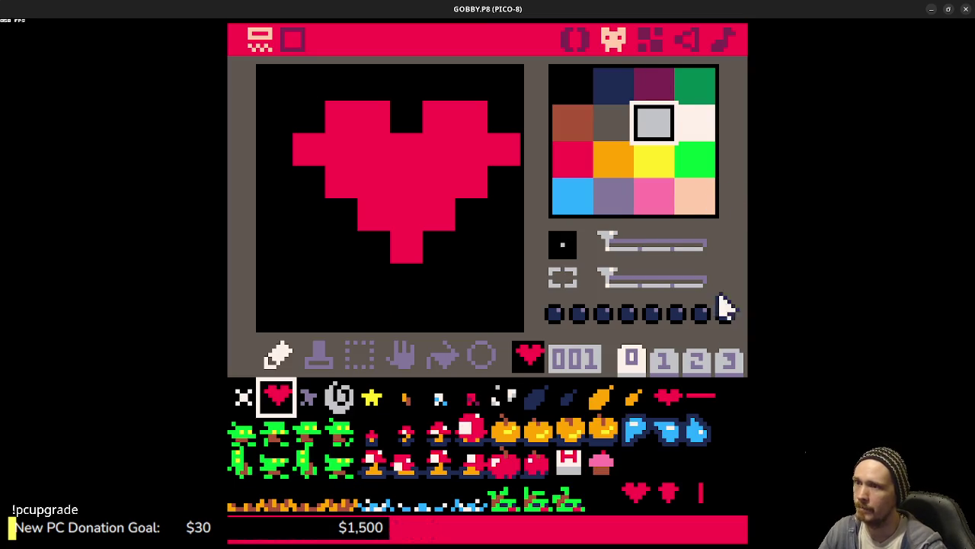
Step: Browse sprite pages 1–3 and inspect sprites 220, 206, 204 and 205
click(664, 360)
click(697, 361)
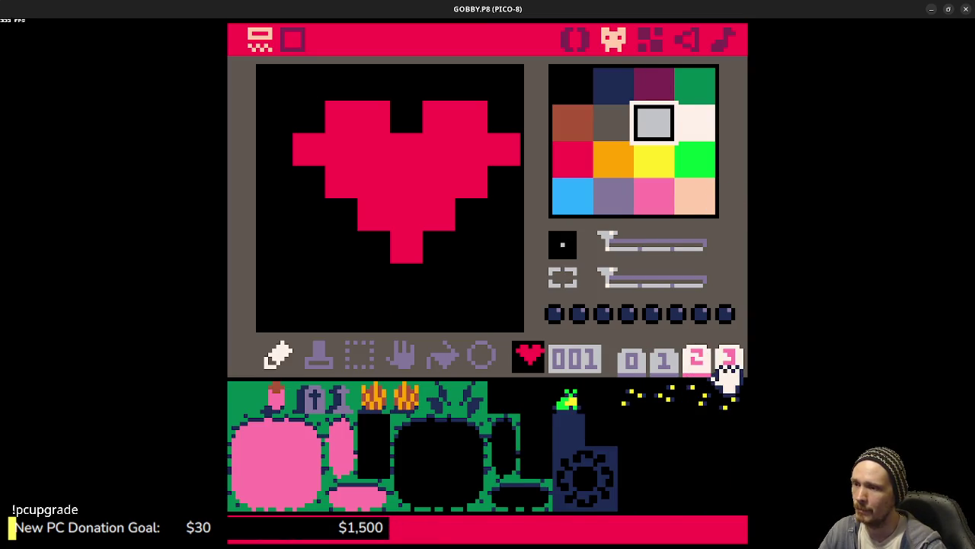
click(727, 363)
click(648, 415)
click(693, 400)
click(638, 404)
click(670, 393)
click(682, 381)
Step: Return to sprite page 0, view the pumpkin, apple and cupcake sprites, then show the code
click(696, 359)
click(664, 360)
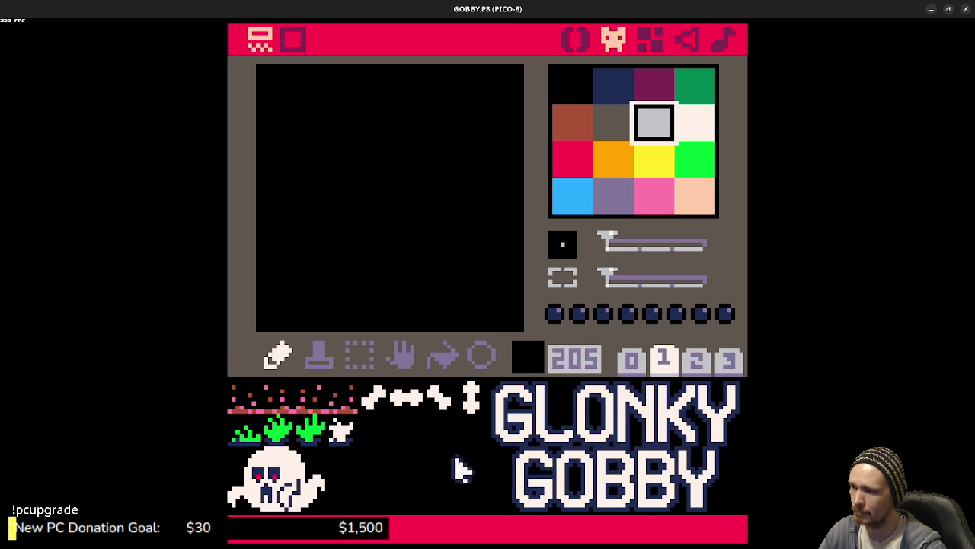
click(631, 361)
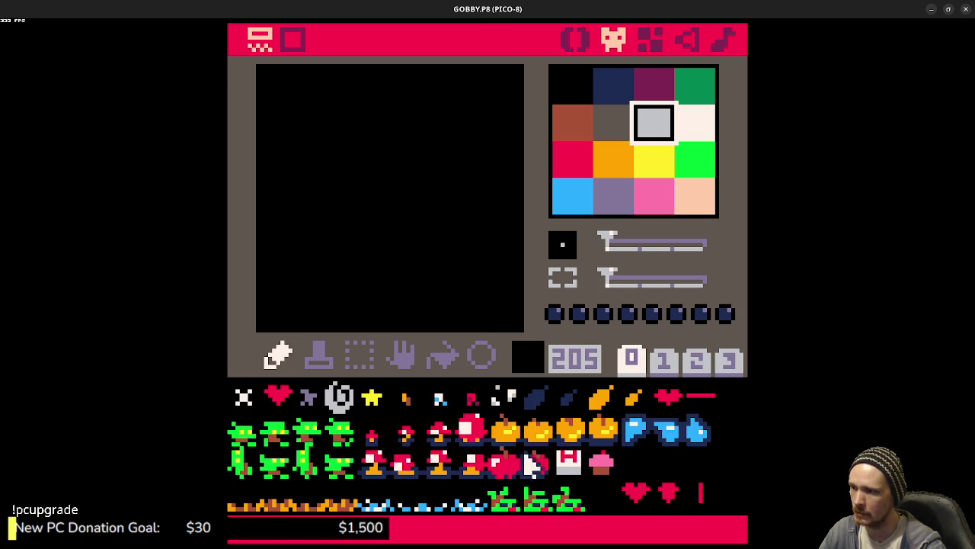
click(509, 433)
click(575, 432)
click(601, 431)
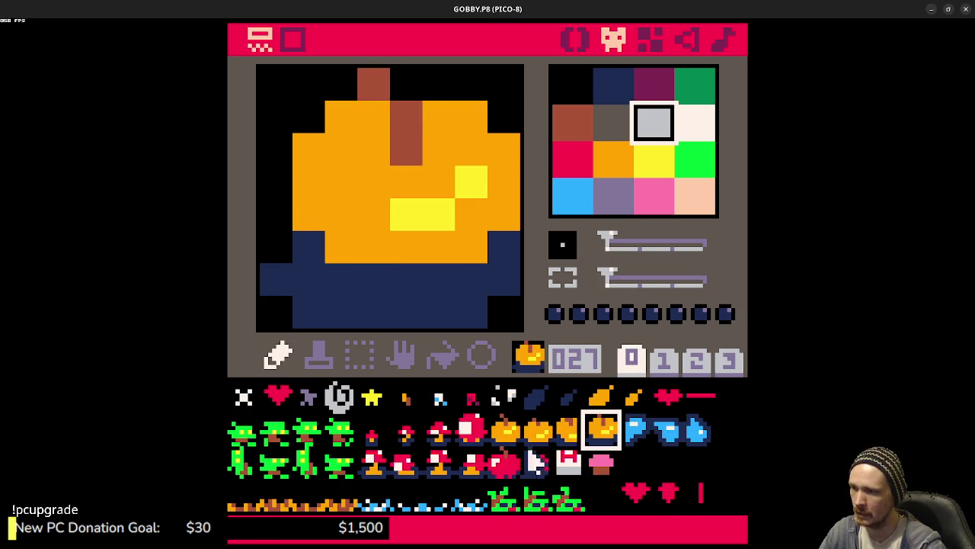
click(535, 461)
click(602, 462)
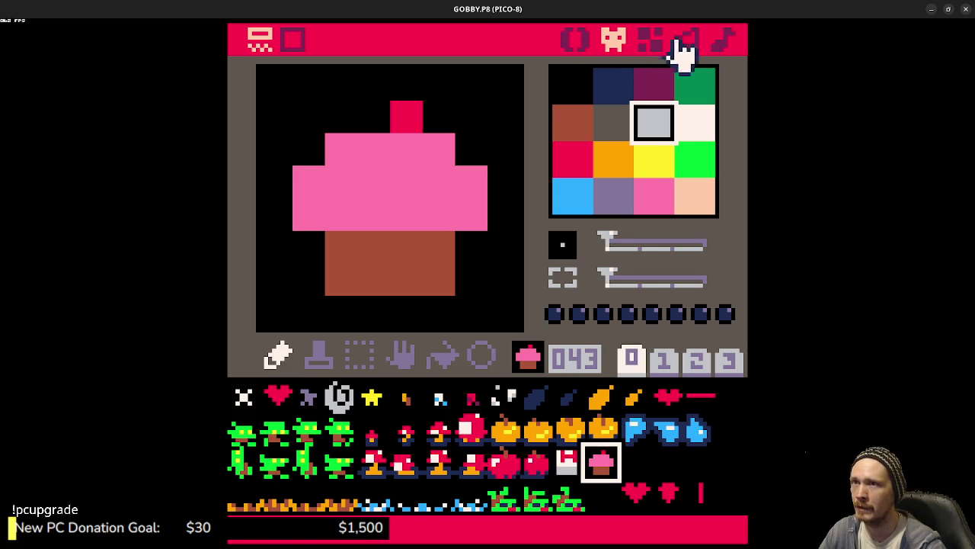
click(573, 41)
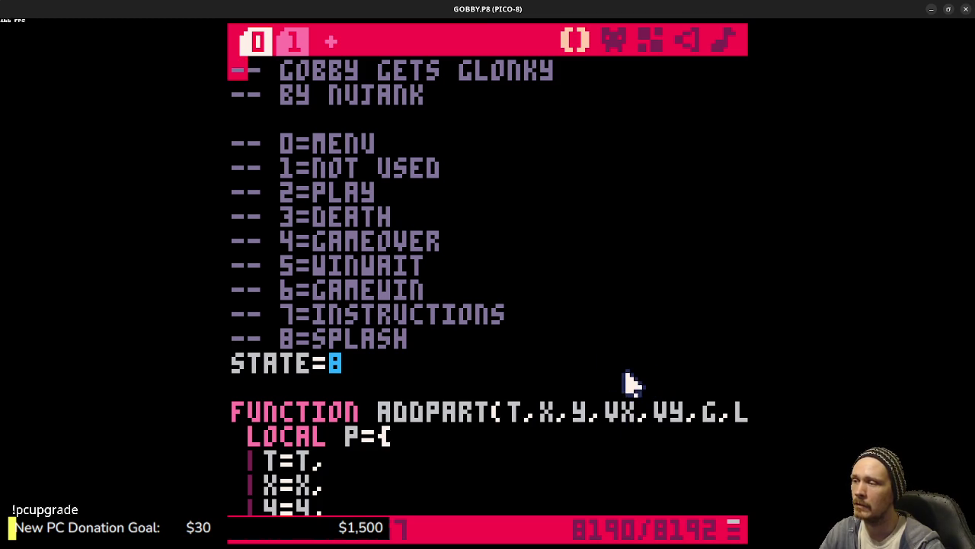
Step: Scroll GOBBY's code past ADDPART to GETPLAYERCELL and ADDBONES, then run the cart
scroll(610, 356, down, 2)
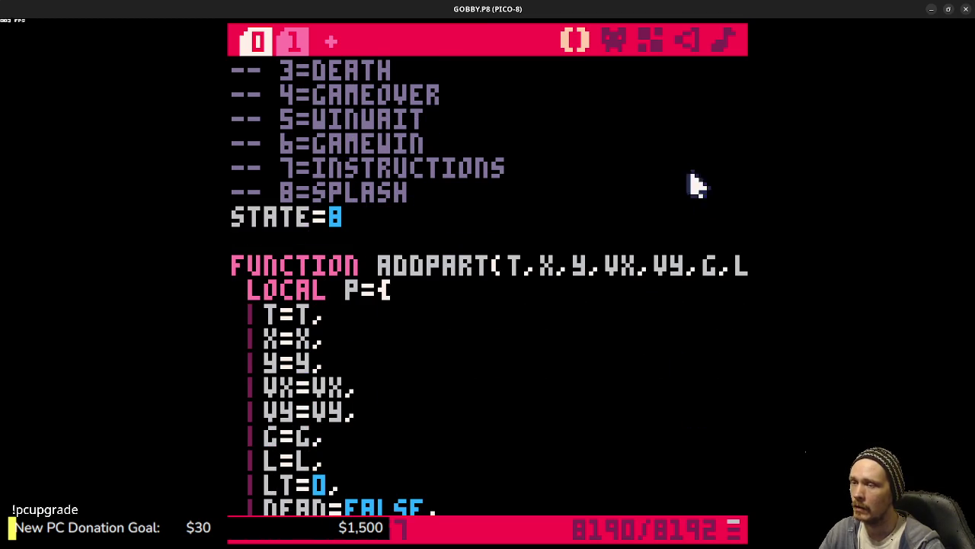
scroll(518, 305, down, 3)
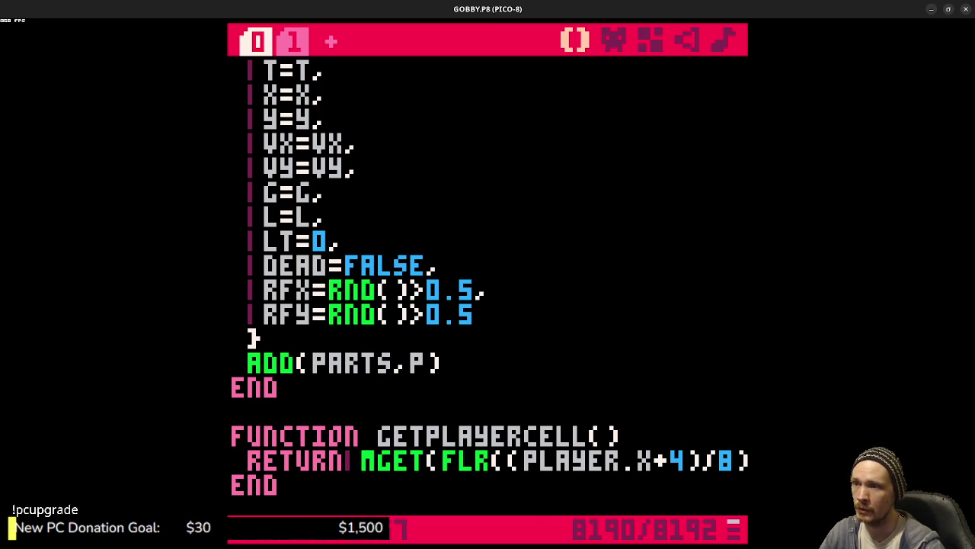
scroll(699, 241, down, 2)
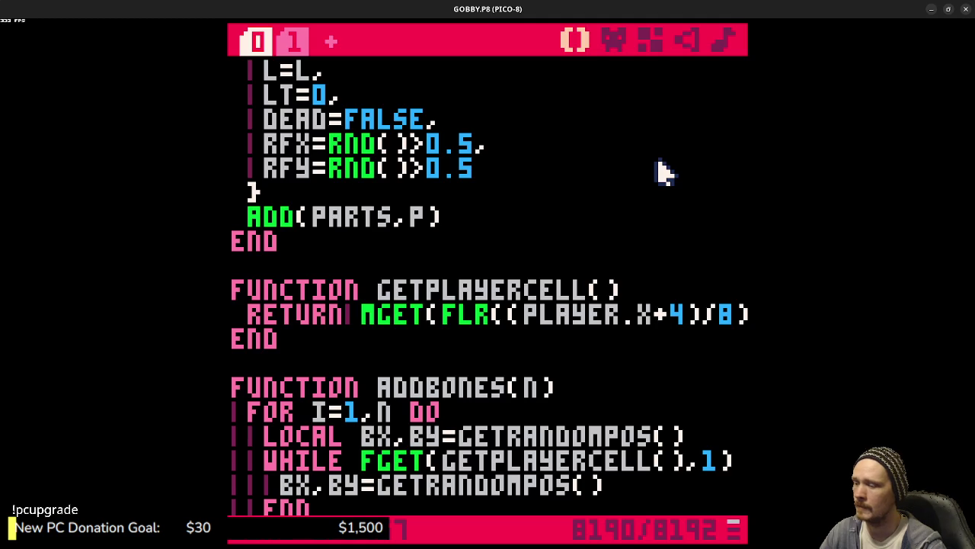
key(ctrl+r)
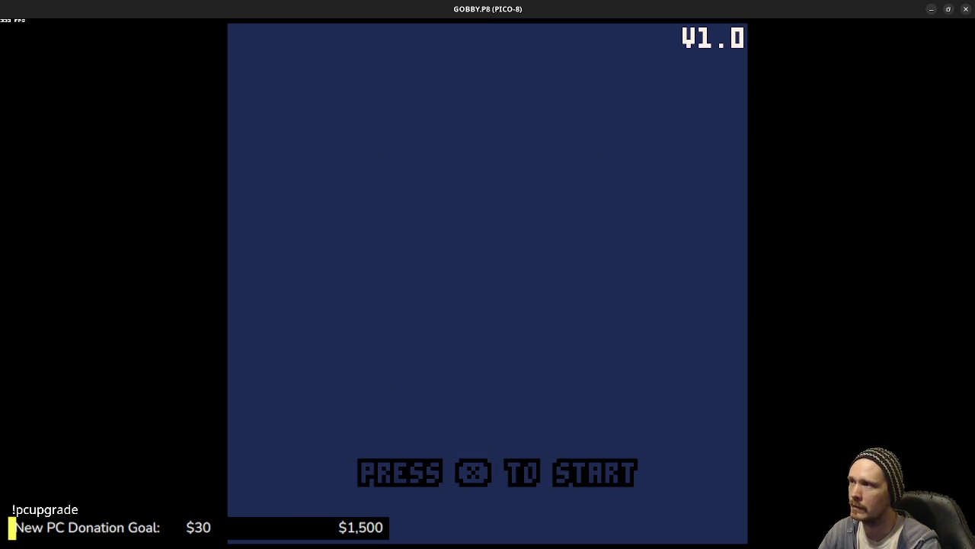
Step: Start GOBBY, walk the goblin left to eat a mushroom, then stop and rerun it
key(x)
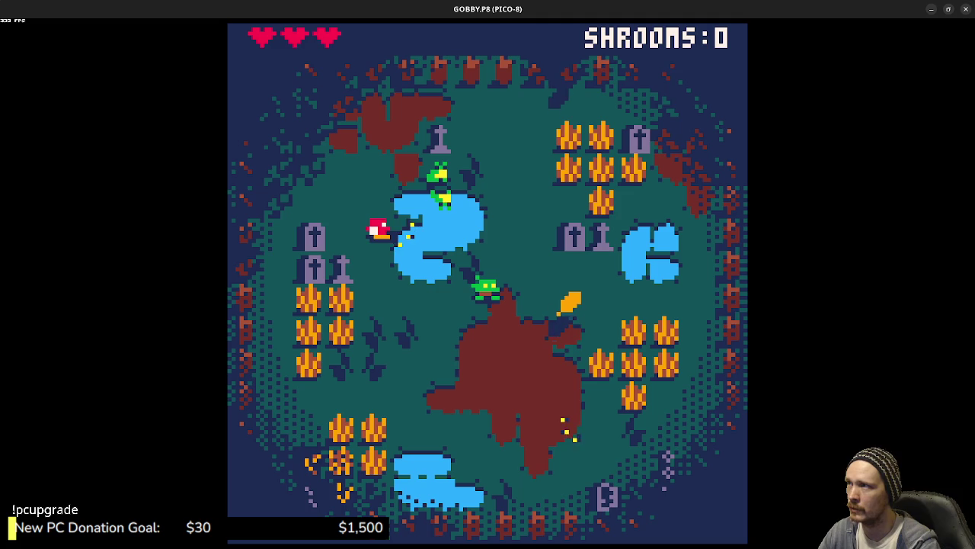
key(Left)
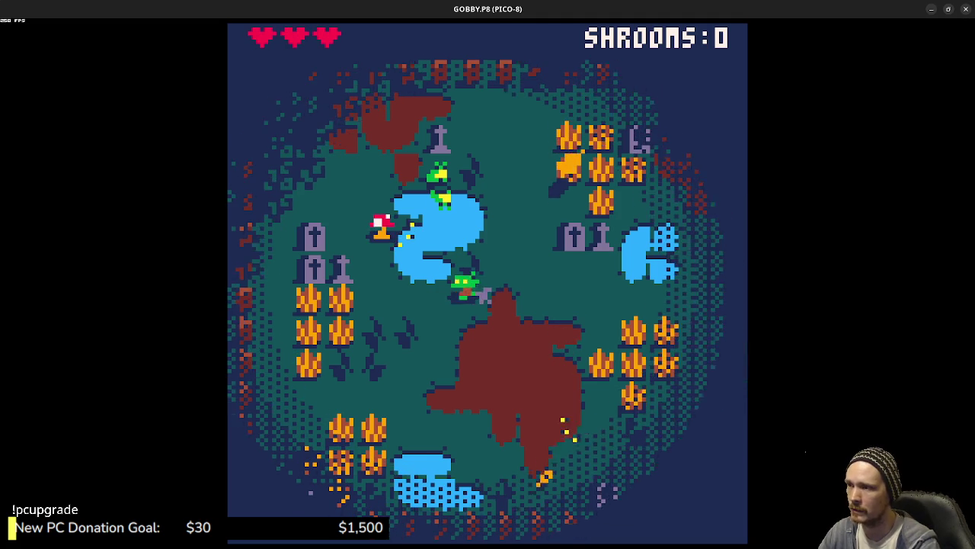
key(Left)
key(Up)
key(Escape)
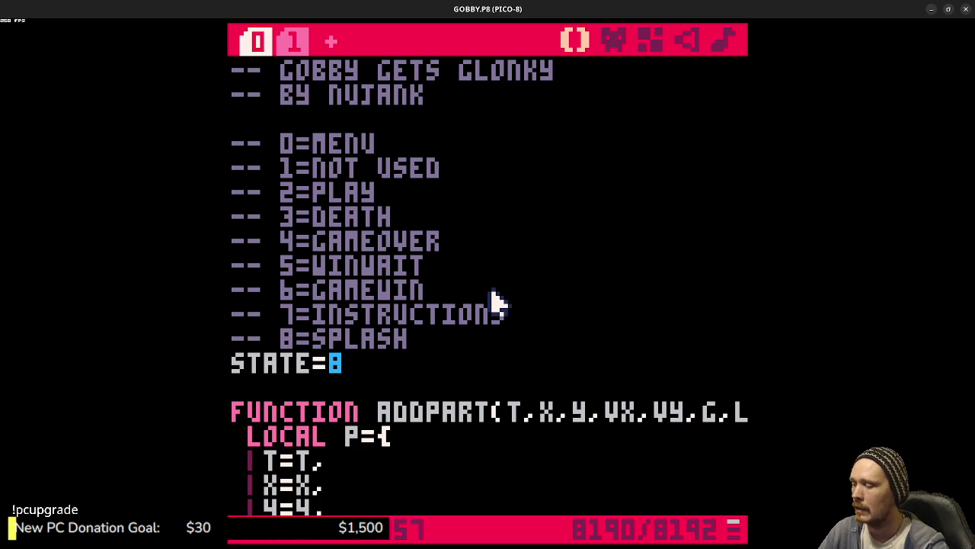
key(ctrl+r)
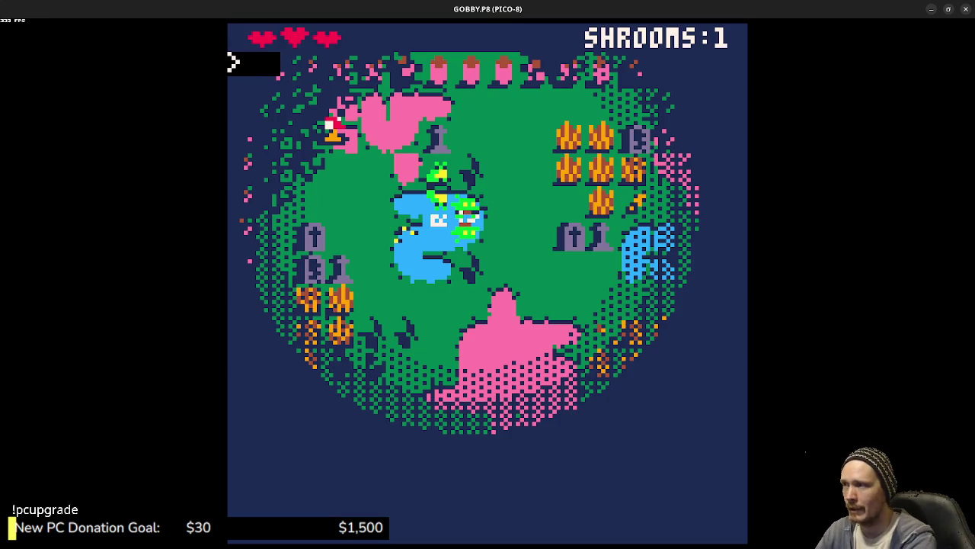
Step: Move up from the games folder to the root, listing each folder's contents
text(cd ..)
key(Return)
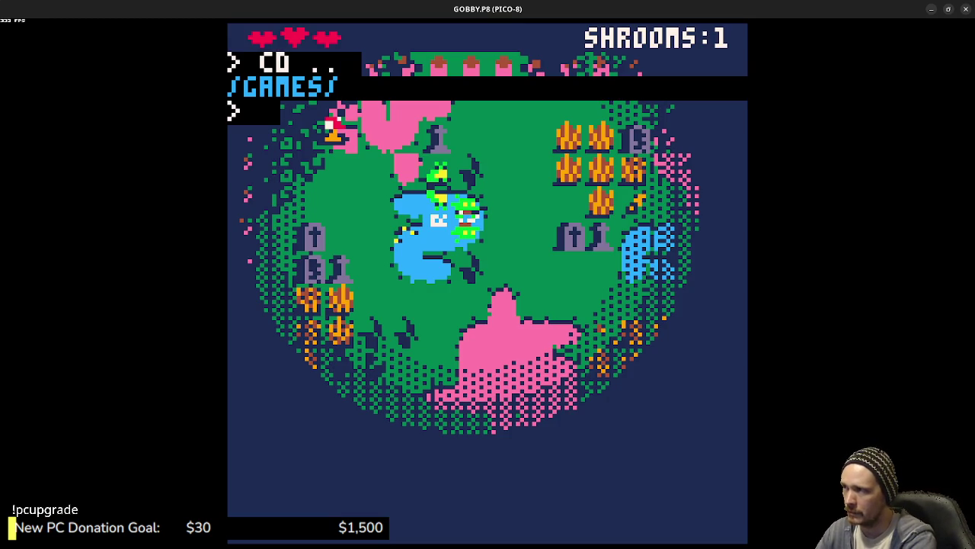
text(ls)
key(Return)
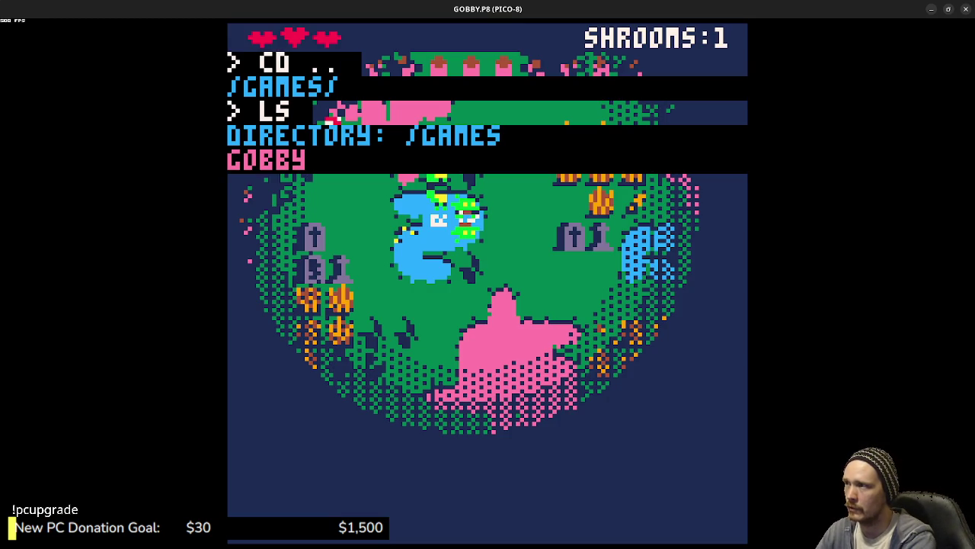
text(cd ..)
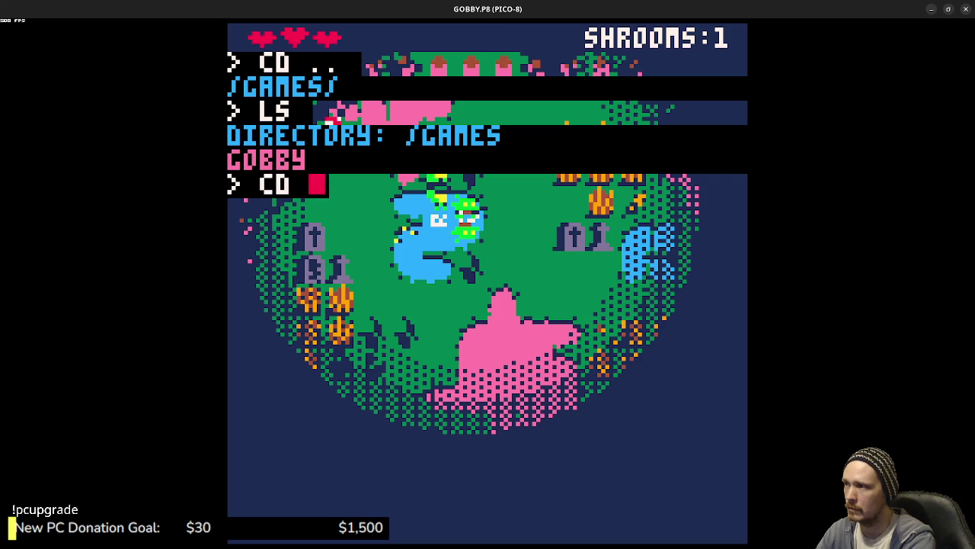
key(Return)
text(s)
key(Return)
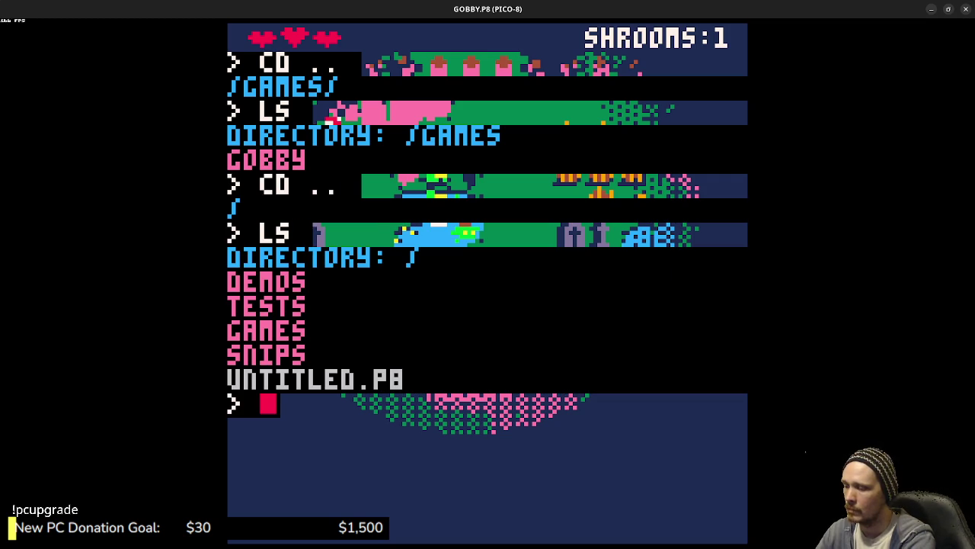
Step: Change into the tests folder and load the PUNCH cart
text(cd tests)
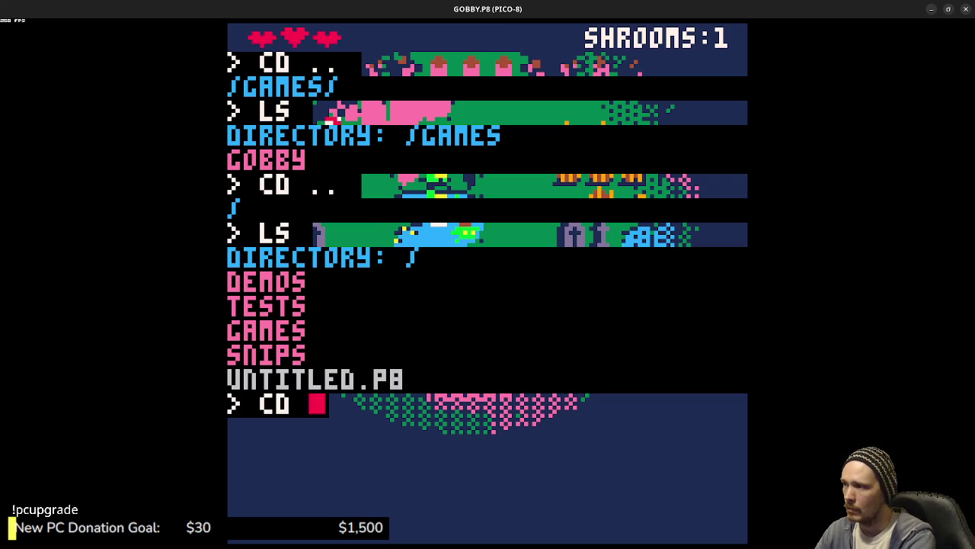
key(Return)
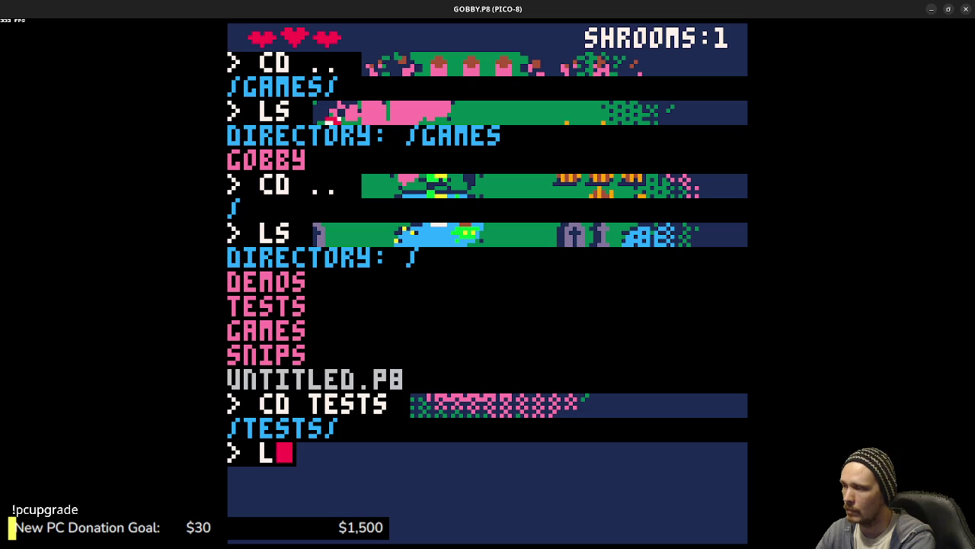
text(oadunch)
key(Return)
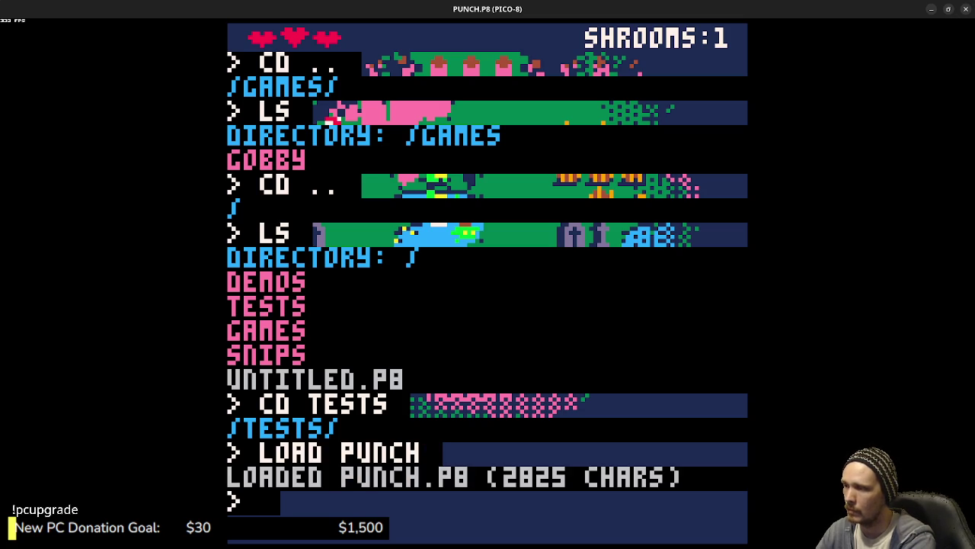
Step: Run PUNCH and test running and jumping between the platform's upper and lower steps
key(ctrl+r)
key(Left)
key(z)
key(Right)
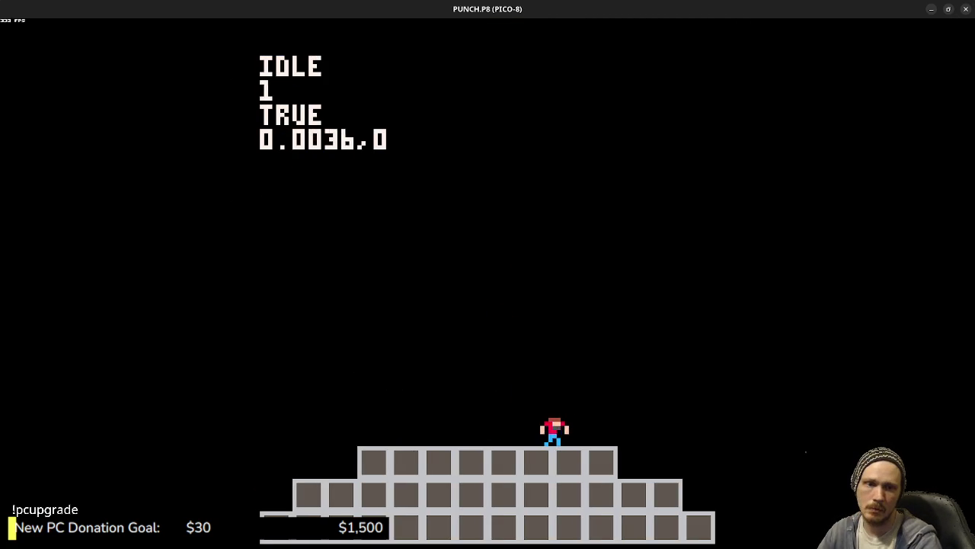
key(Left)
key(z)
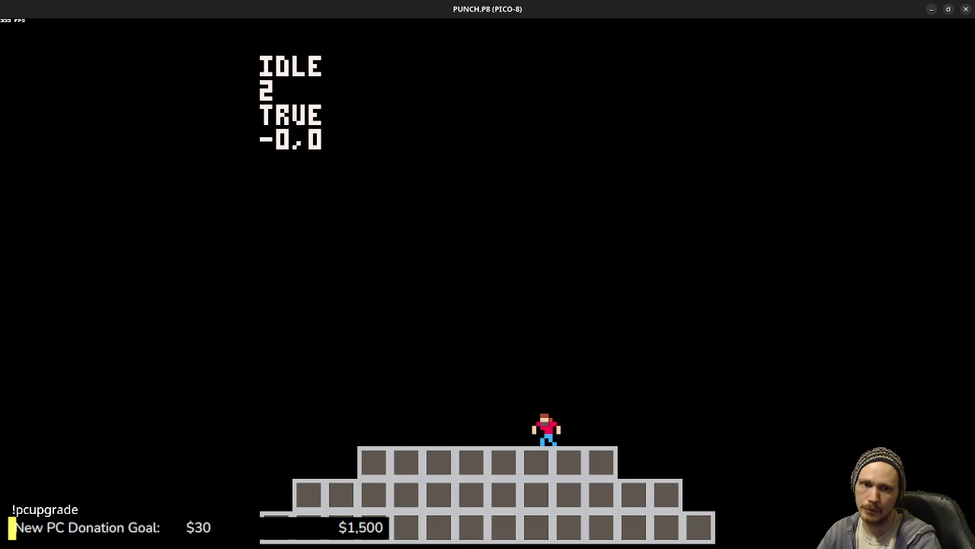
key(Right)
key(z)
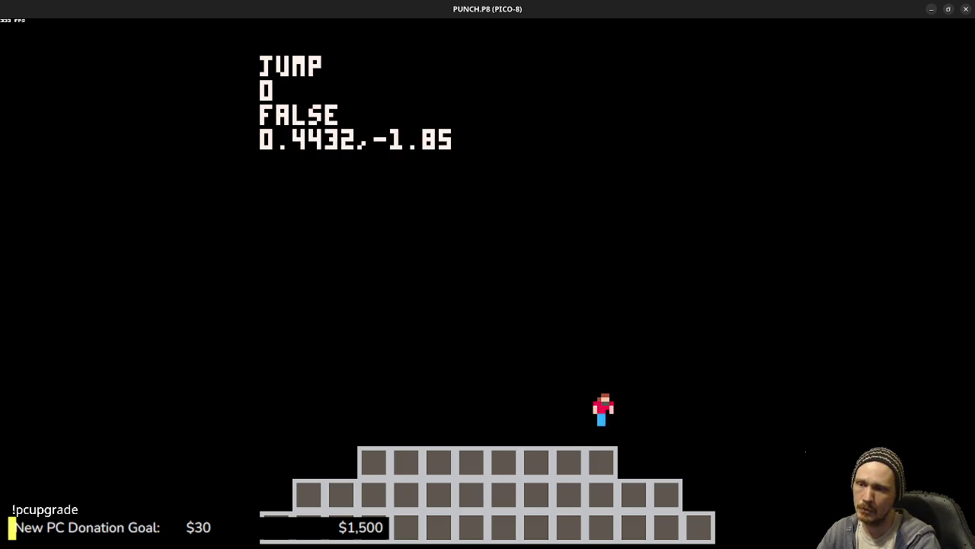
key(z)
key(Right)
key(z)
key(Left)
key(z)
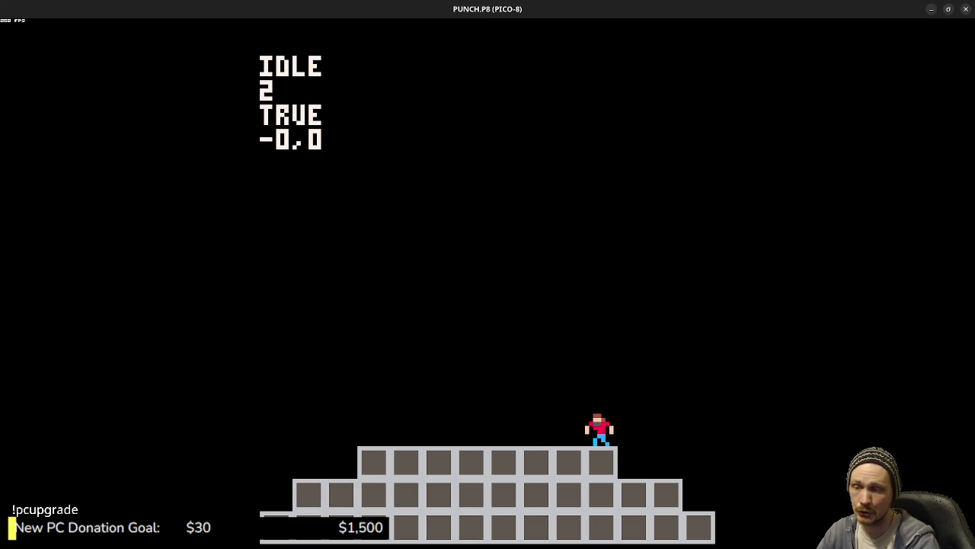
Step: Playtest direction reversals and repeated jumps across the lower tier and top platform
key(Left)
key(Right)
key(Left)
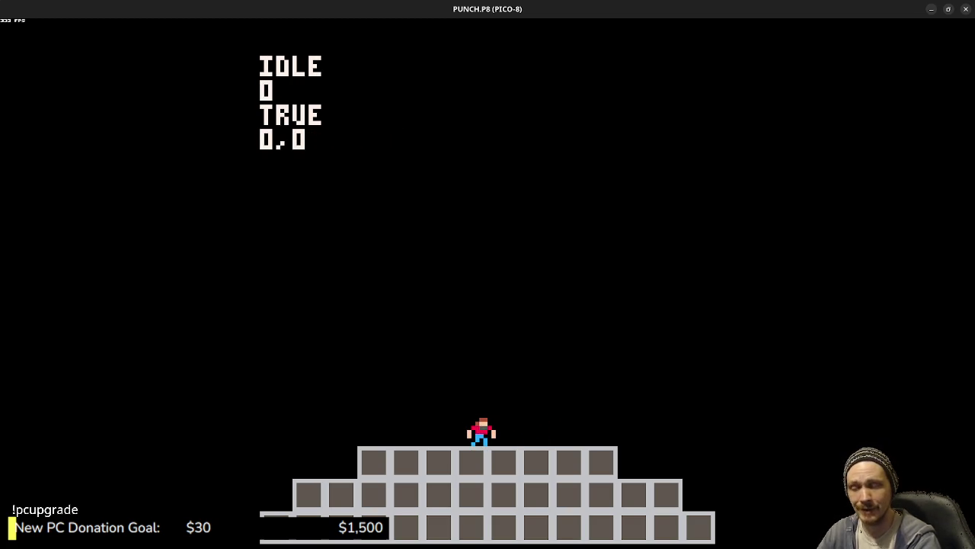
key(Right)
key(z)
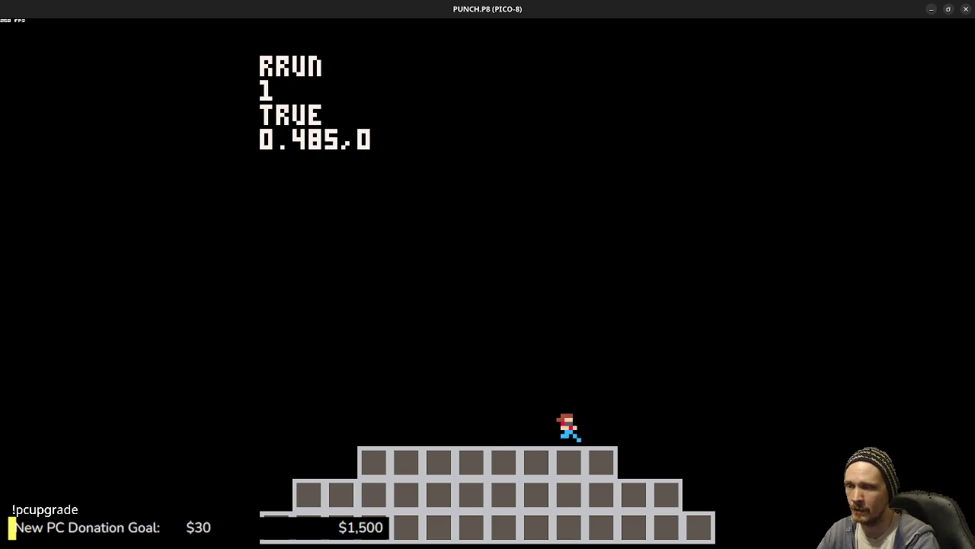
key(Left)
key(z)
key(z)
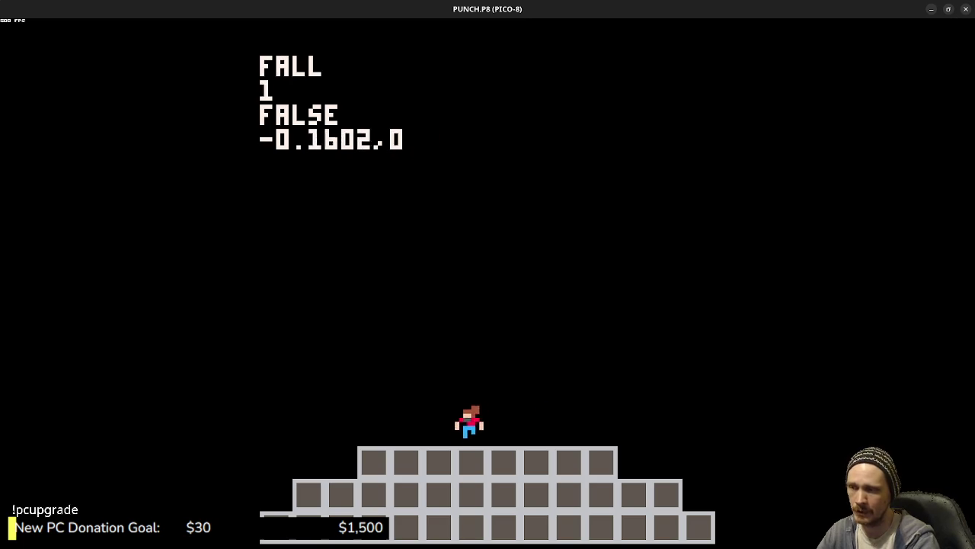
key(Right)
key(z)
key(z)
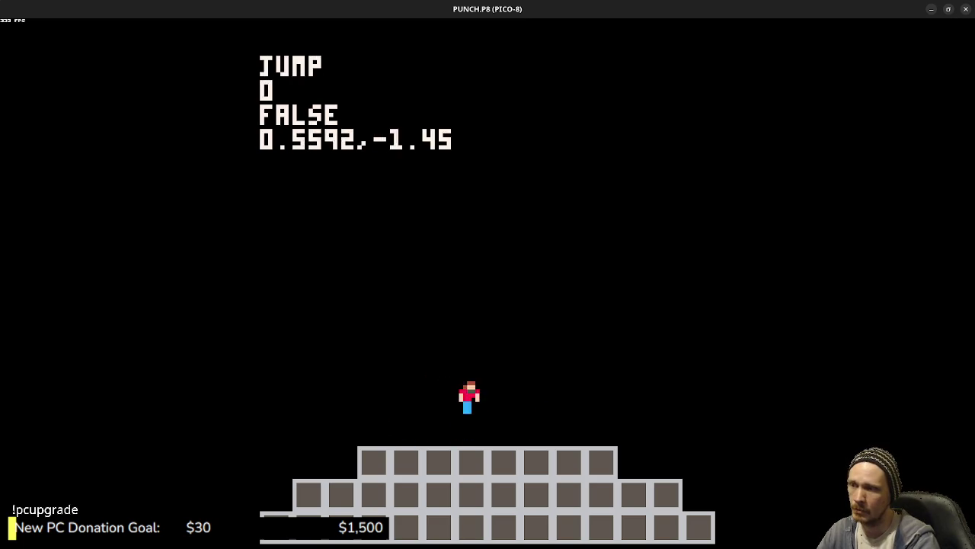
key(z)
key(Left)
key(z)
key(z)
key(Right)
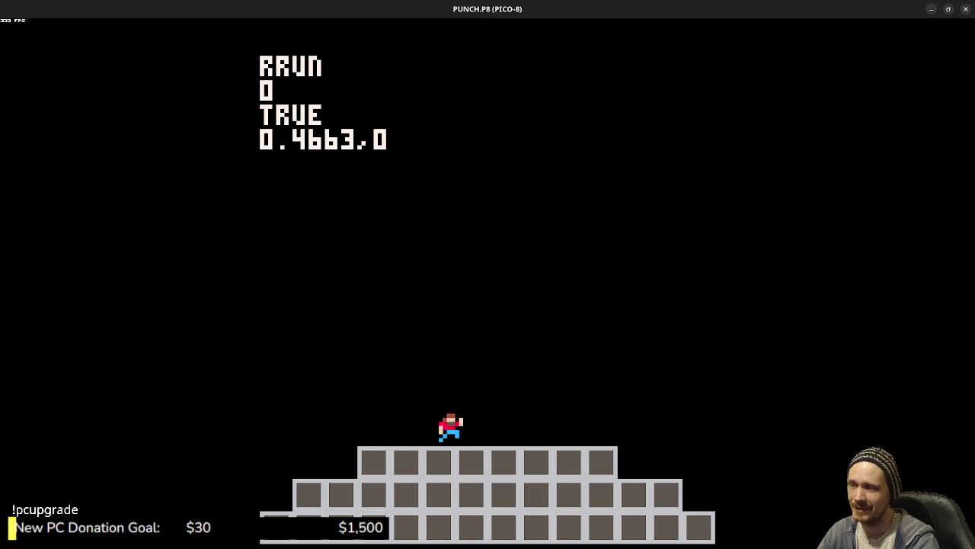
key(z)
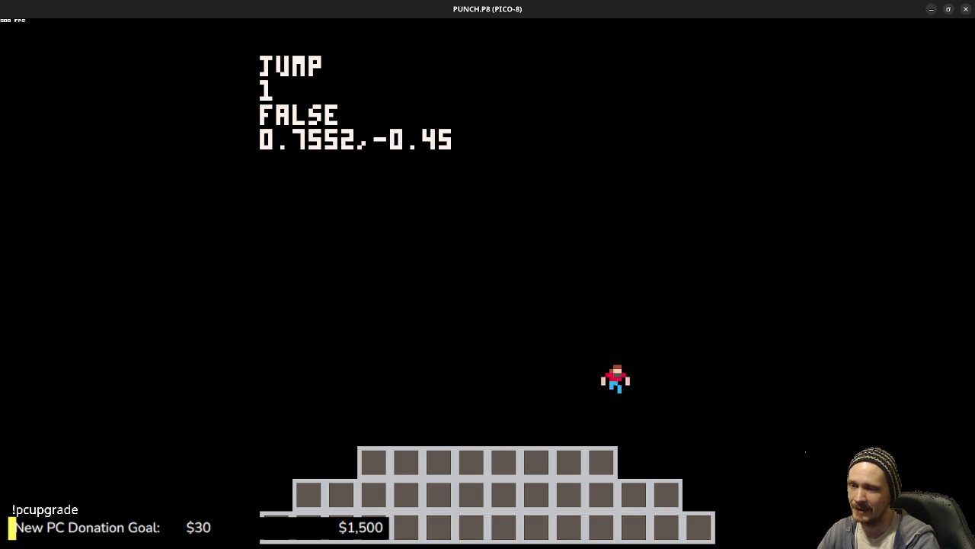
key(Left)
key(z)
Step: Test quick direction changes and edge jumps, then stop the game and view its _DRAW code
key(Right)
key(Left)
key(Left)
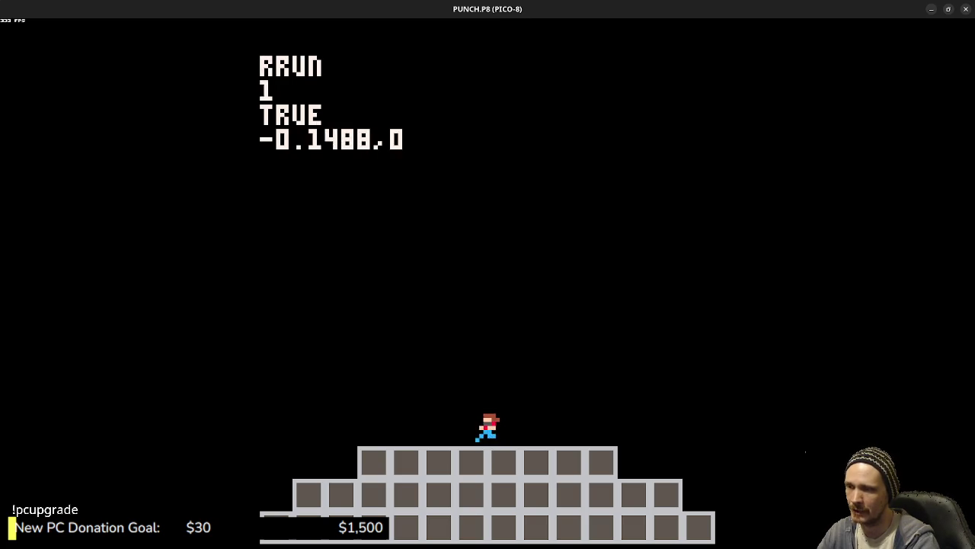
key(Left)
key(Right)
key(Left)
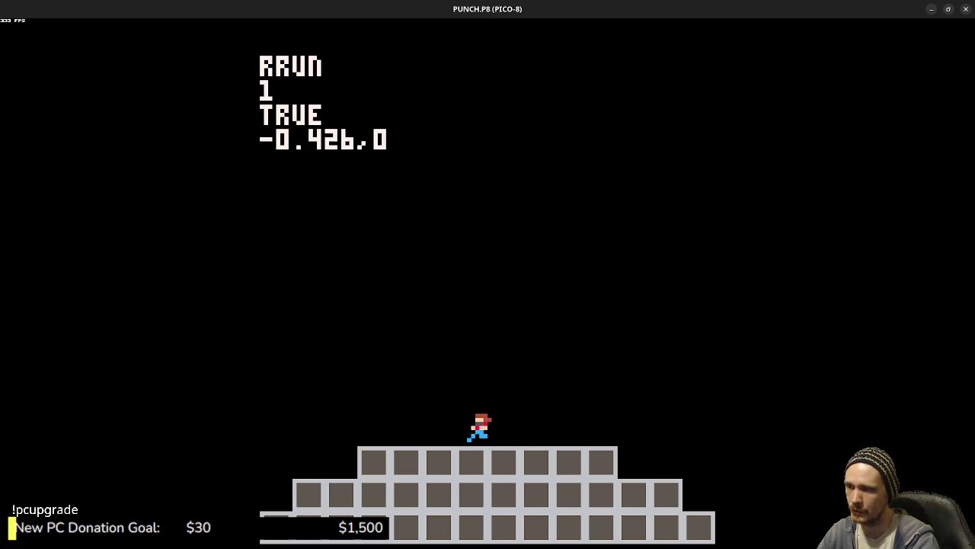
key(z)
key(Right)
key(z)
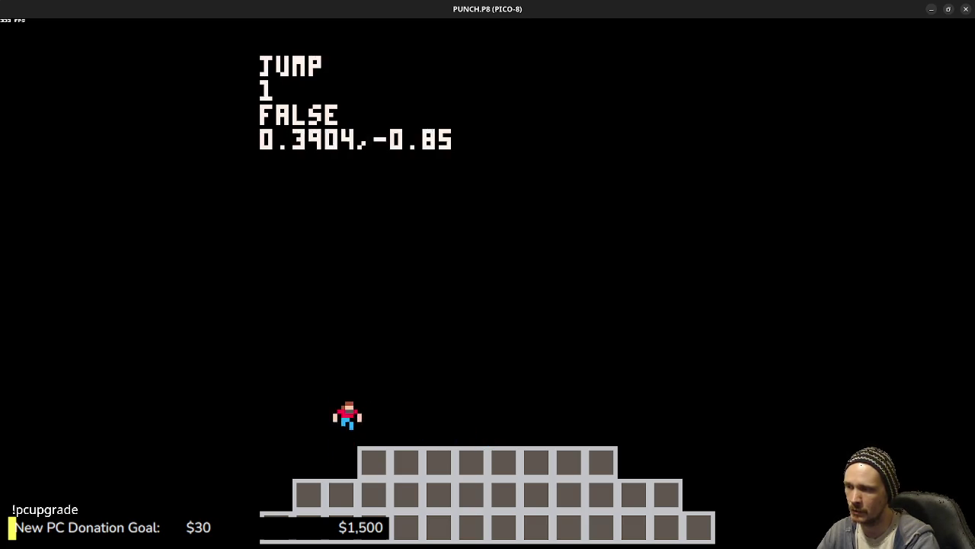
key(z)
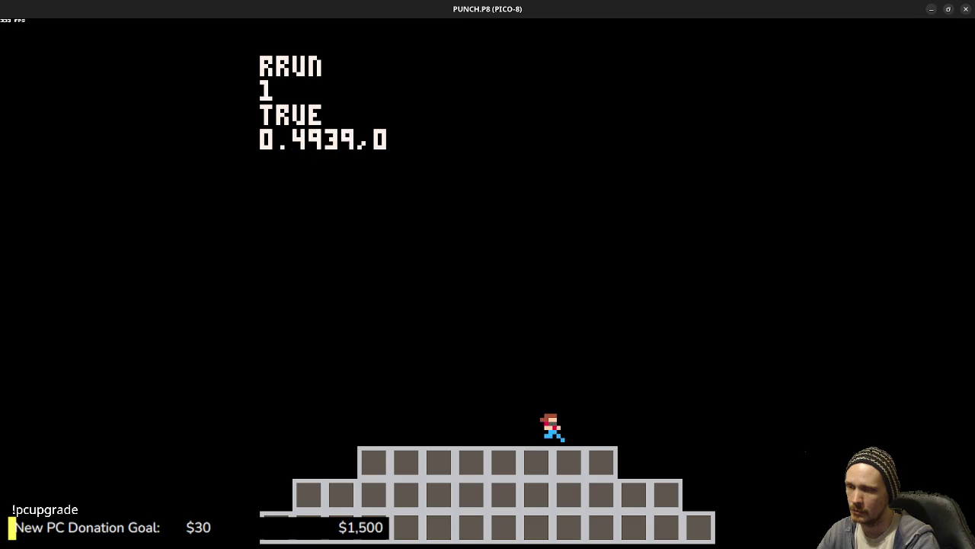
key(z)
key(Left)
key(z)
key(z)
key(z)
key(z)
key(Right)
key(Left)
key(Right)
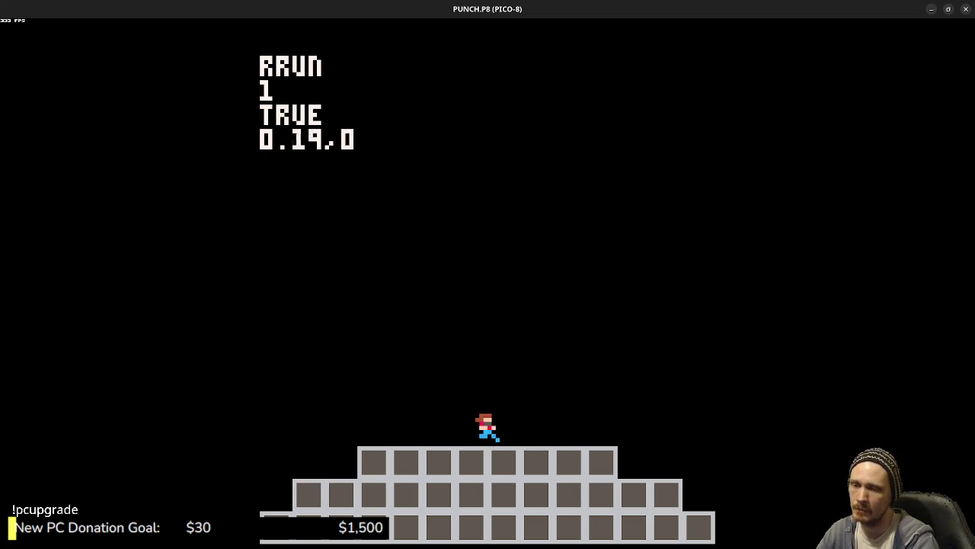
key(Escape)
scroll(581, 263, down, 3)
Step: Change _DRAW's CLS(0) to CLS(1) and run the cart on dark blue
scroll(581, 270, down, 15)
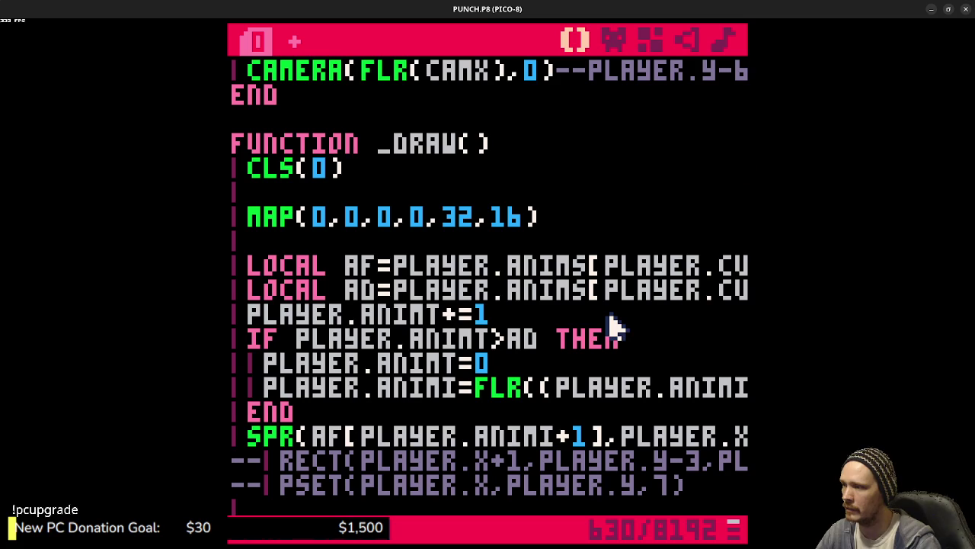
text(1)
key(ctrl+r)
Step: Run and jump the character back and forth along the platform
key(Right)
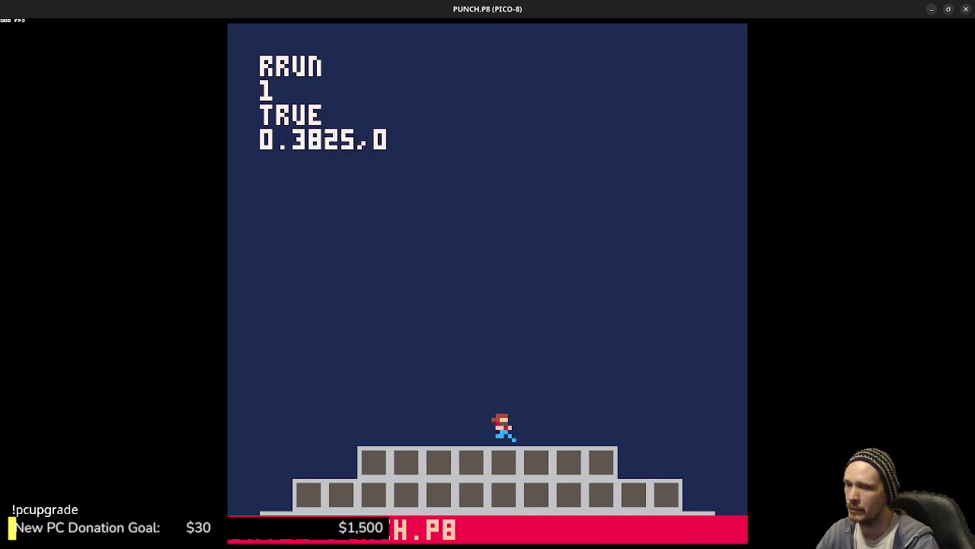
key(Left)
key(Right)
key(z)
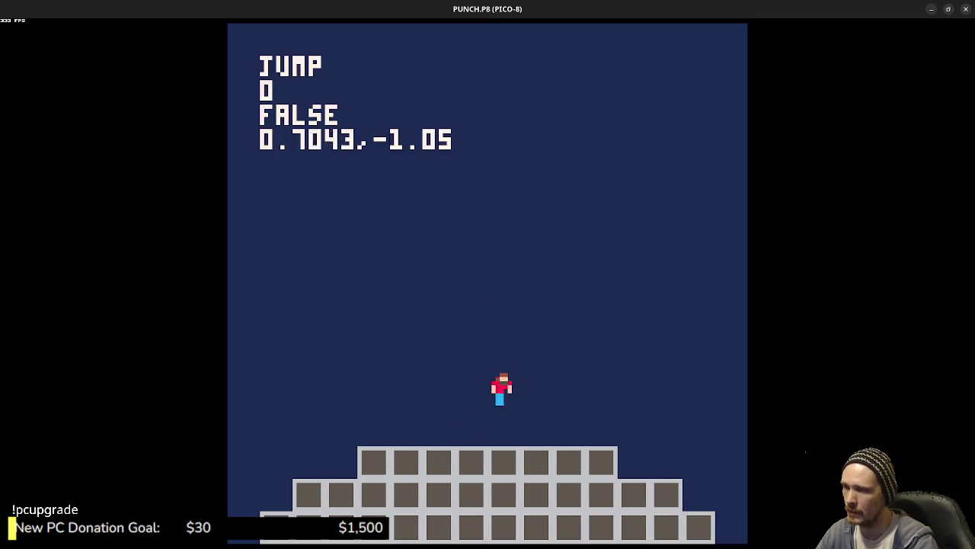
key(Left)
key(z)
key(z)
key(z)
key(Right)
key(z)
key(z)
key(Left)
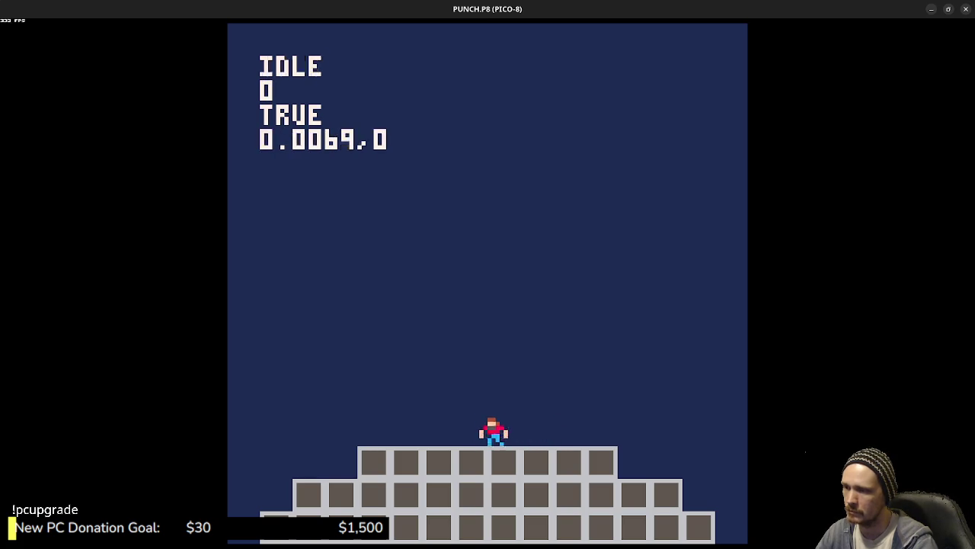
Step: Playtest left-right reversals, including a mid-air direction change, on the blue background
key(Left)
key(Right)
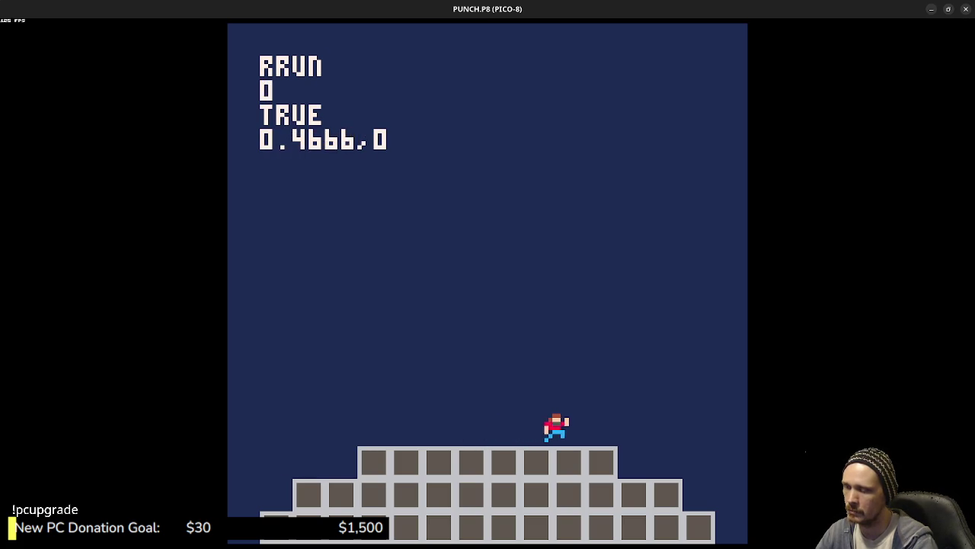
key(Left)
key(z)
key(Right)
key(Left)
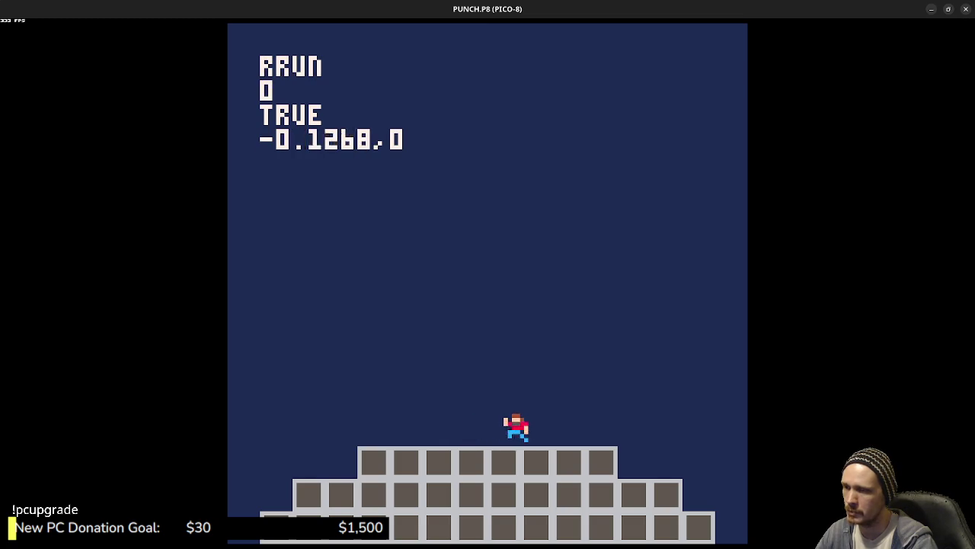
key(Right)
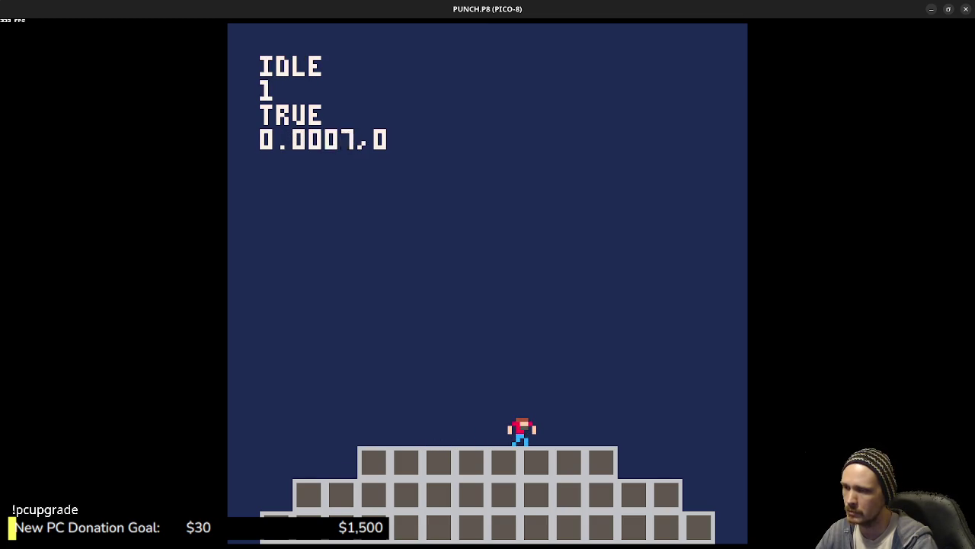
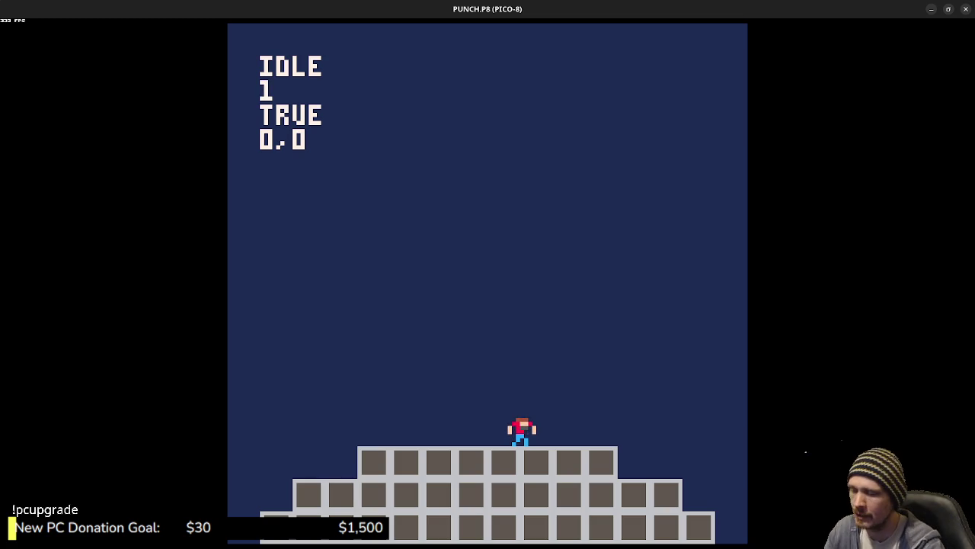
Step: Playtest the platformer by running and jumping across the pyramid, then stop and return to the update code
key(Right)
key(z)
key(Right)
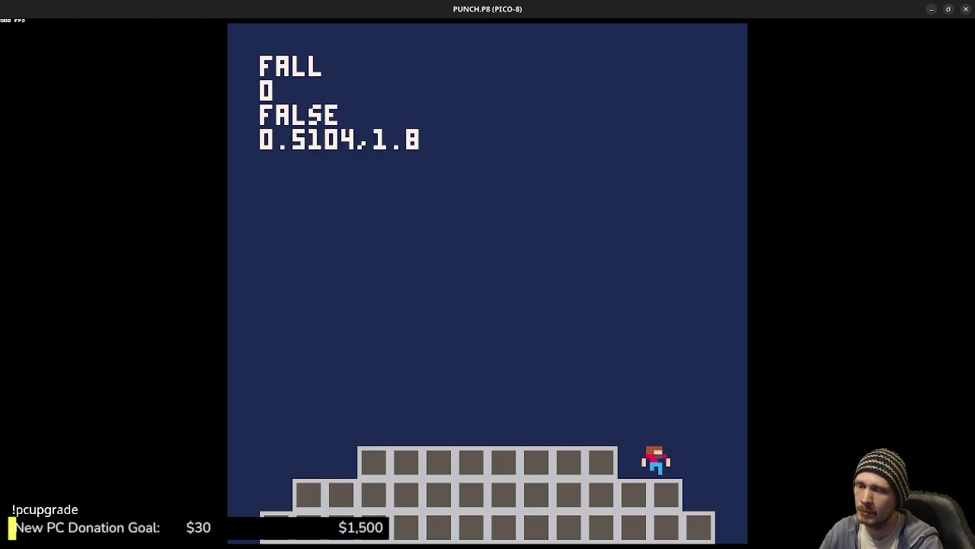
key(Left)
key(z)
key(z)
key(z)
key(Right)
key(z)
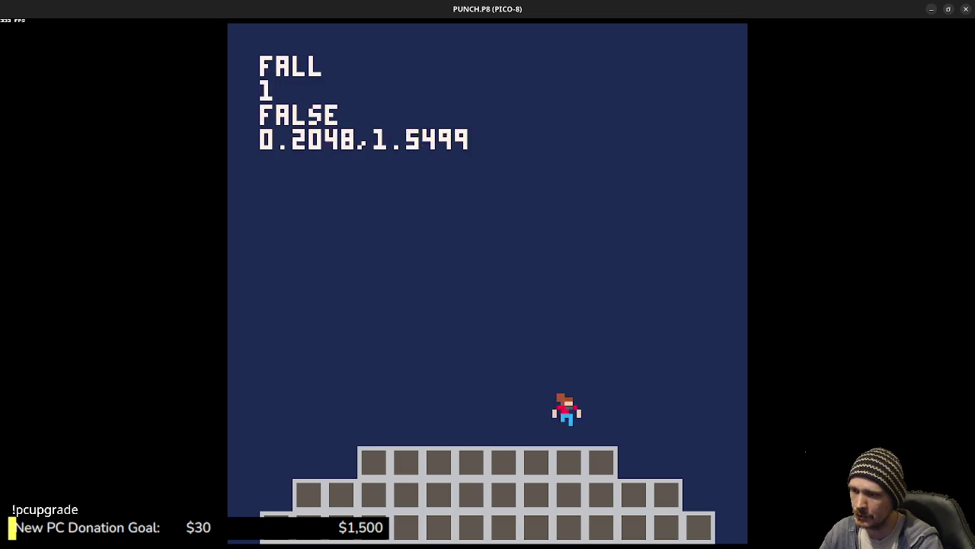
key(Left)
key(z)
key(Right)
key(z)
key(z)
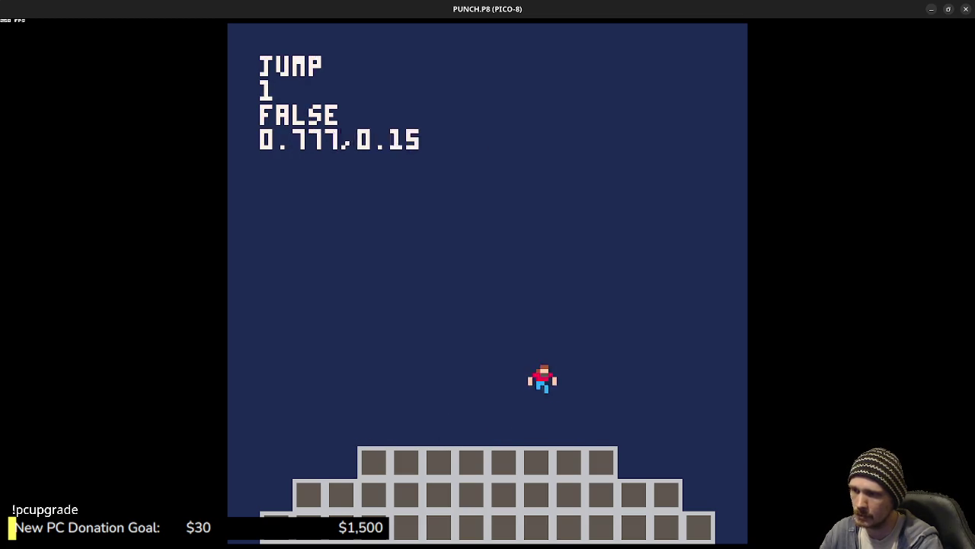
key(Left)
key(z)
key(Right)
key(Left)
key(z)
key(Escape)
key(Escape)
scroll(431, 256, up, 2)
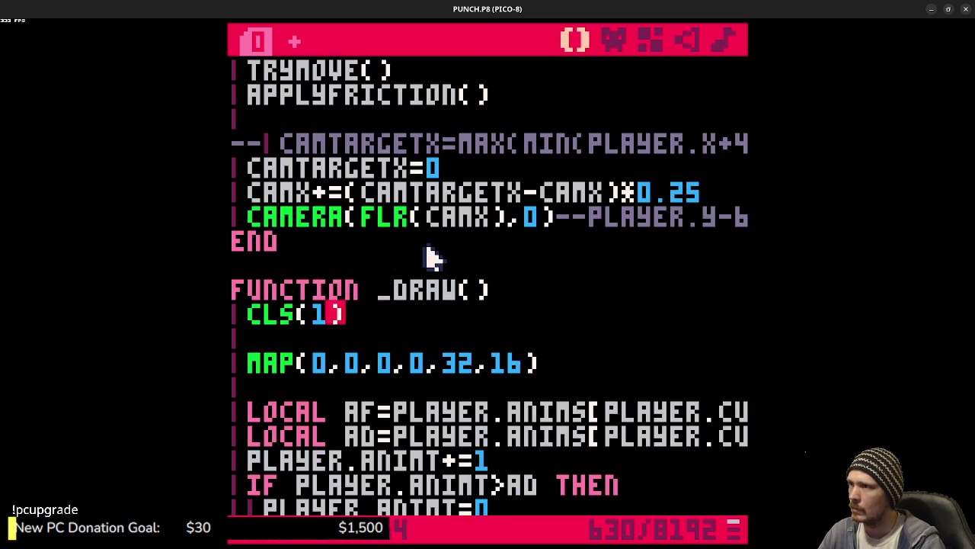
Step: After APPLYFRICTION(), add 'if player.y>128 then player.y=64 player.x=64' to reset falls
scroll(430, 263, up, 7)
scroll(430, 271, down, 5)
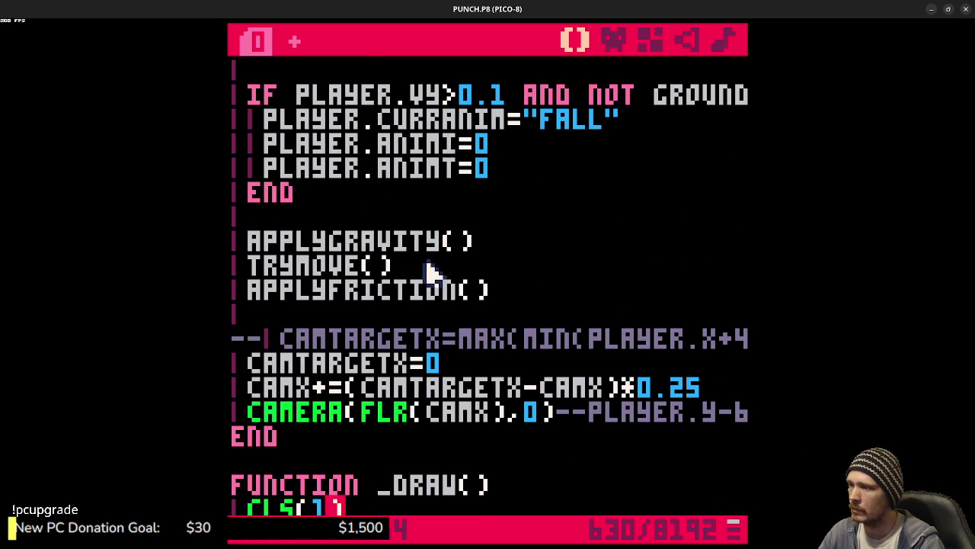
click(541, 291)
key(Return)
key(Return)
text(if player.y)
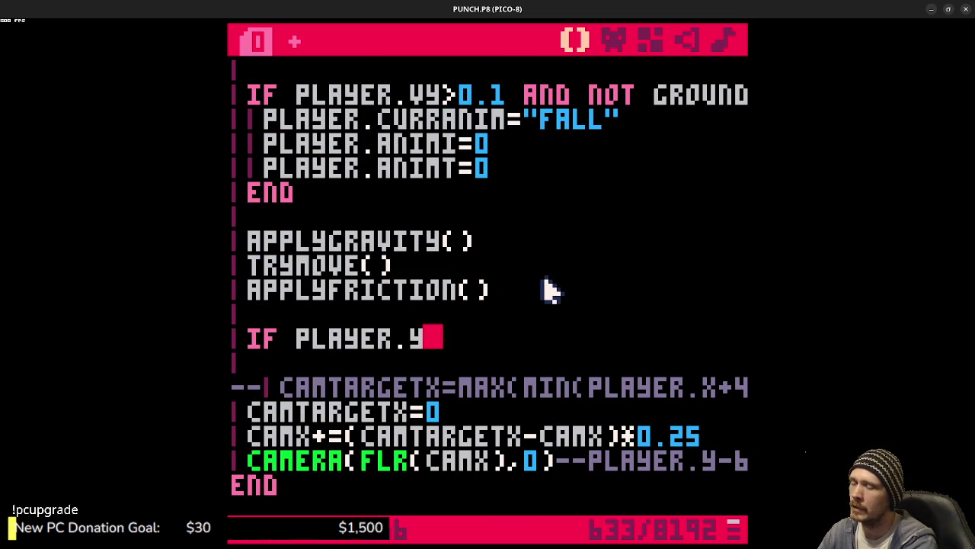
text(>)
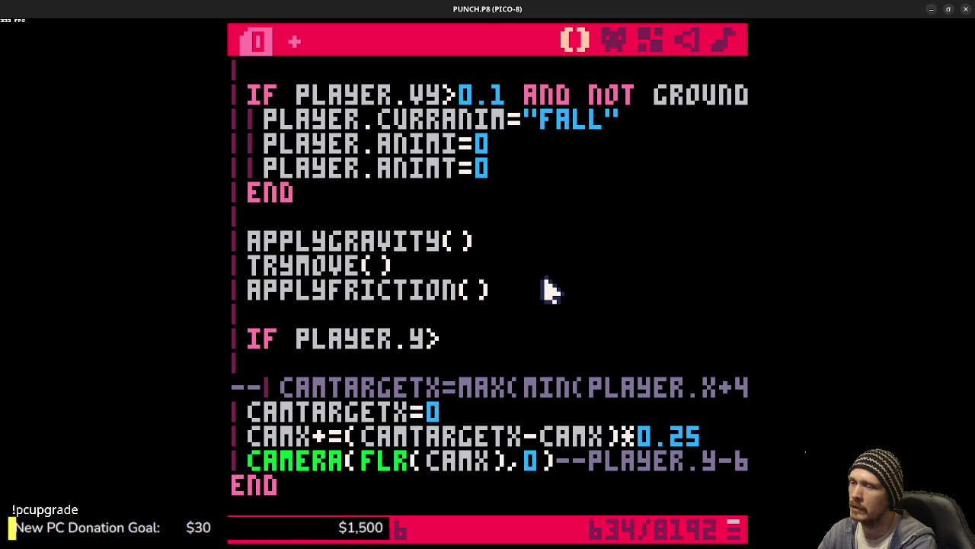
text(128 then)
key(Return)
text(player.)
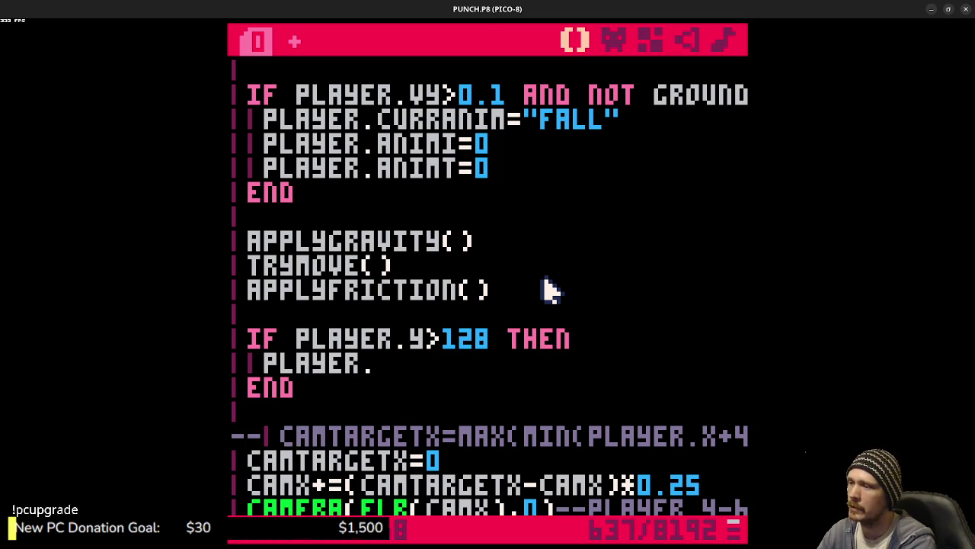
text(y=64)
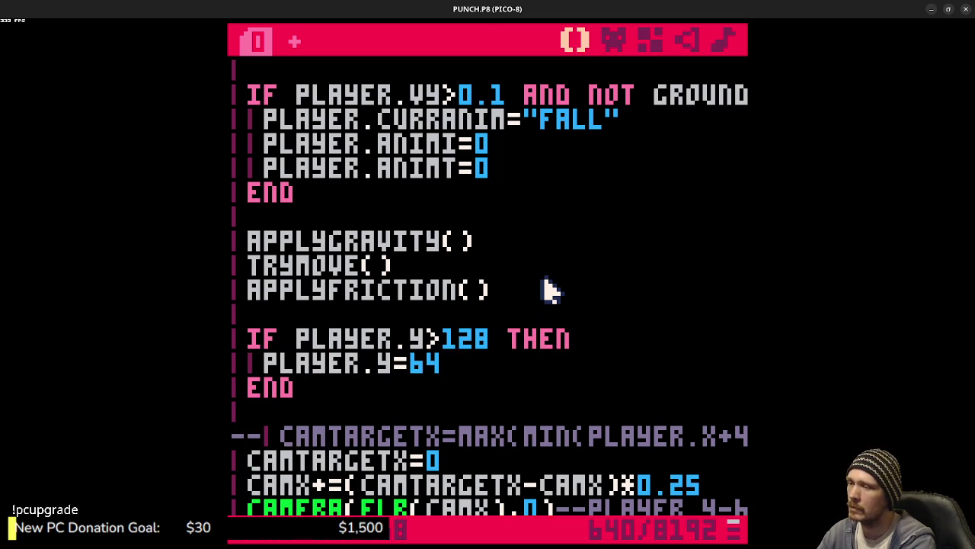
key(Return)
text(player.x =0)
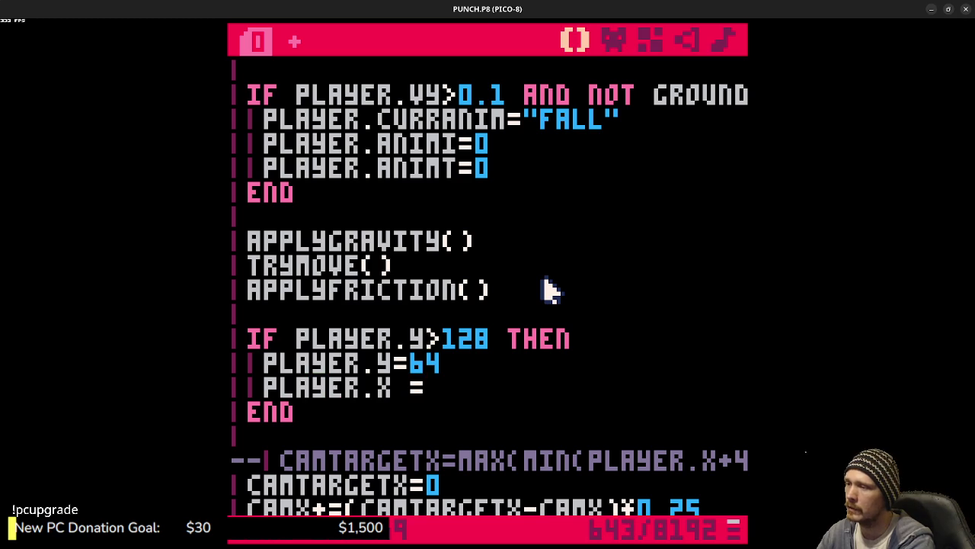
key(BackSpace)
key(BackSpace)
key(BackSpace)
text(=64)
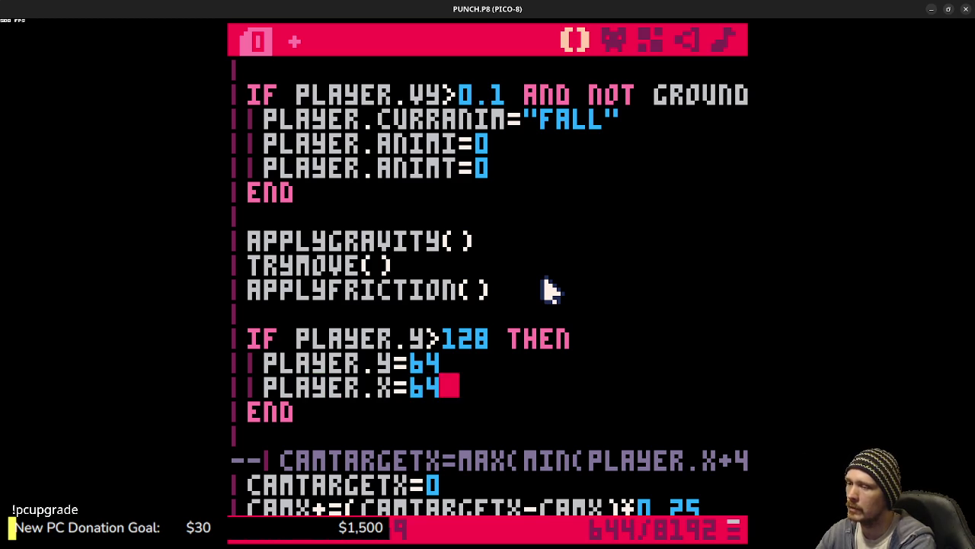
Step: Test the respawn, raise the fall threshold to 140, then save and re-run
key(ctrl+r)
key(Right)
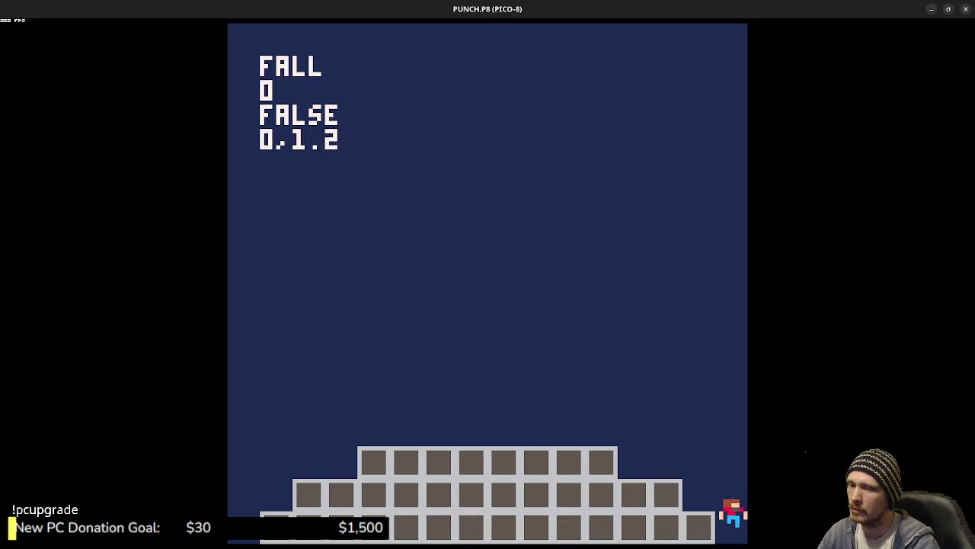
key(Escape)
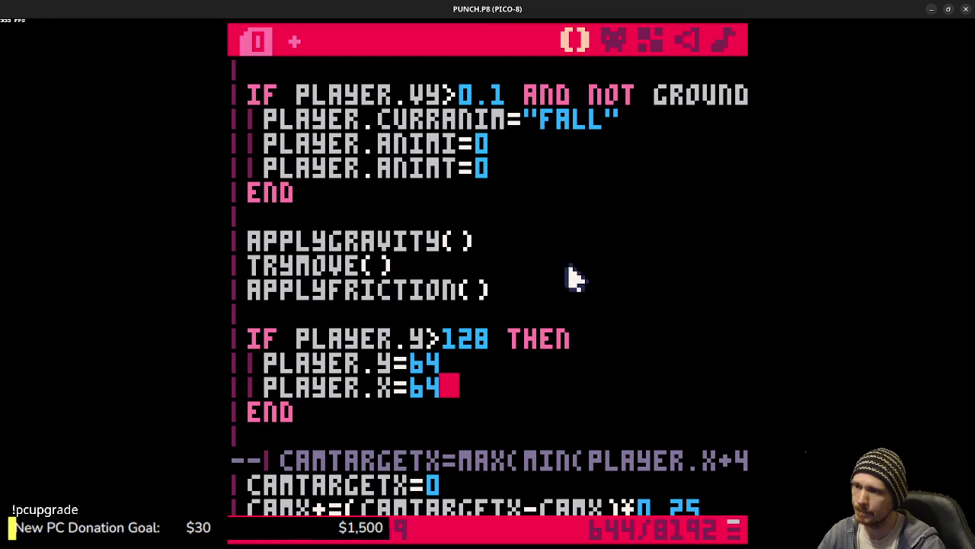
double_click(457, 337)
text(140)
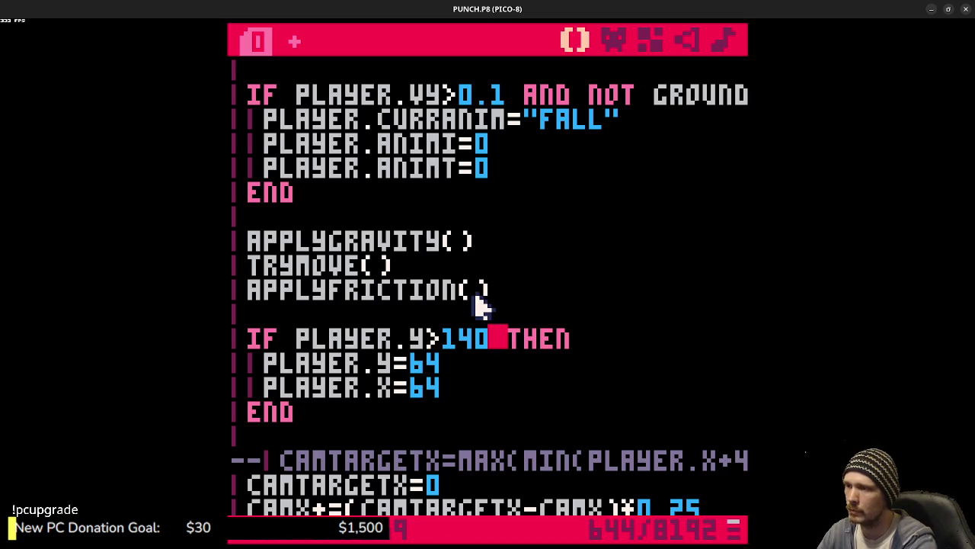
key(ctrl+s)
key(ctrl+r)
key(z)
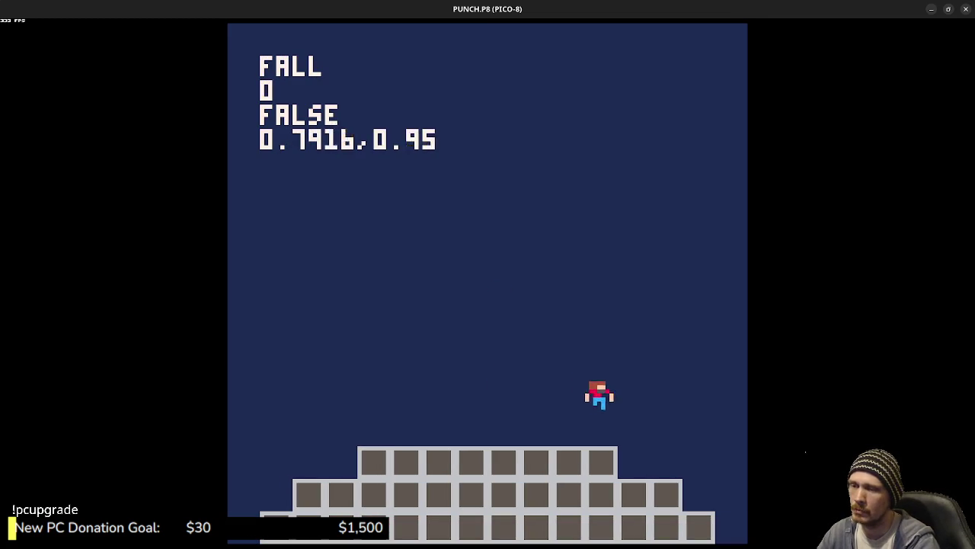
Step: Test the respawn by falling off the pyramid, running and jumping, then stop the game
key(Right)
key(Right)
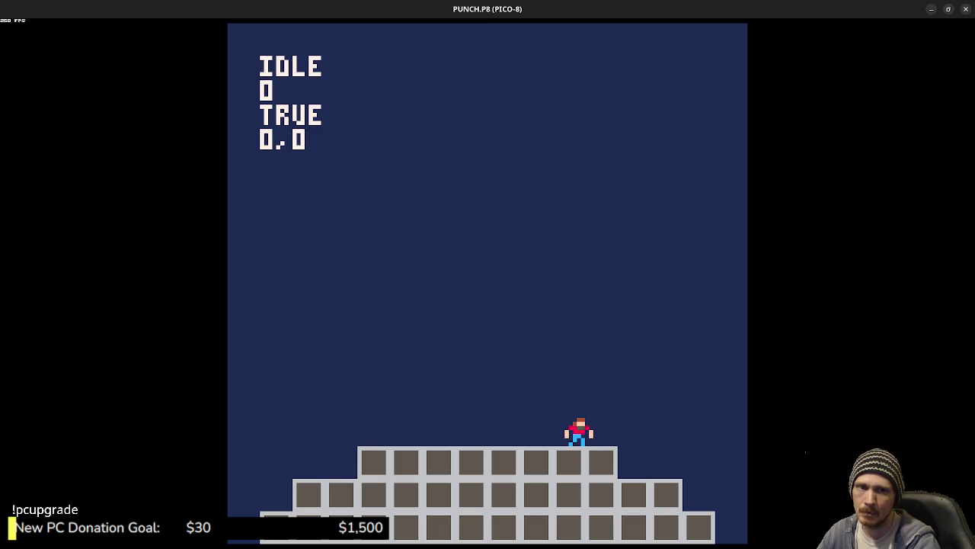
key(Right)
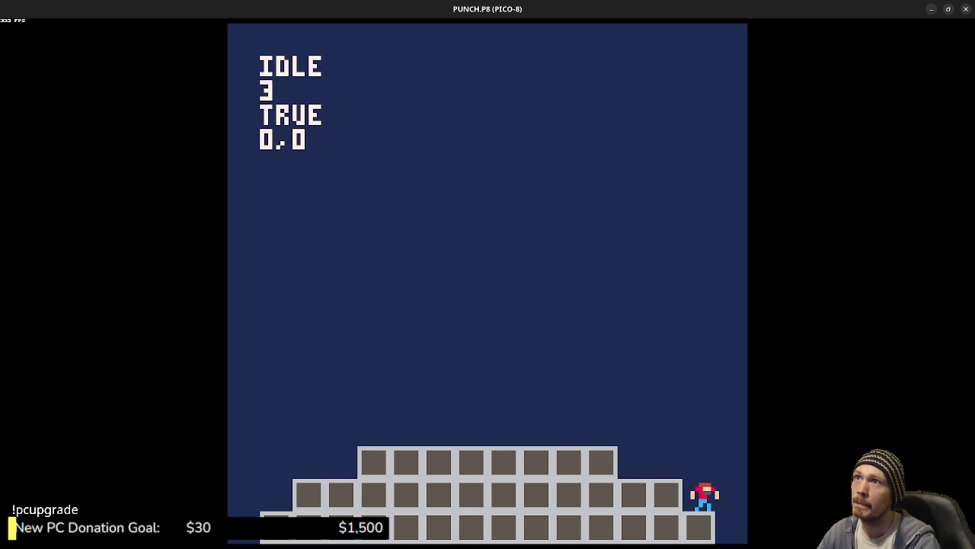
key(Left)
key(z)
key(z)
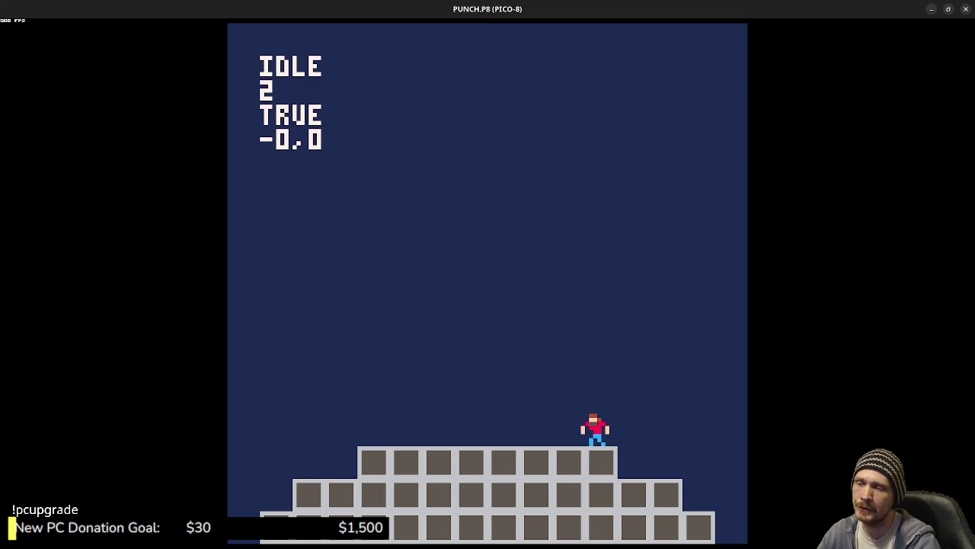
key(Escape)
key(Escape)
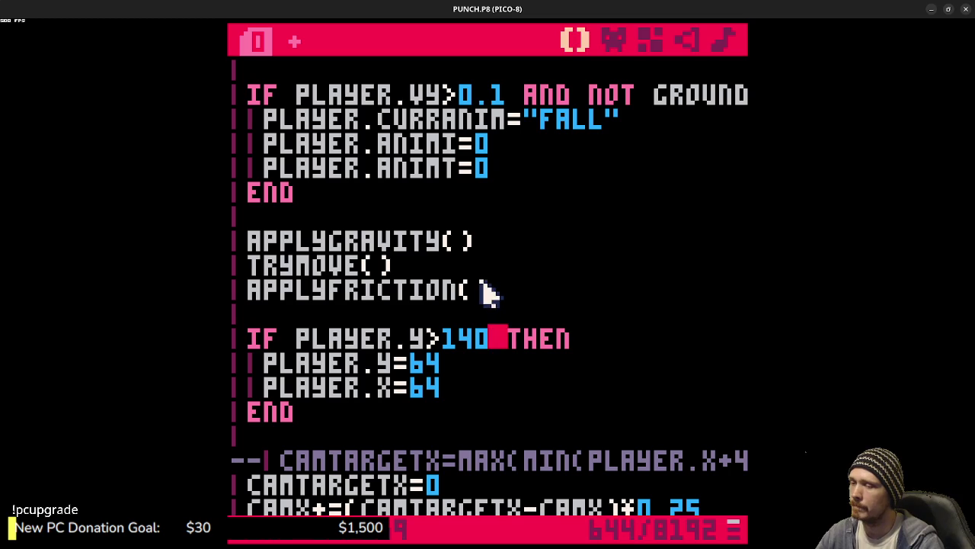
click(618, 43)
Step: Paint a ring of lavender test pixels in empty sprite 023, then undo them all
click(473, 434)
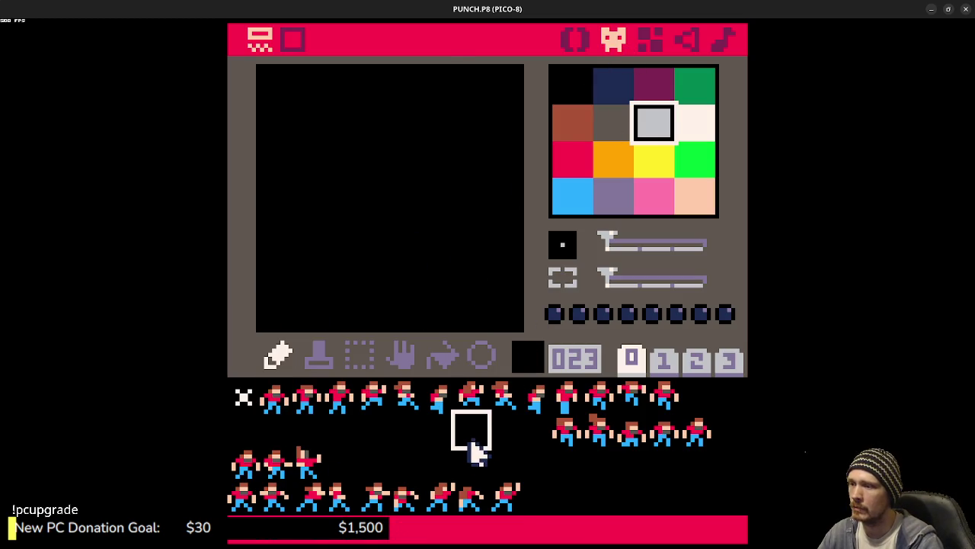
click(614, 200)
click(309, 278)
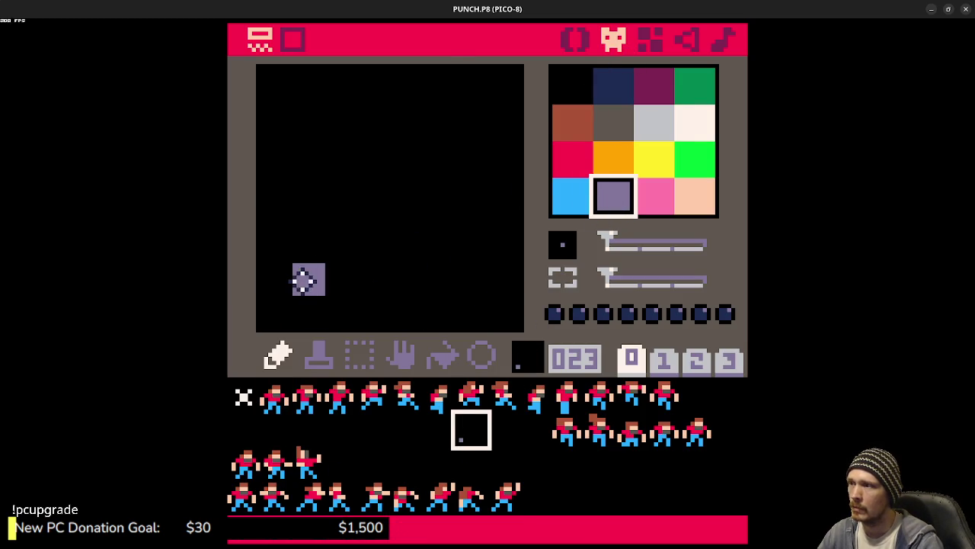
click(406, 279)
click(470, 279)
click(471, 214)
click(340, 214)
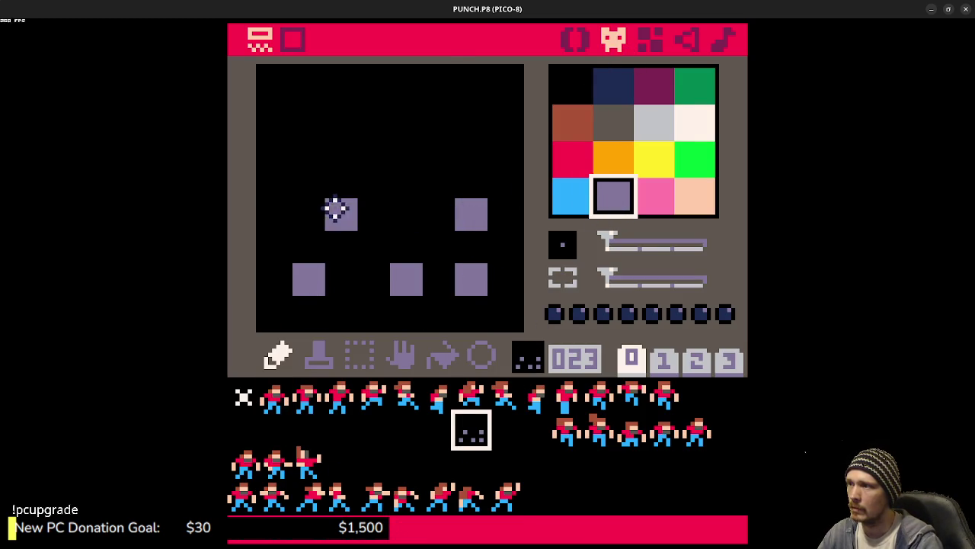
click(373, 116)
click(406, 116)
click(471, 149)
click(309, 149)
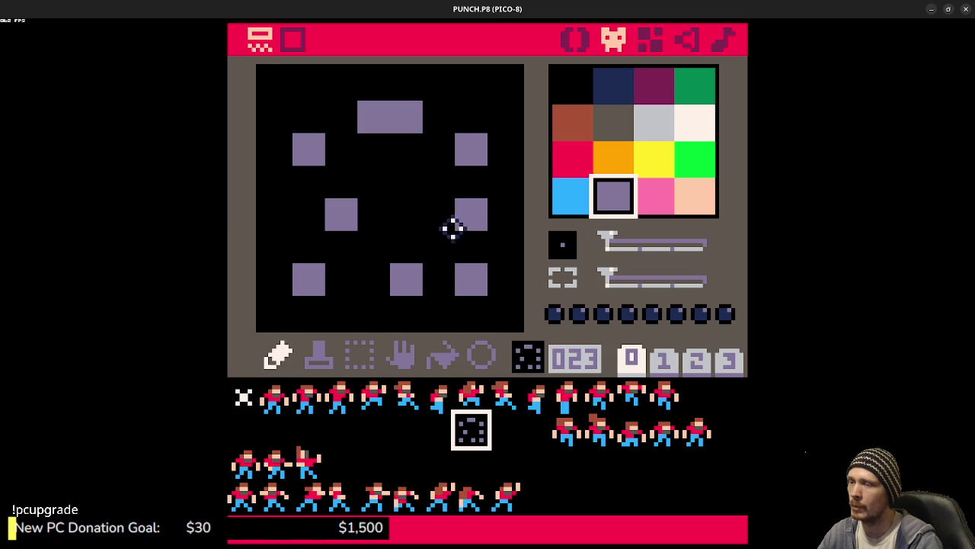
key(ctrl+z)
key(ctrl+z)
key(ctrl+z)
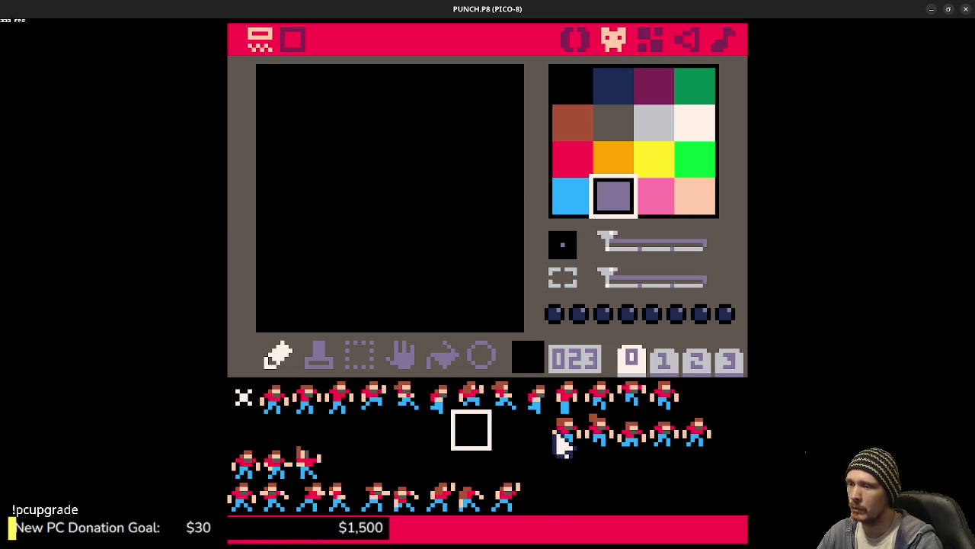
click(507, 495)
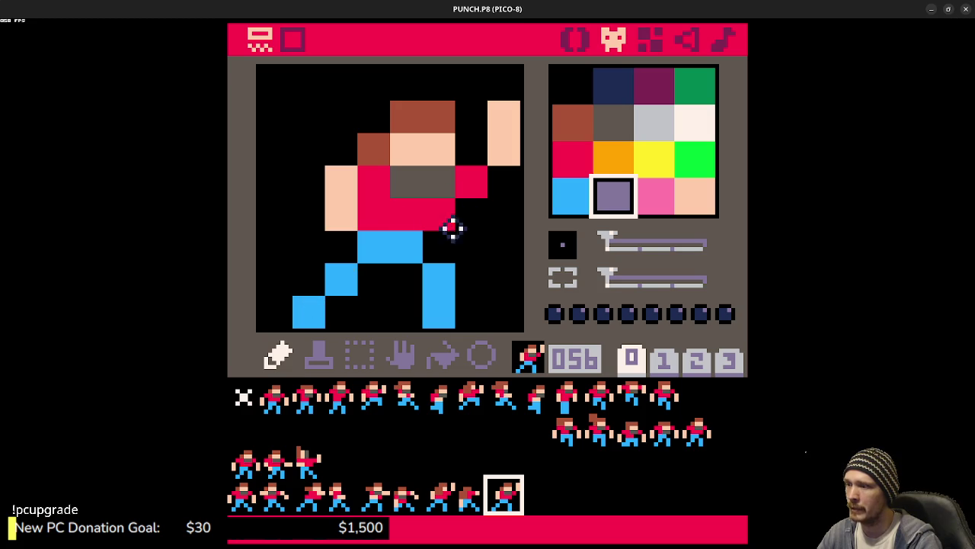
Step: Compare the standing sprite 032 with run and punch sprites 033 and 034
click(306, 462)
click(243, 464)
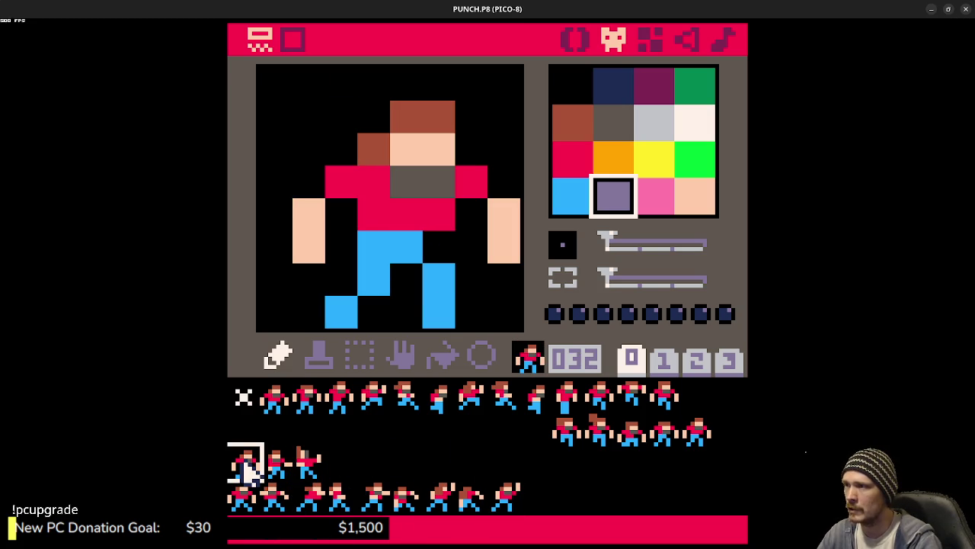
click(268, 465)
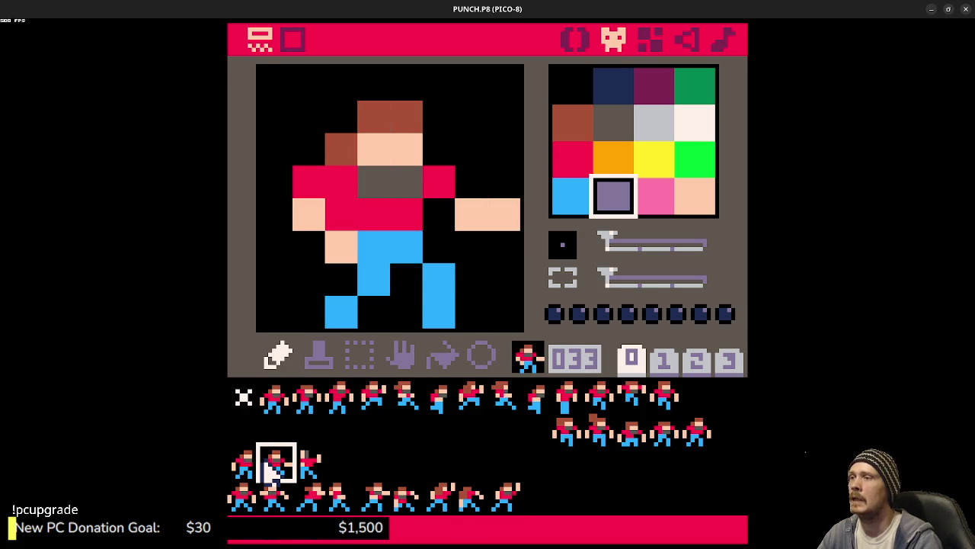
click(311, 463)
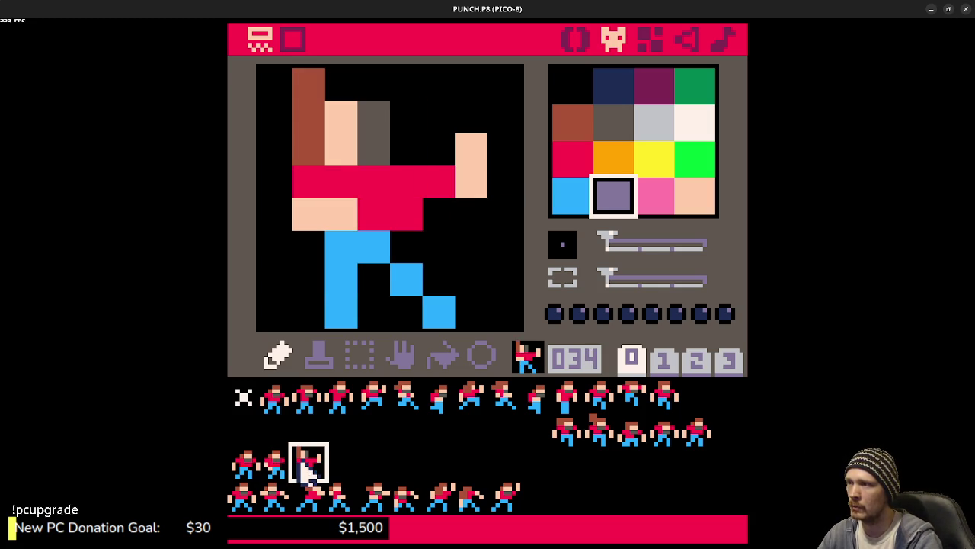
click(287, 464)
click(311, 459)
click(287, 463)
click(313, 468)
click(287, 467)
click(300, 471)
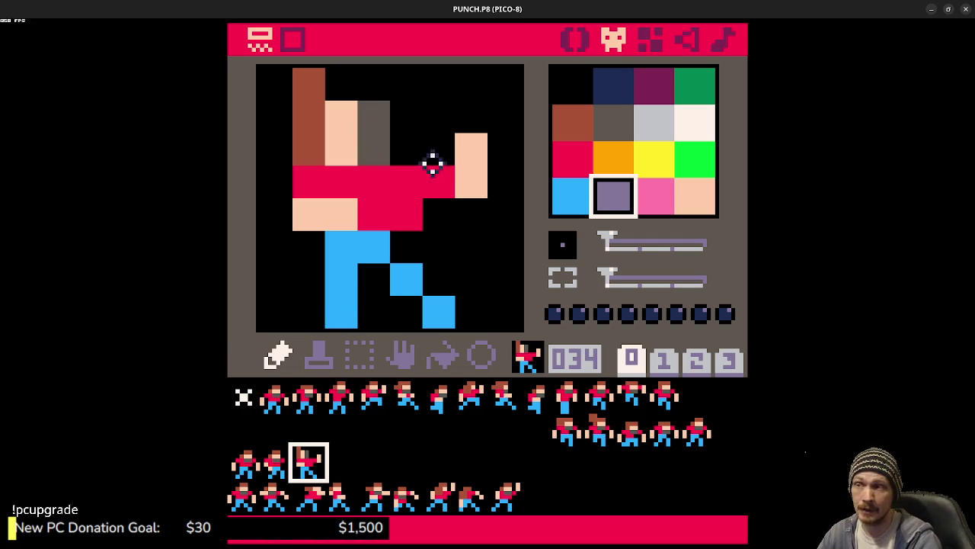
click(243, 461)
click(308, 462)
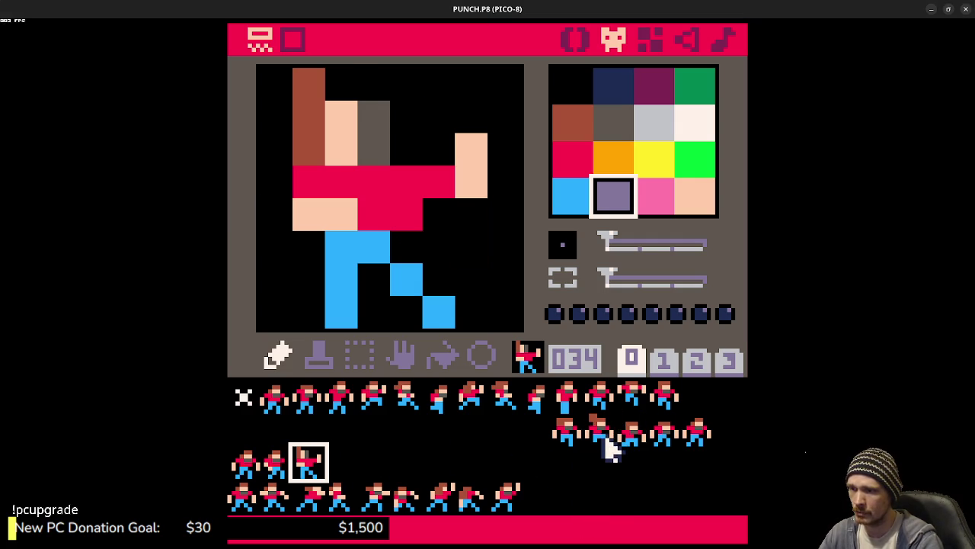
Step: Add one brown hair pixel to standing sprite 027 and test it with a couple of jumps
click(603, 436)
click(380, 81)
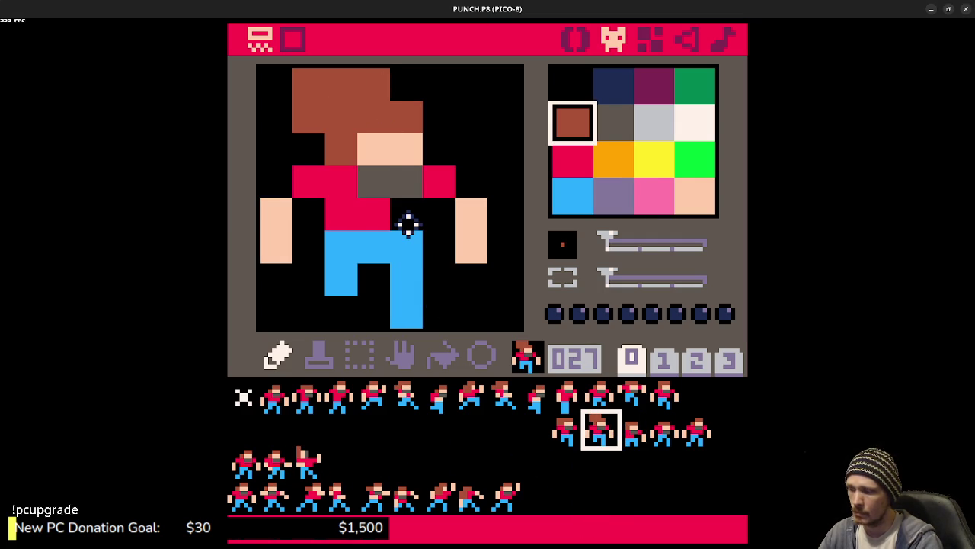
key(ctrl+r)
key(z)
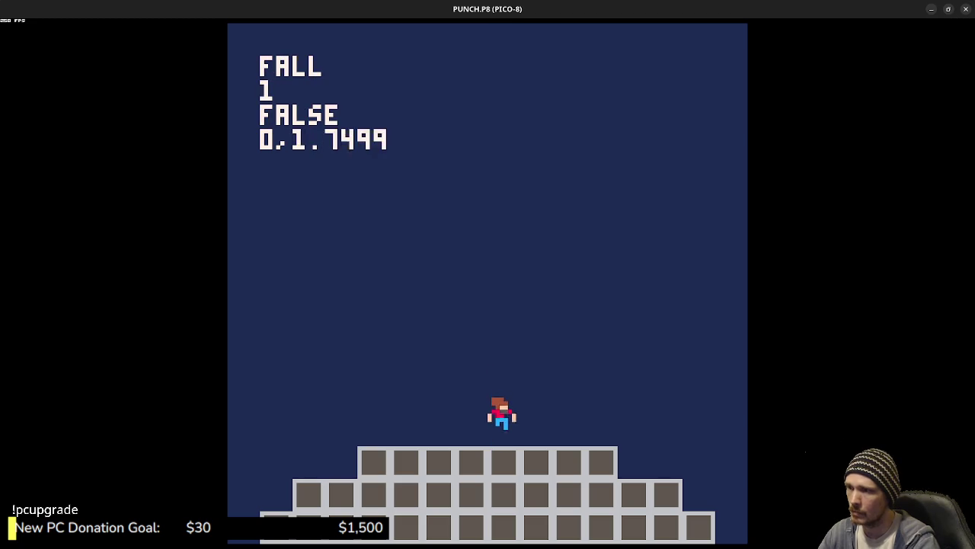
key(z)
key(Escape)
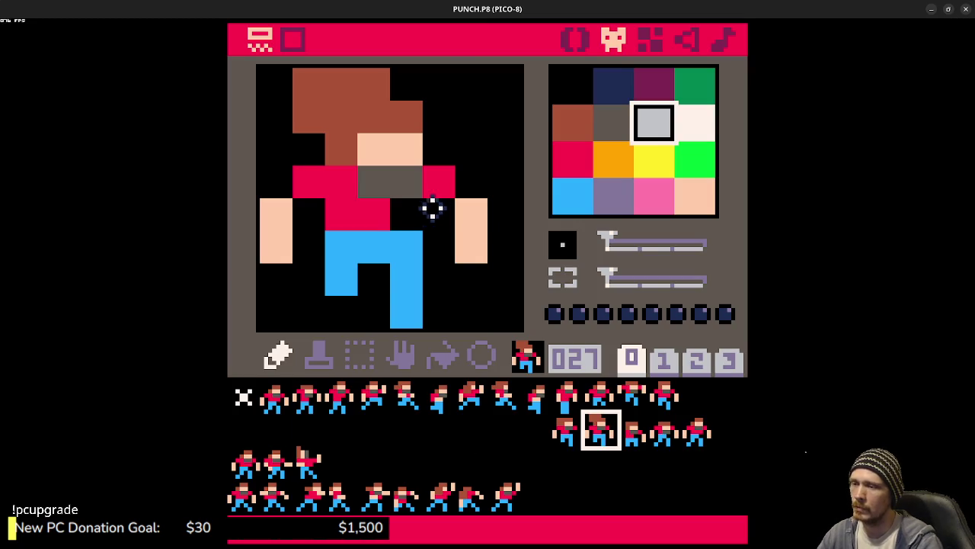
Step: Save the cartridge and run the game again from the code editor
key(q)
key(q)
key(q)
click(313, 461)
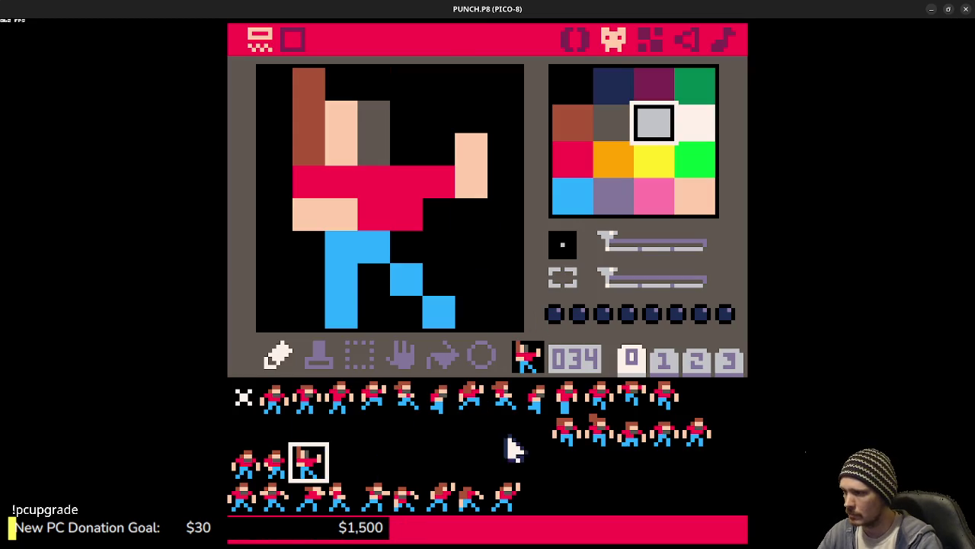
click(533, 430)
key(ctrl+s)
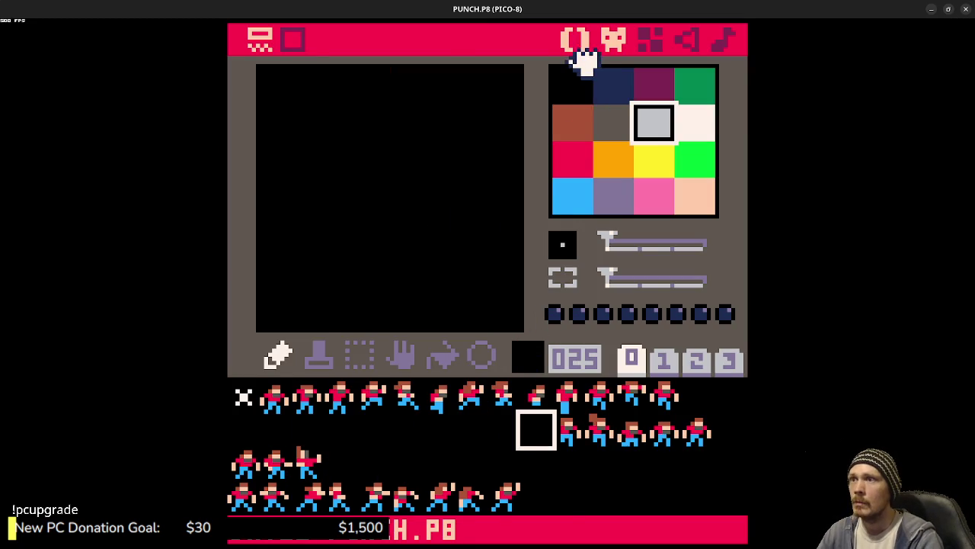
click(577, 40)
key(ctrl+r)
key(Right)
key(Right)
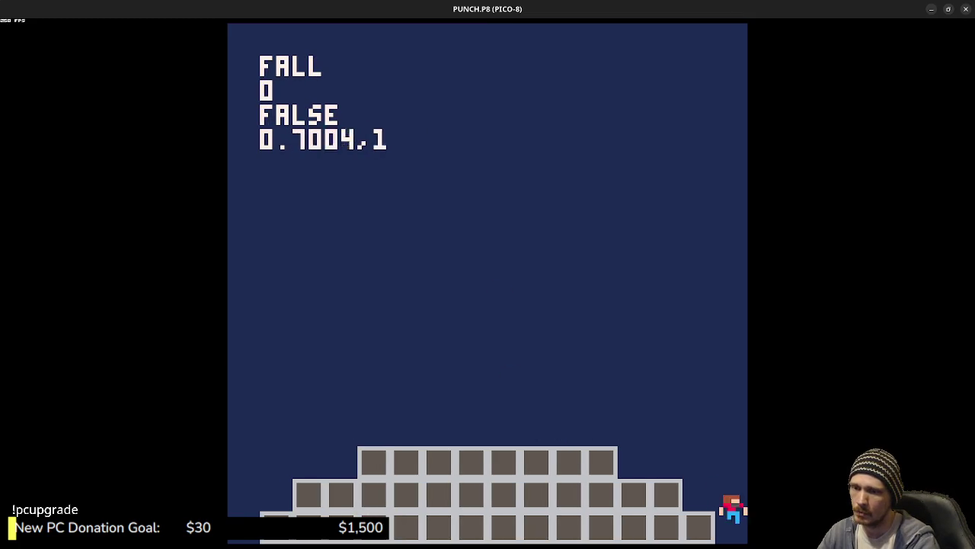
key(Right)
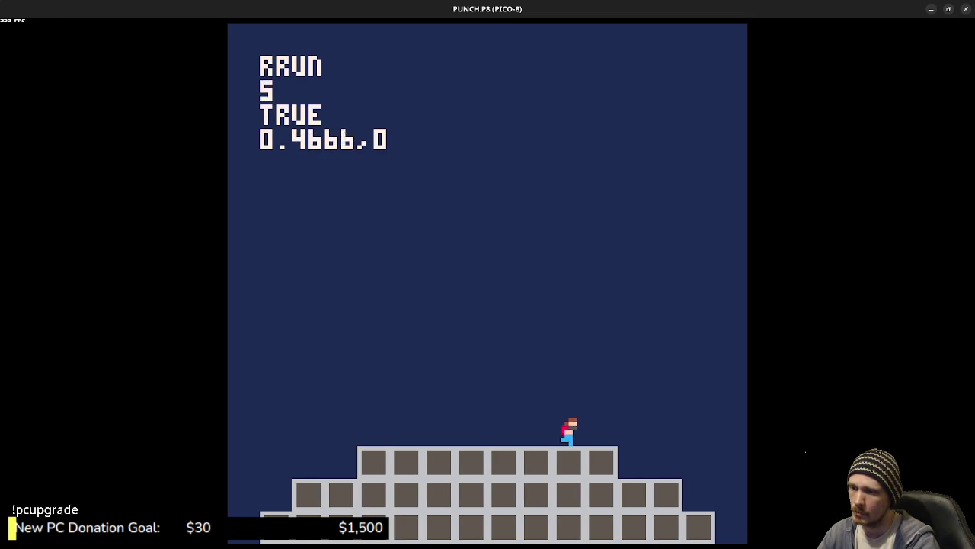
key(Right)
key(z)
key(z)
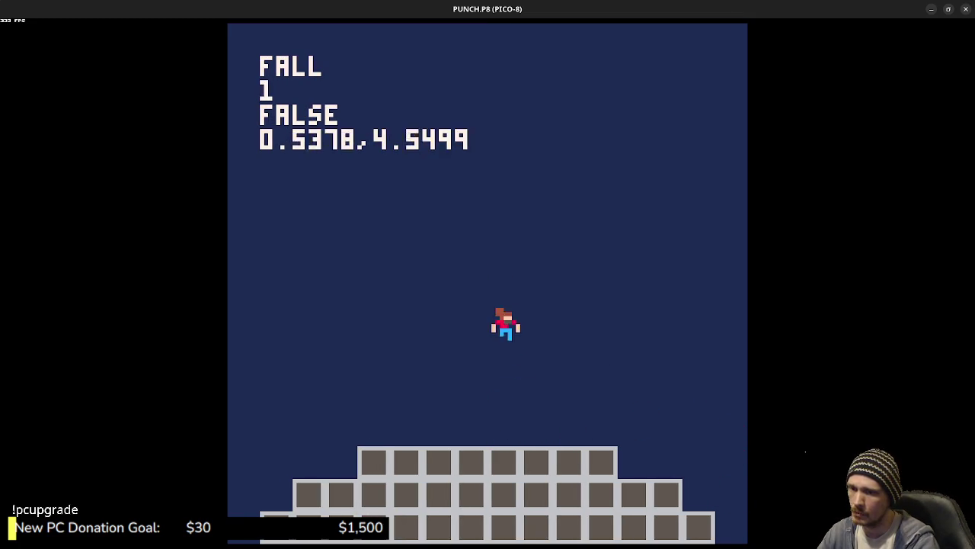
key(Left)
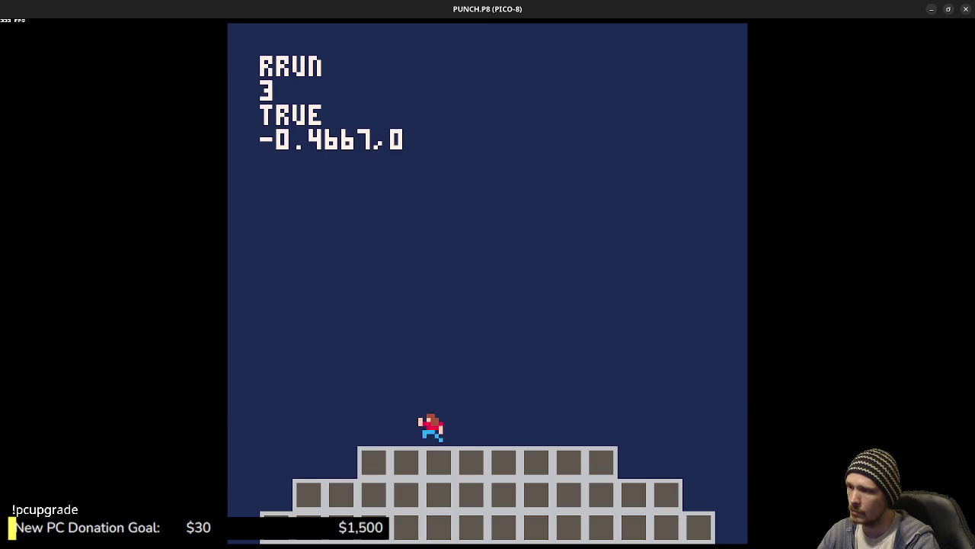
key(z)
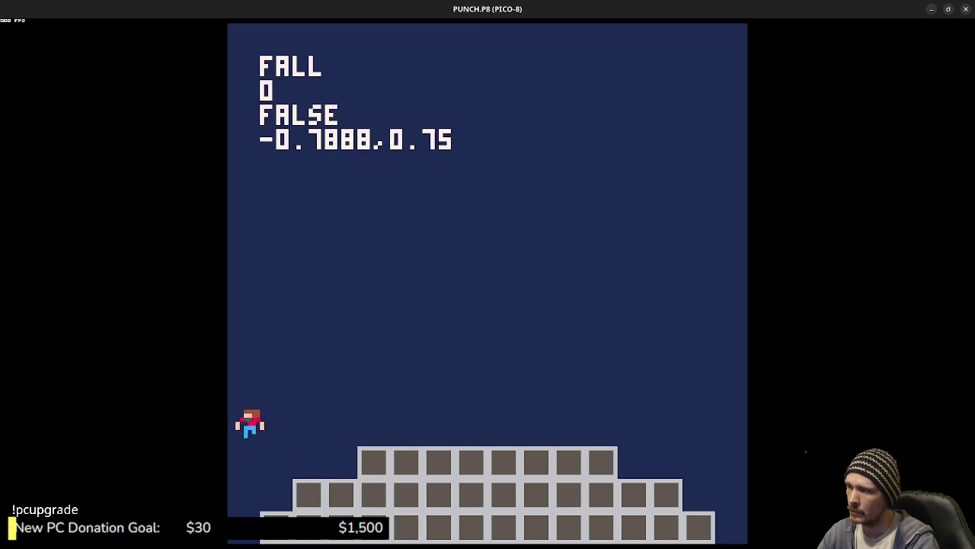
key(Left)
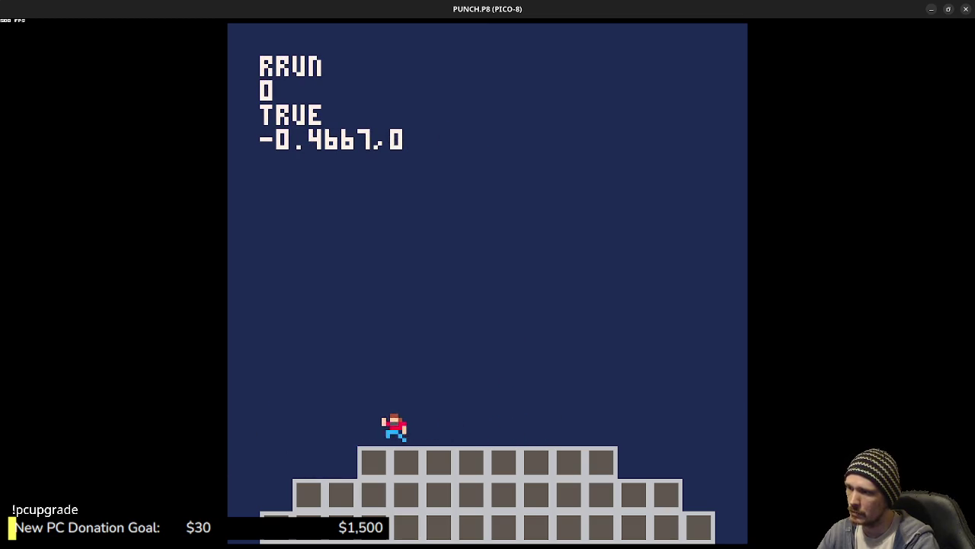
key(Right)
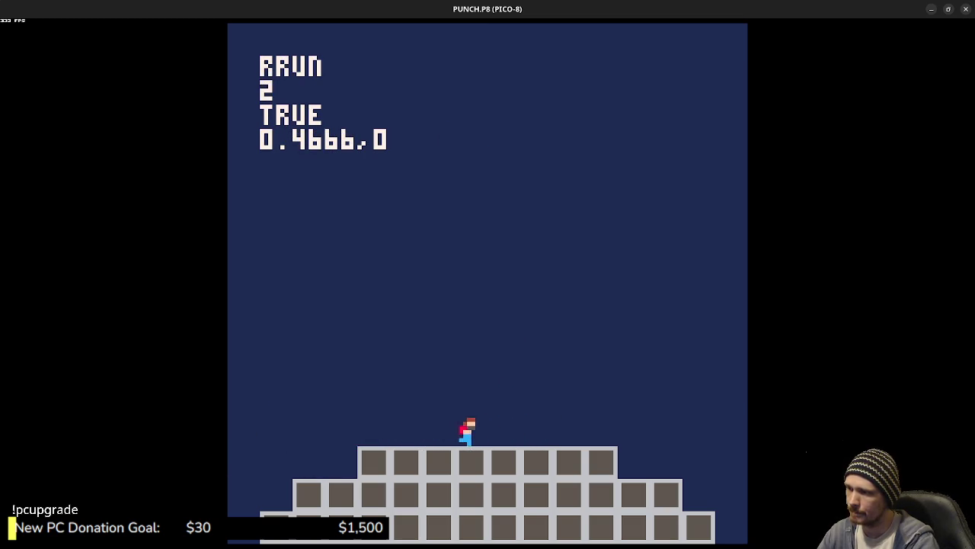
key(Left)
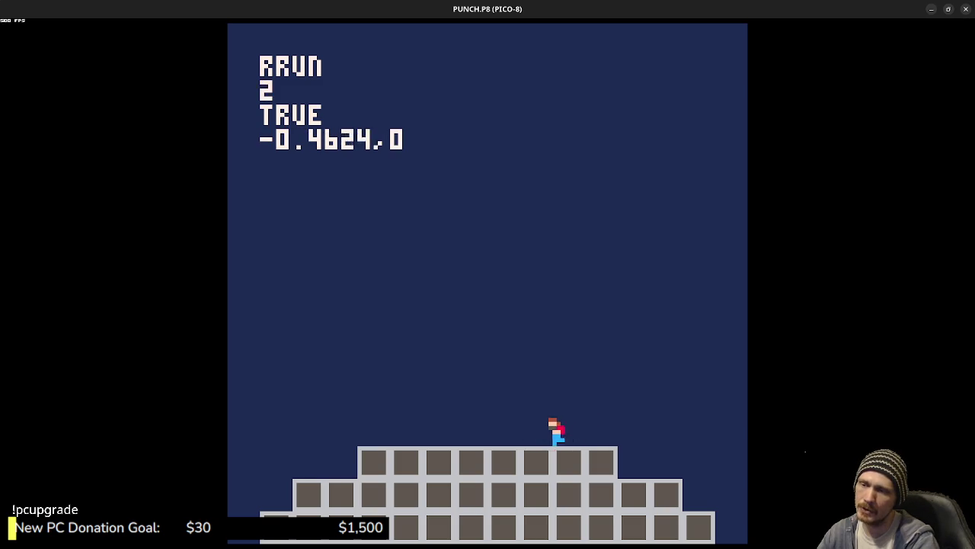
key(Right)
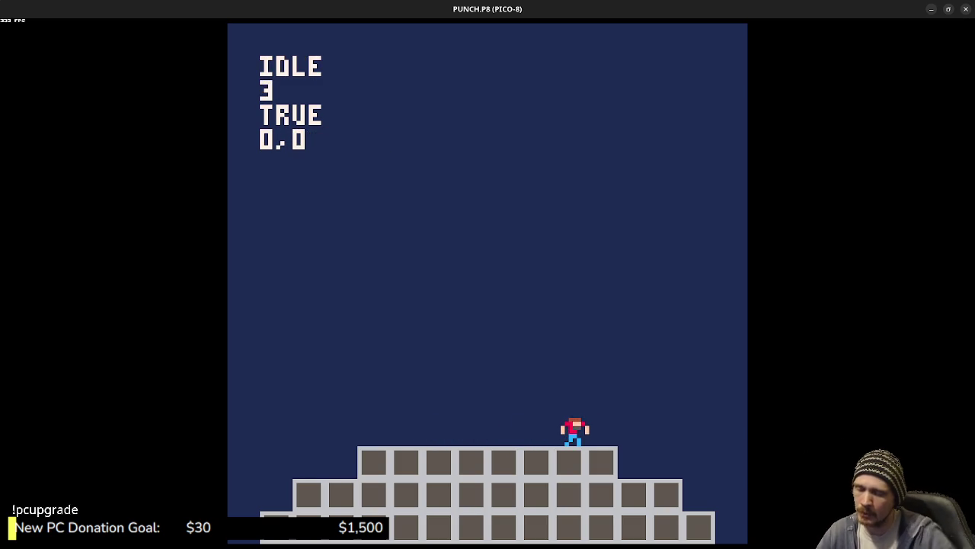
key(Left)
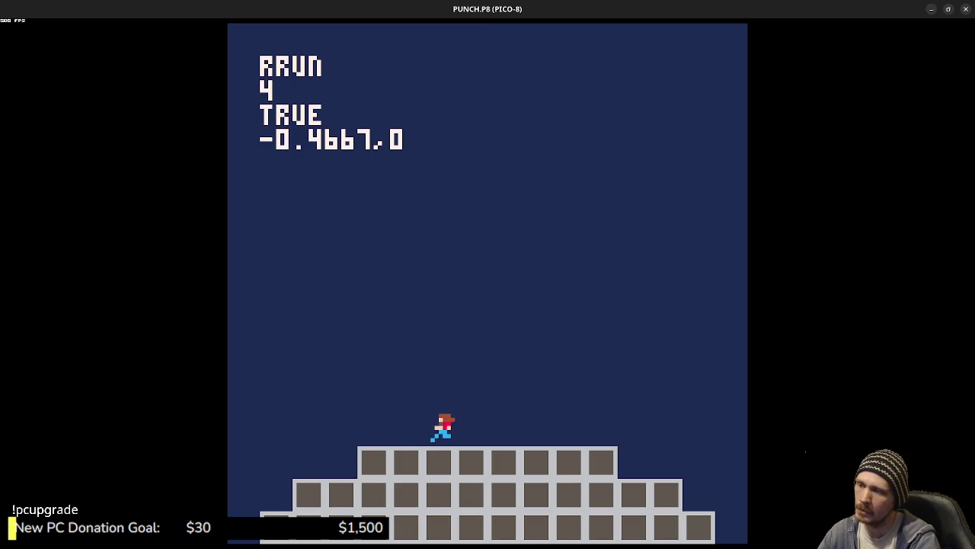
key(Right)
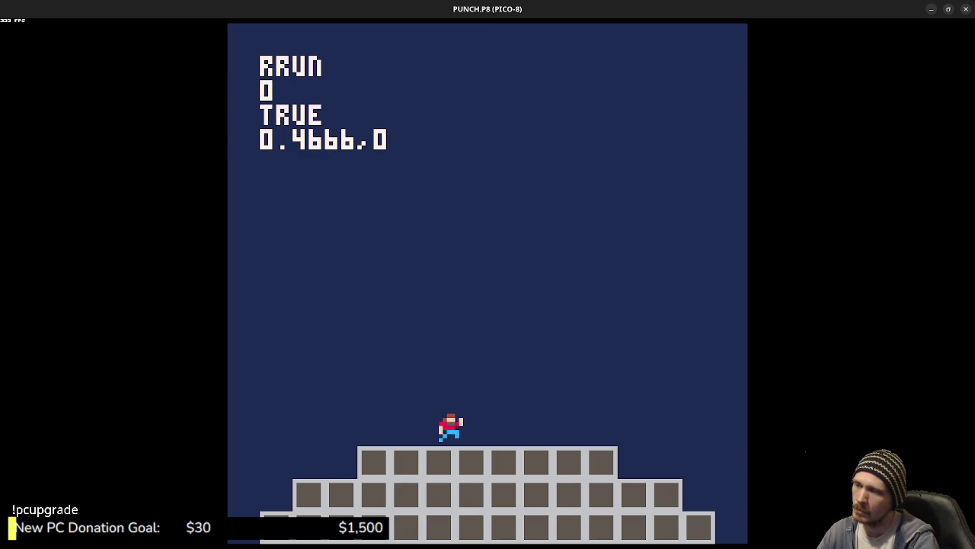
Step: Change the RRUN animation's DELAY in the ANIMS table to 3 and run the cartridge
key(Escape)
key(Escape)
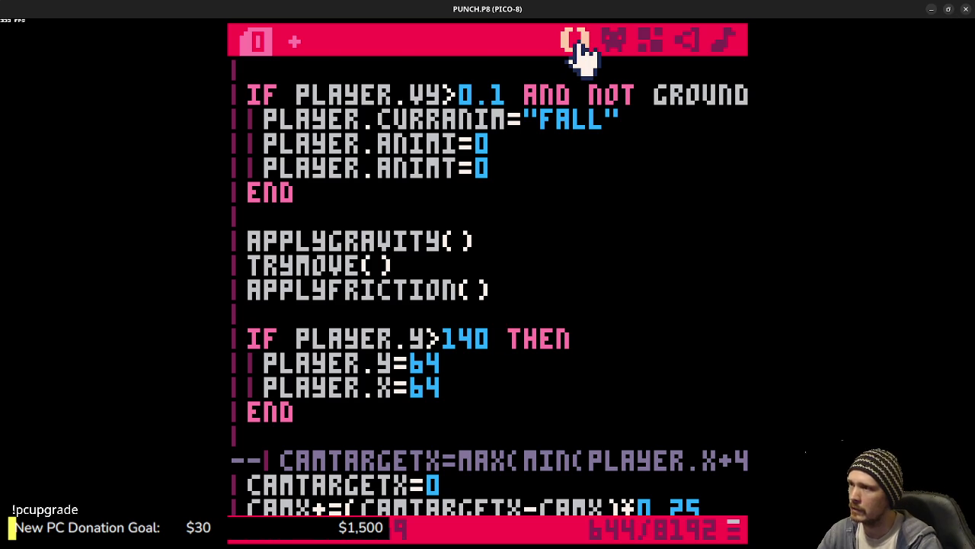
scroll(496, 163, up, 20)
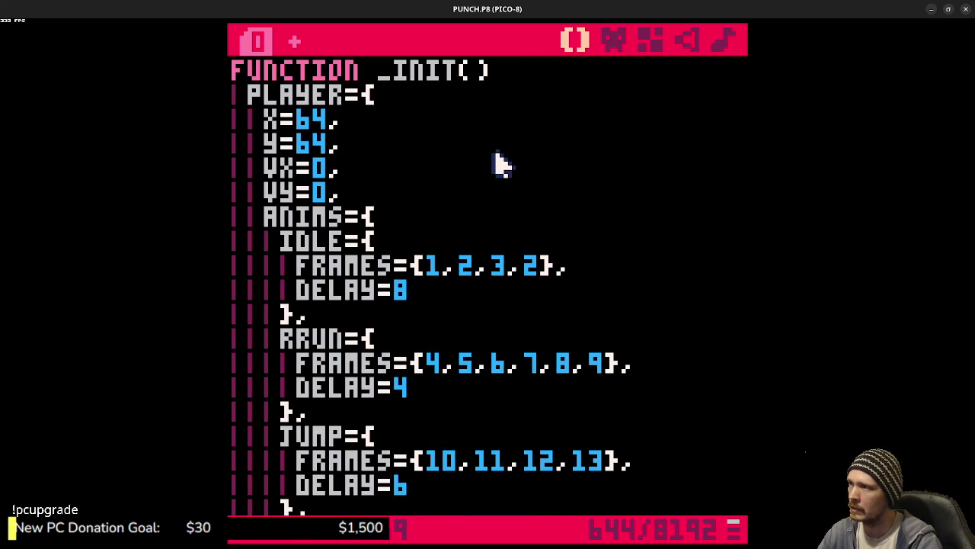
scroll(496, 163, down, 2)
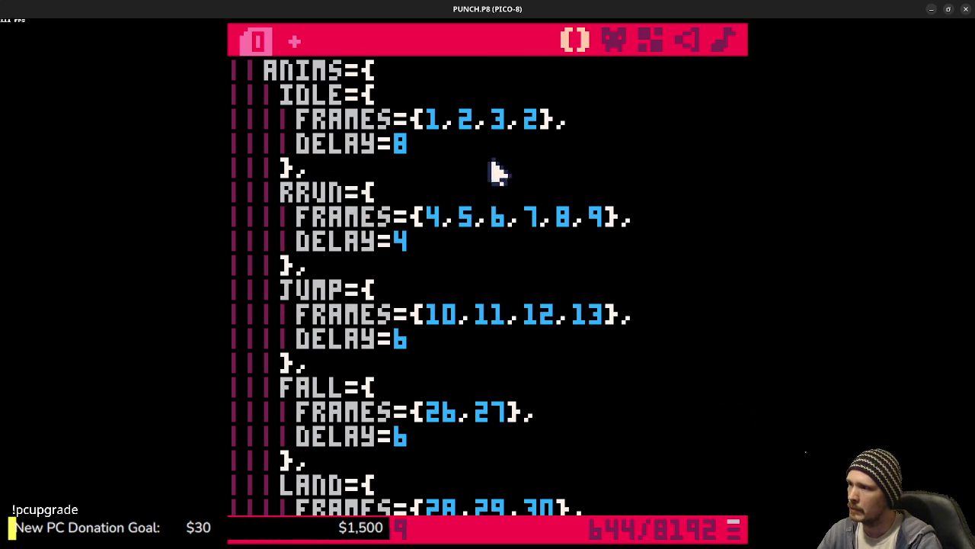
click(429, 244)
key(BackSpace)
text(3)
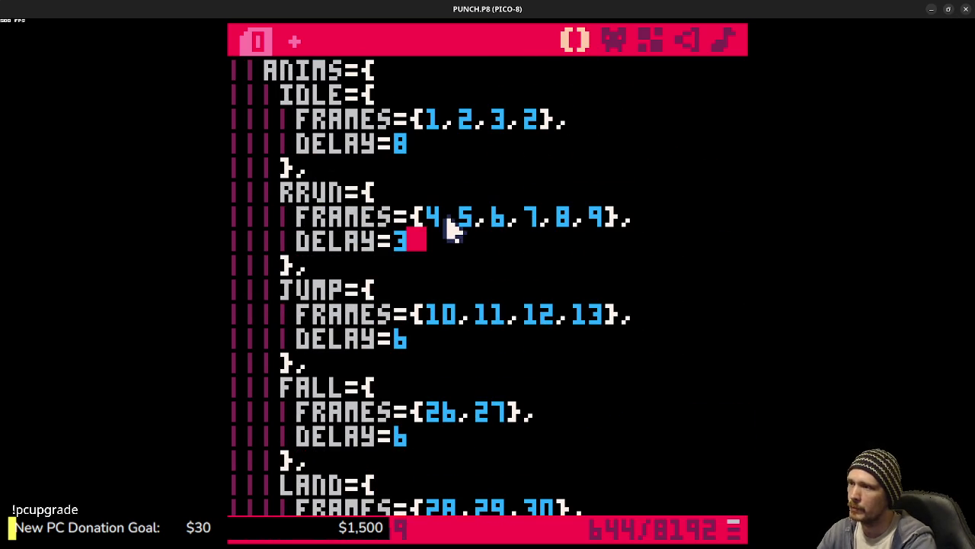
key(ctrl+r)
Step: Test the run animation left and right, then try DELAY 2 and re-run
key(Left)
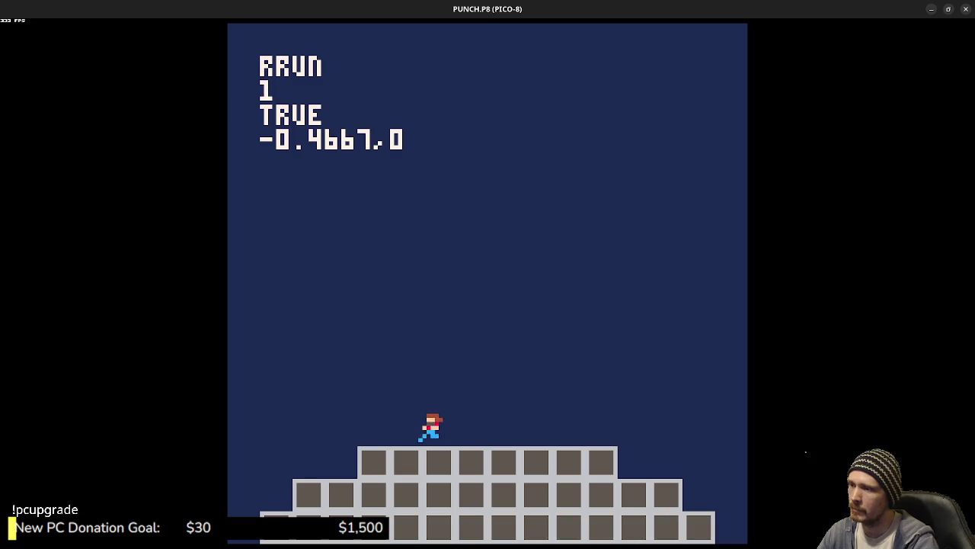
key(Right)
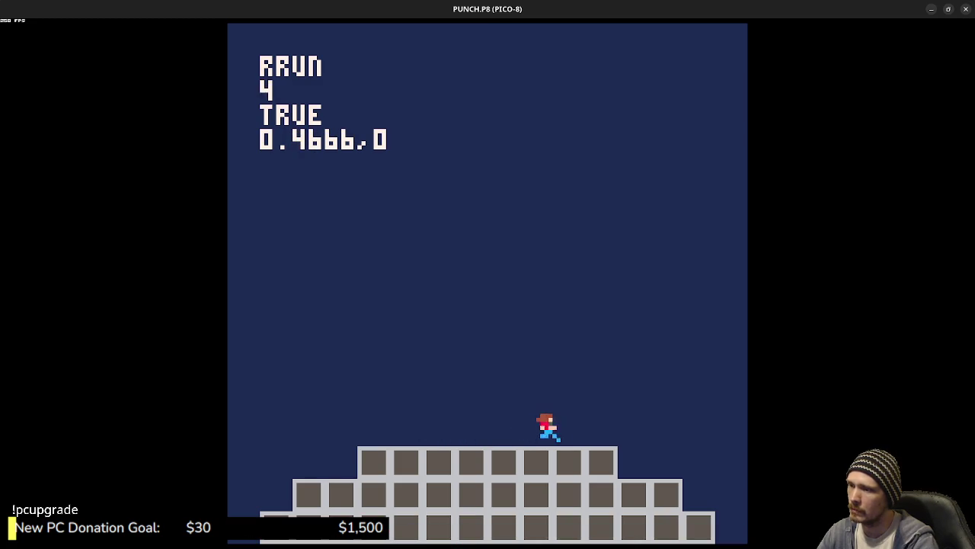
key(Left)
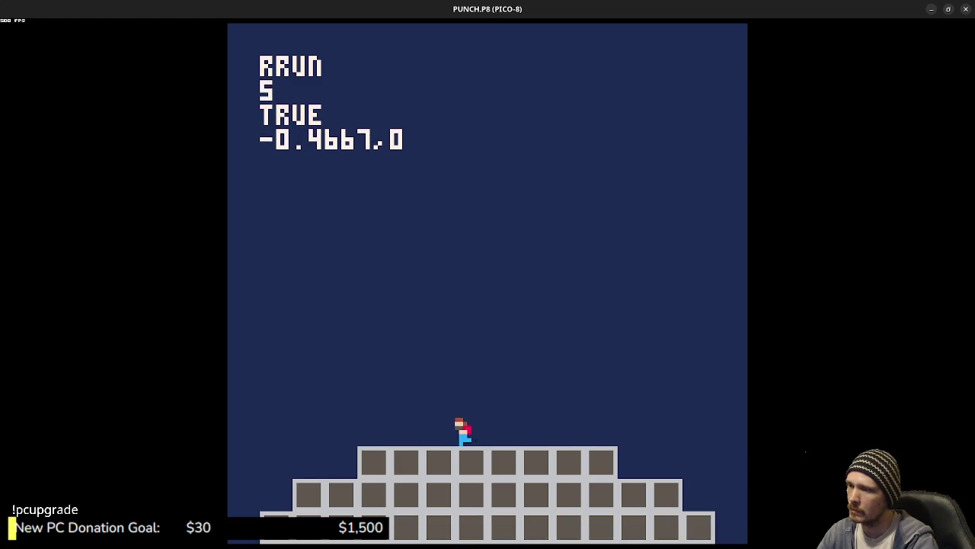
key(Right)
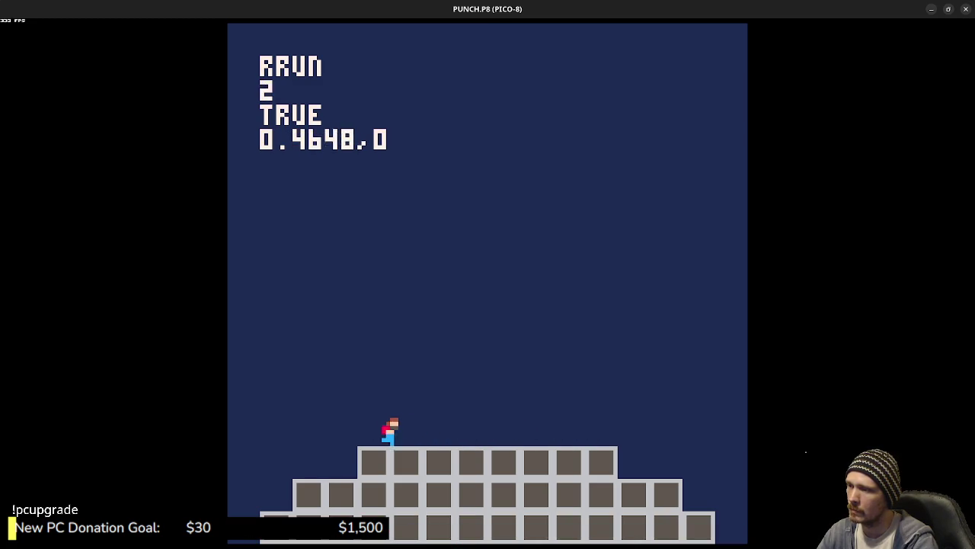
key(Escape)
key(Escape)
text(2)
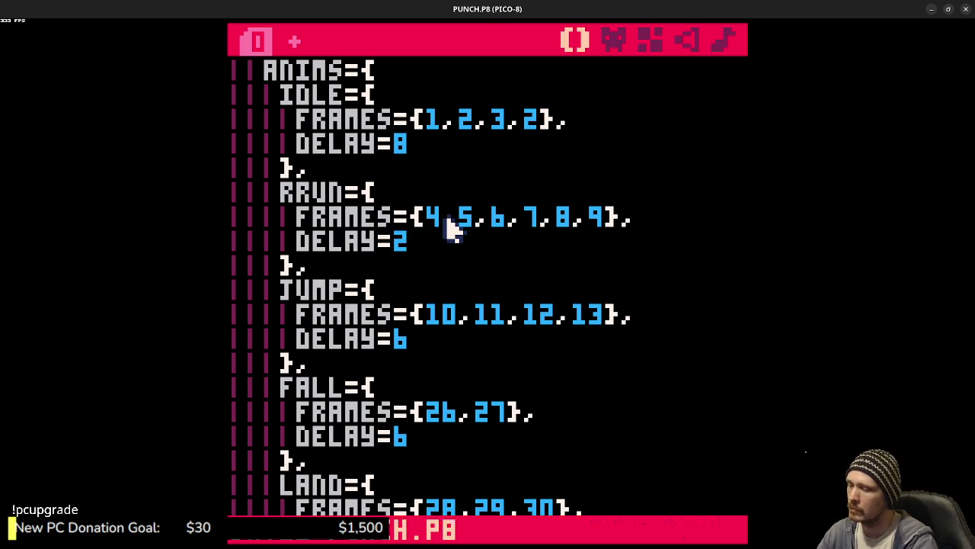
key(ctrl+r)
Step: Compare the run at DELAY 2, then set RRUN's DELAY back to 3 and re-run
key(Right)
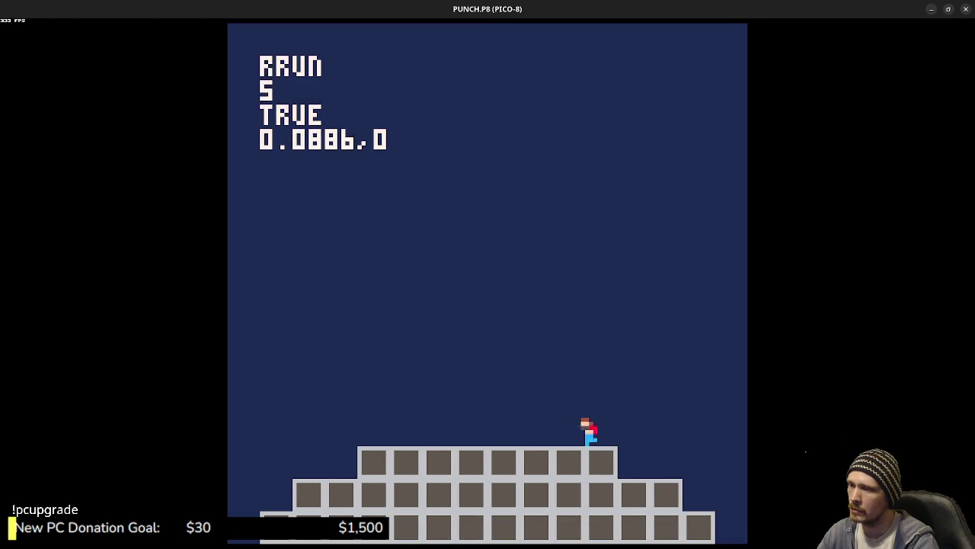
key(Left)
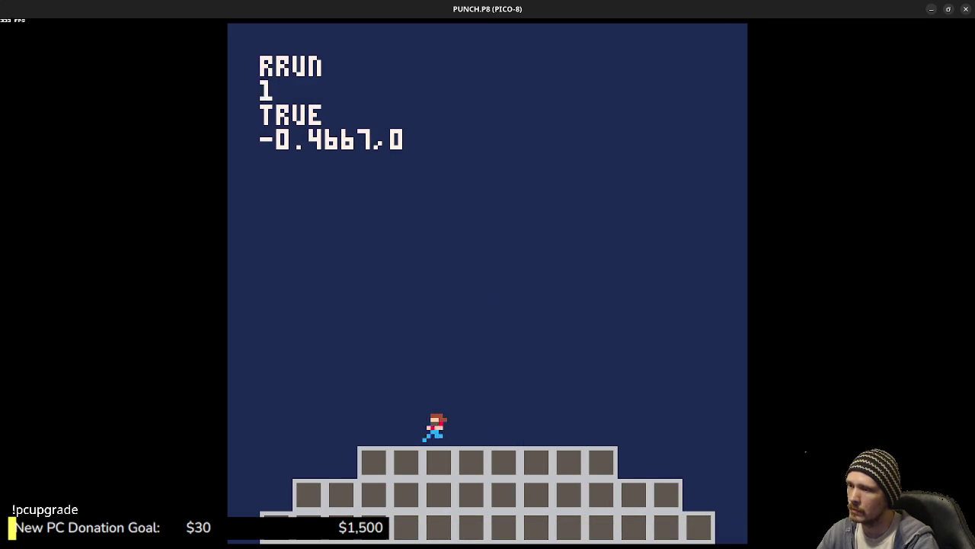
key(Escape)
key(BackSpace)
text(3)
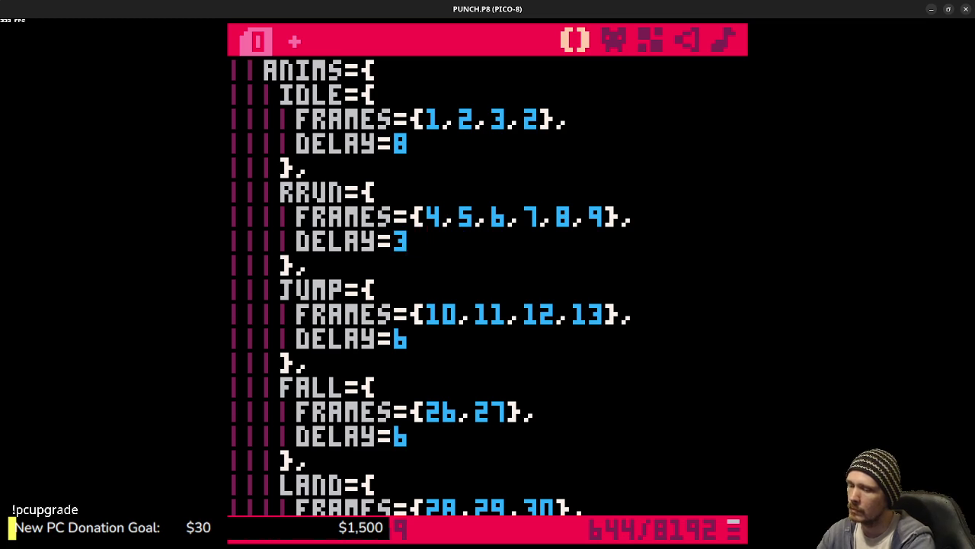
key(ctrl+r)
key(Right)
Step: Run the player left and right across the grey pyramid, jumping repeatedly
key(Left)
key(z)
key(Right)
key(z)
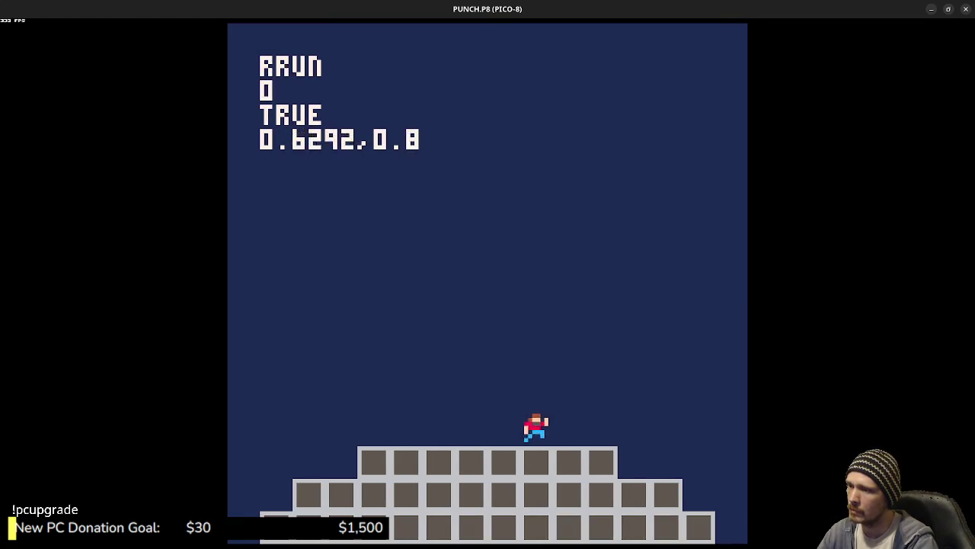
key(Left)
key(z)
key(z)
key(Right)
key(z)
key(z)
key(Left)
key(z)
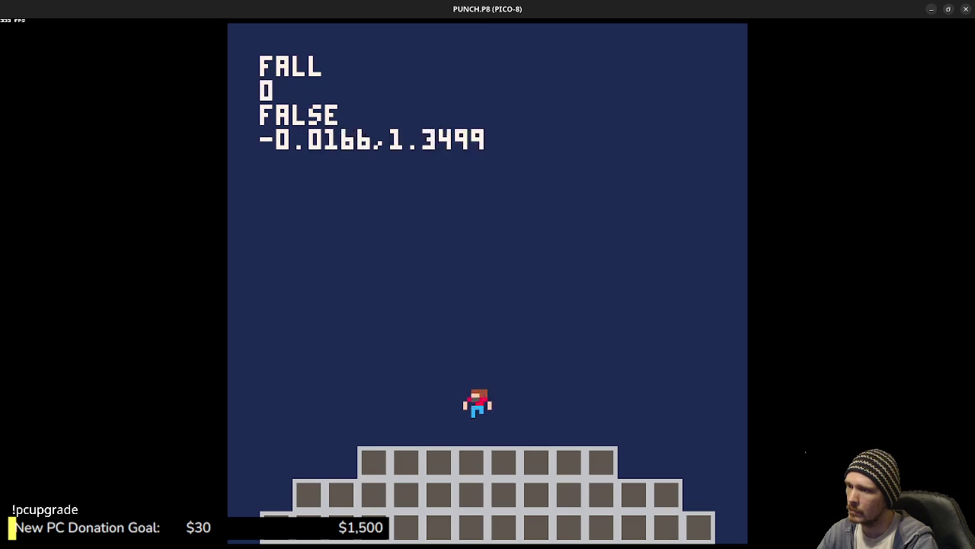
key(Right)
Step: Keep reversing direction in mid-air with more jumps, then run back and forth along the tier
key(z)
key(z)
key(Left)
key(z)
key(z)
key(Right)
key(z)
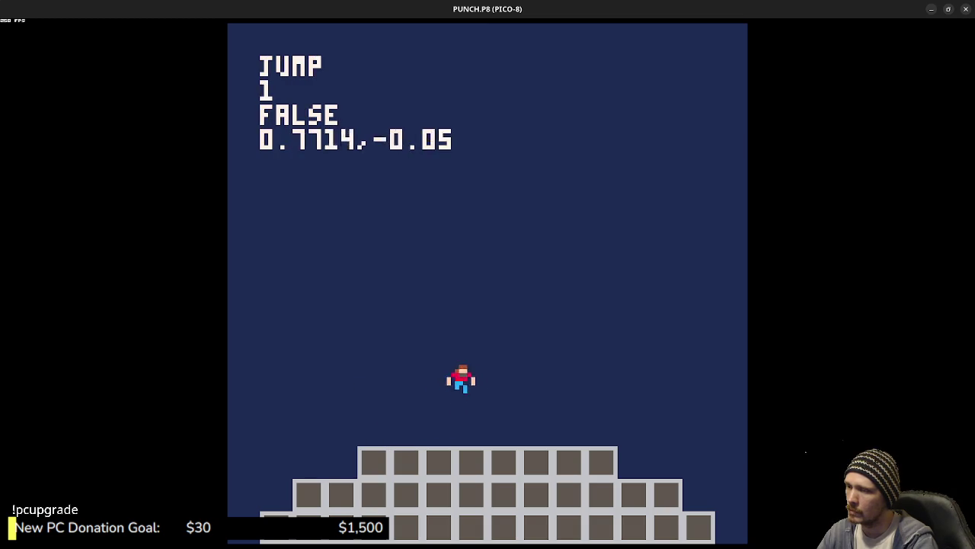
key(z)
key(Left)
key(z)
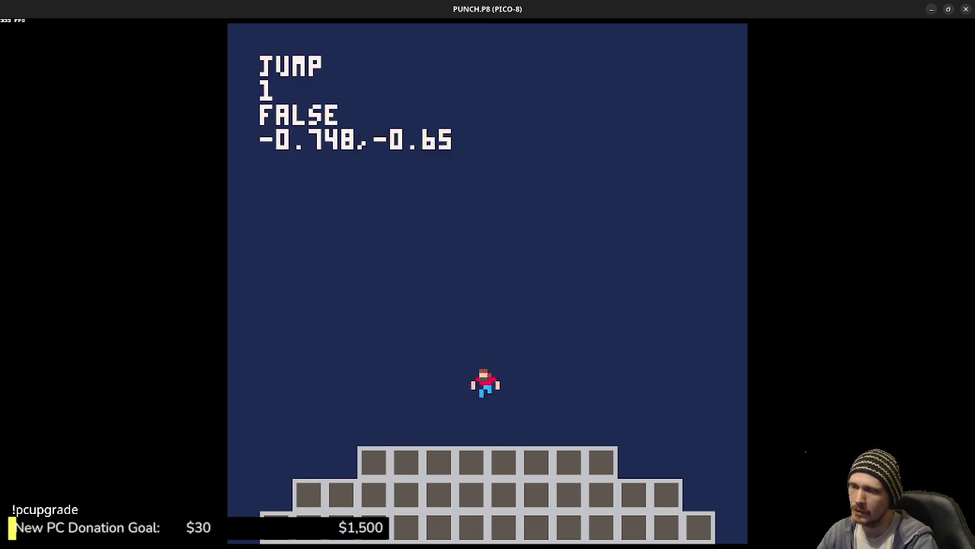
key(Right)
key(z)
key(z)
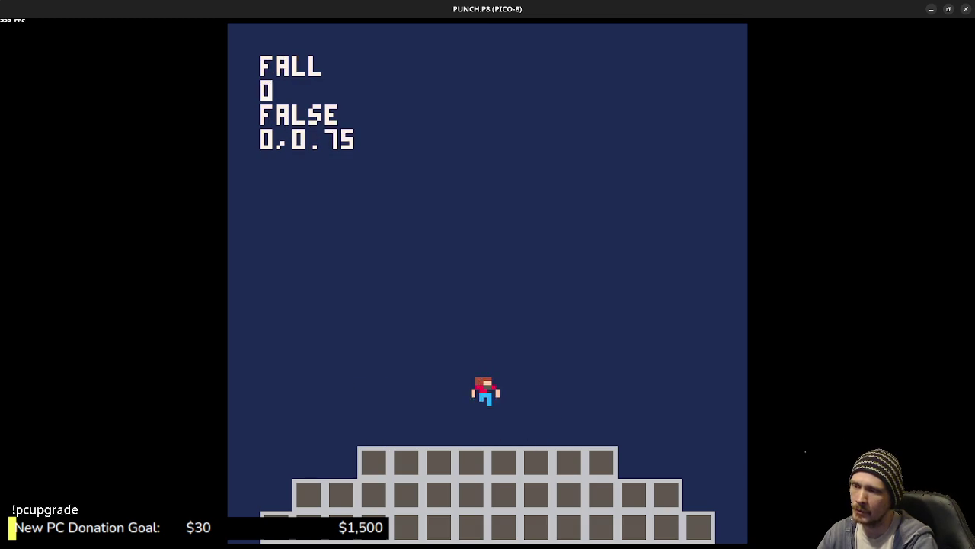
key(z)
key(z)
key(z)
key(z)
key(z)
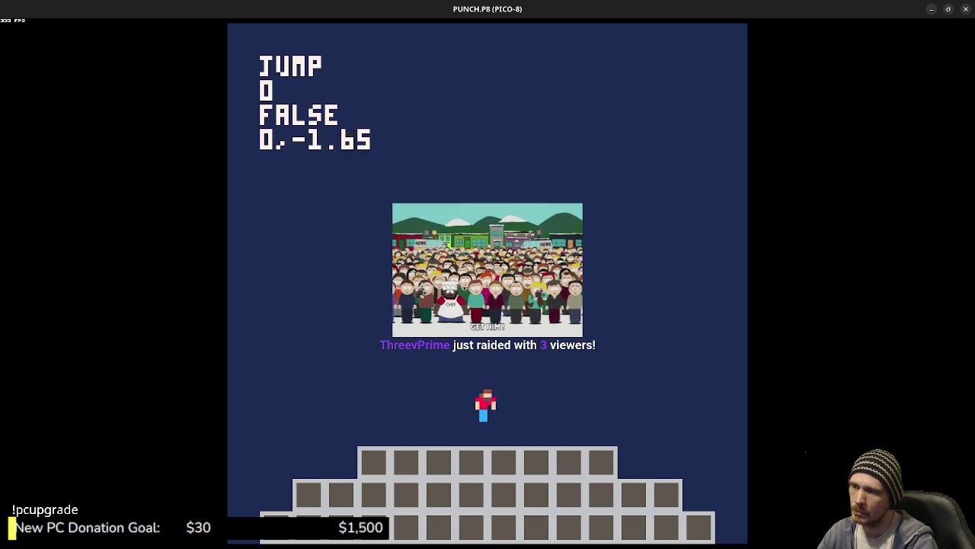
key(Left)
key(Right)
key(Left)
key(Right)
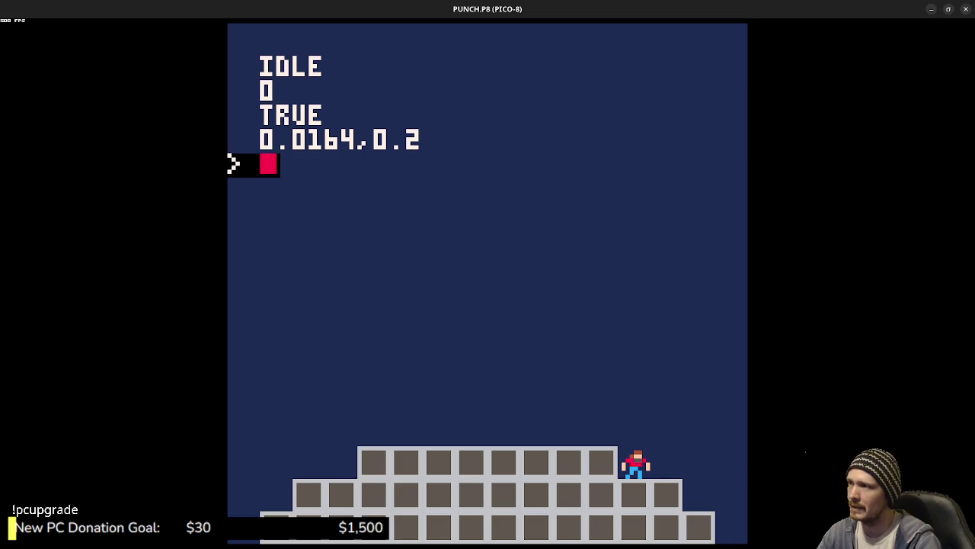
Step: Halt the cartridge at the command prompt, then switch to the Gobby Gets Glonky itch.io page
key(Escape)
key(Escape)
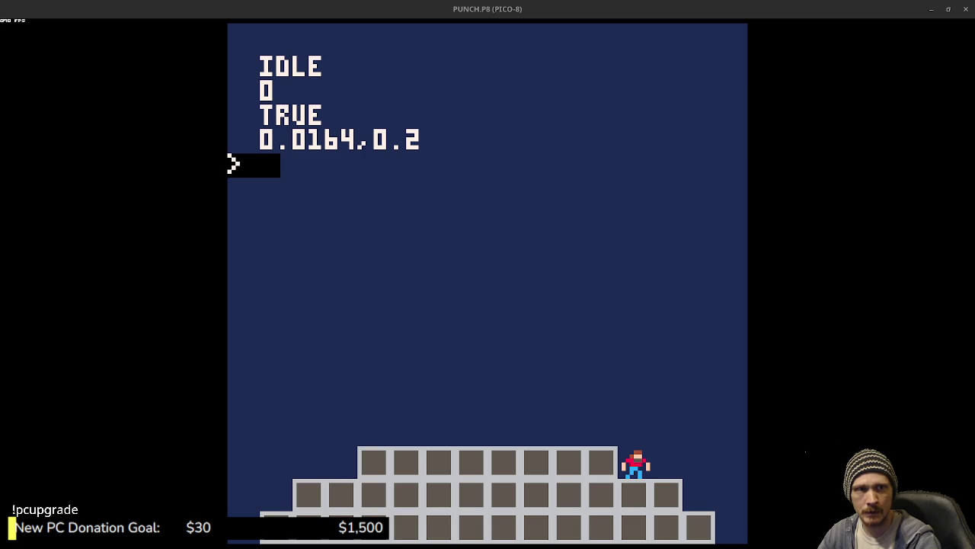
key(alt+Tab)
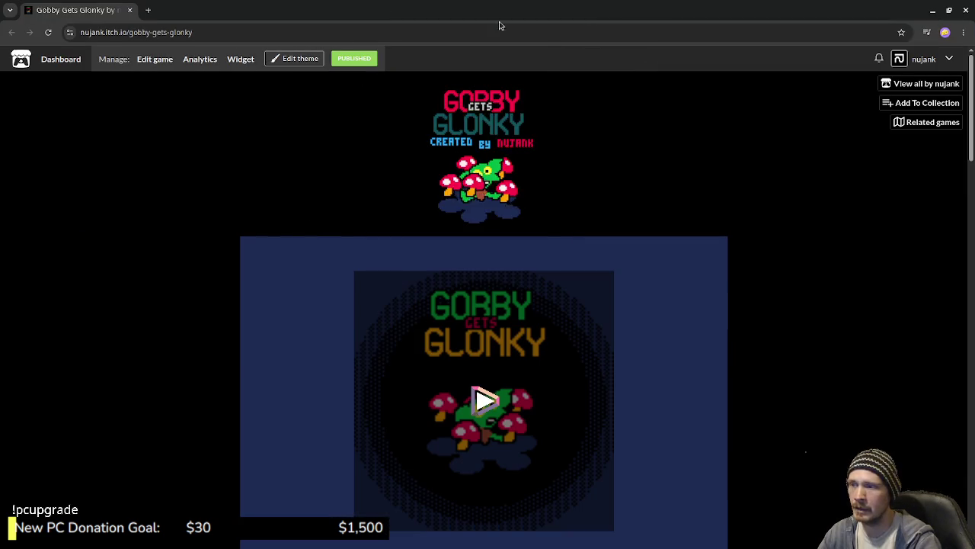
scroll(706, 323, down, 2)
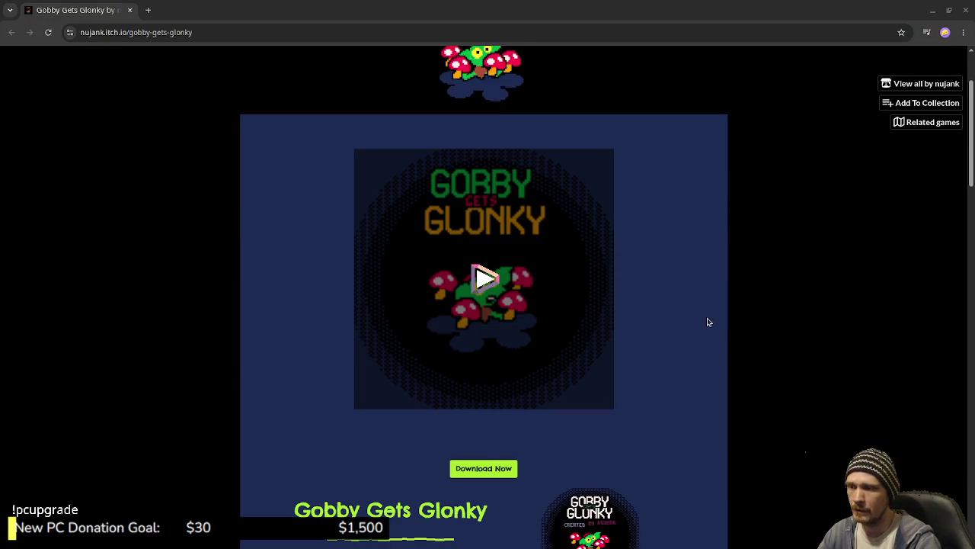
scroll(766, 287, down, 2)
scroll(768, 292, down, 2)
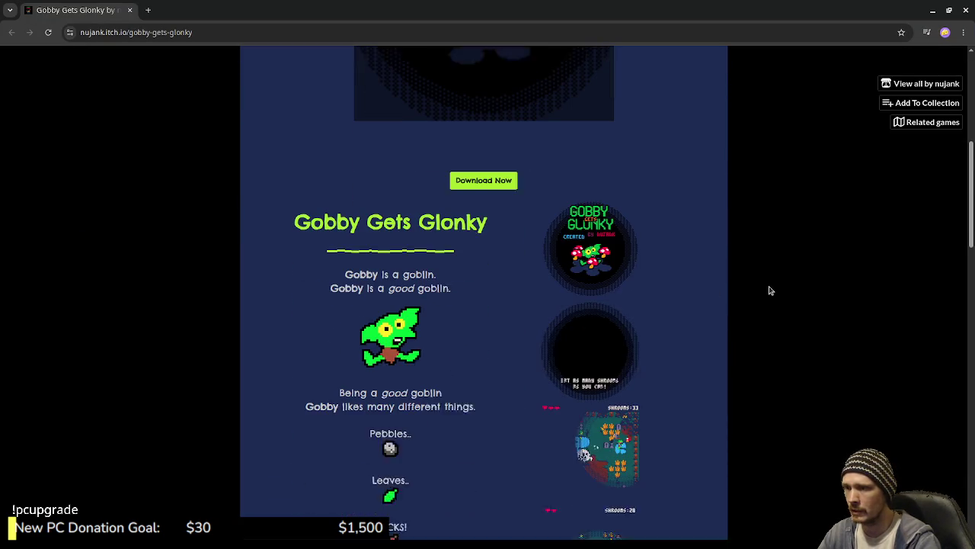
scroll(756, 372, up, 5)
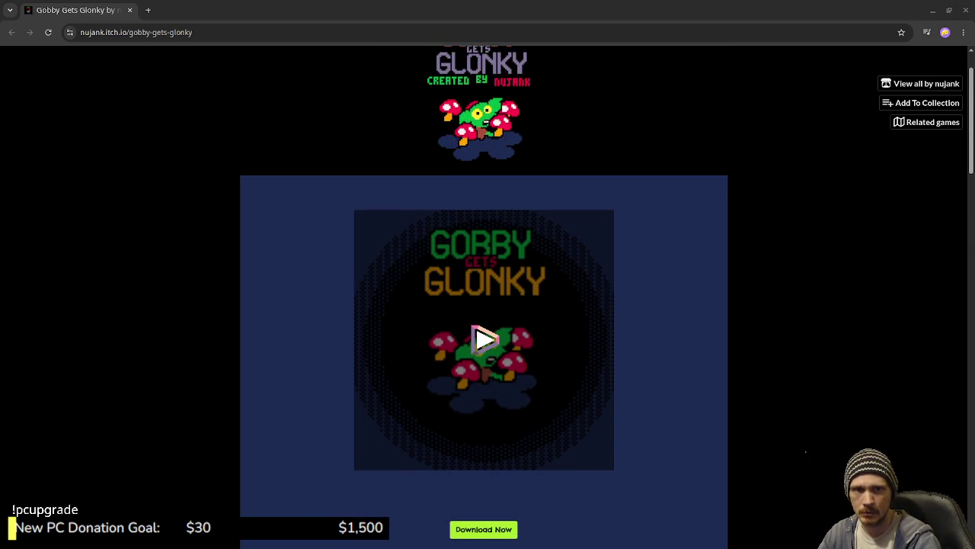
scroll(767, 343, down, 8)
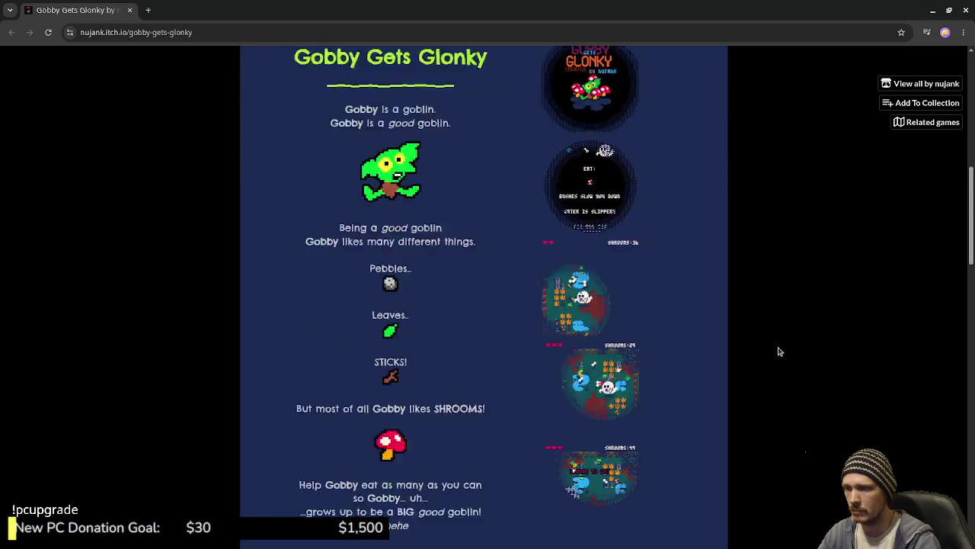
scroll(800, 366, up, 12)
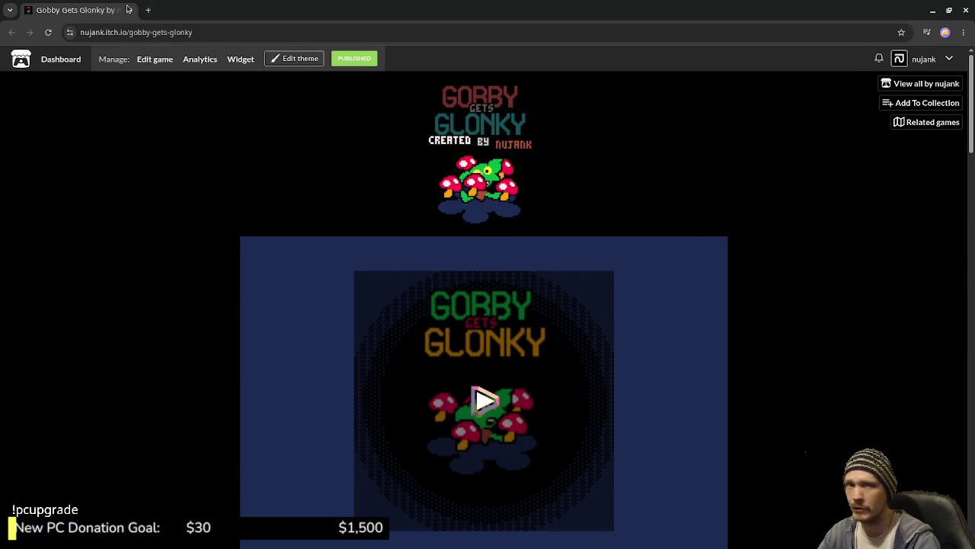
key(alt+Tab)
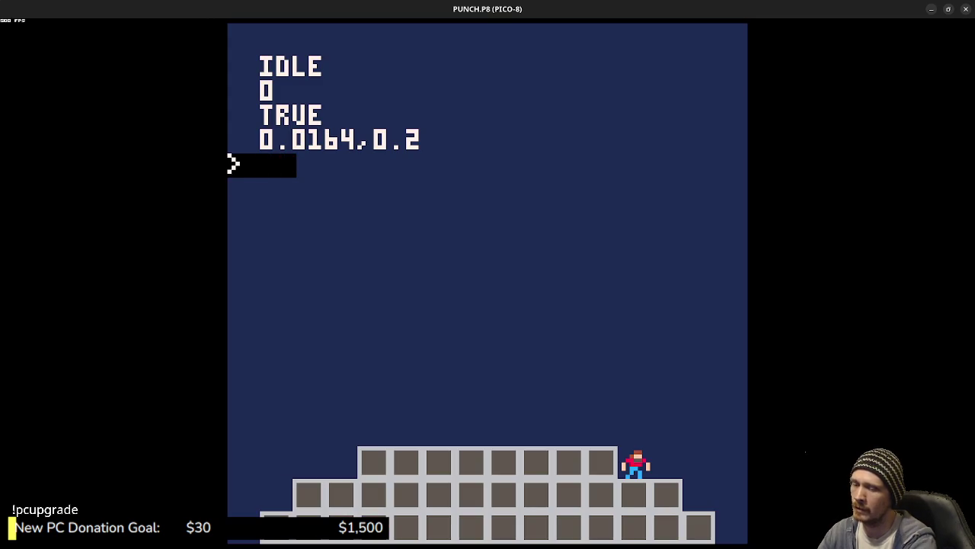
Step: Re-run PUNCH and run the character back and forth, jumping once
key(Return)
key(ctrl+r)
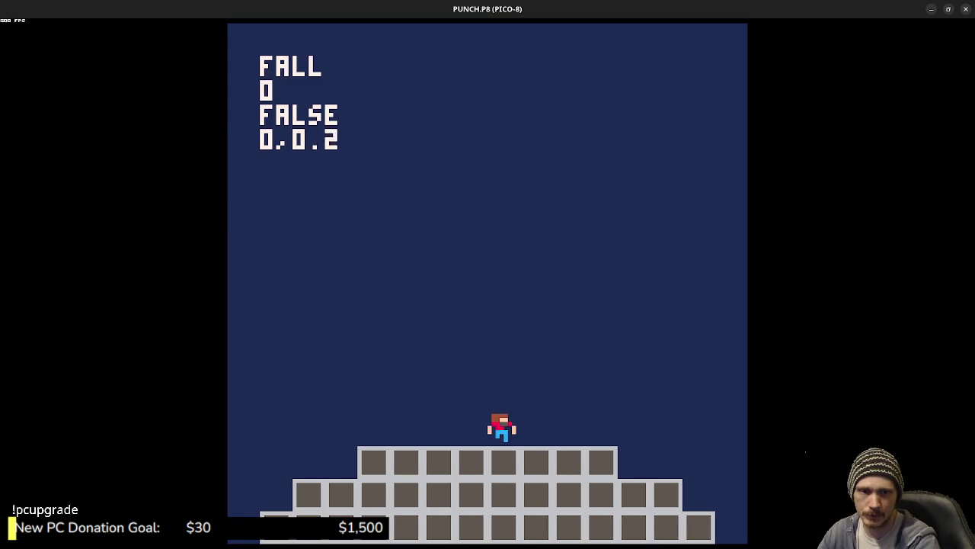
key(Right)
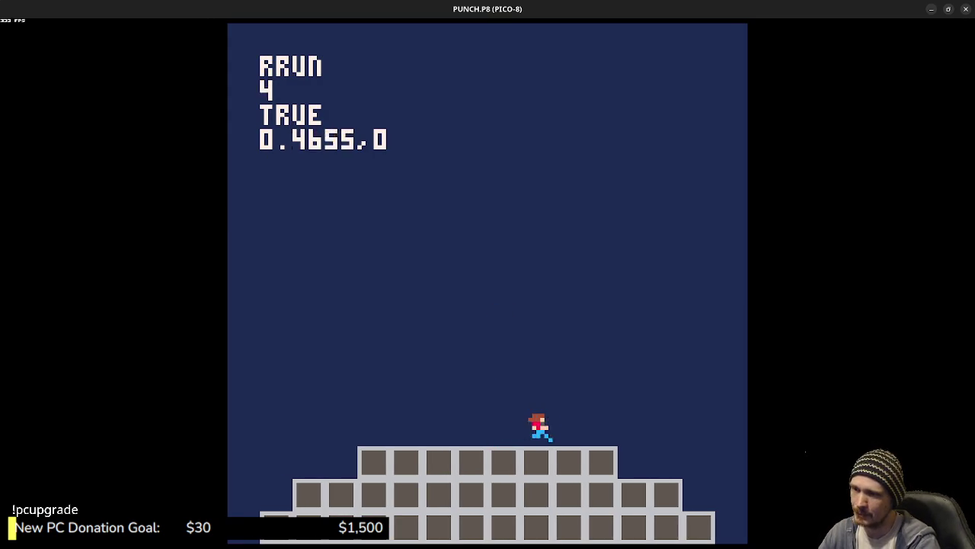
key(Left)
key(Right)
key(Left)
key(Right)
key(z)
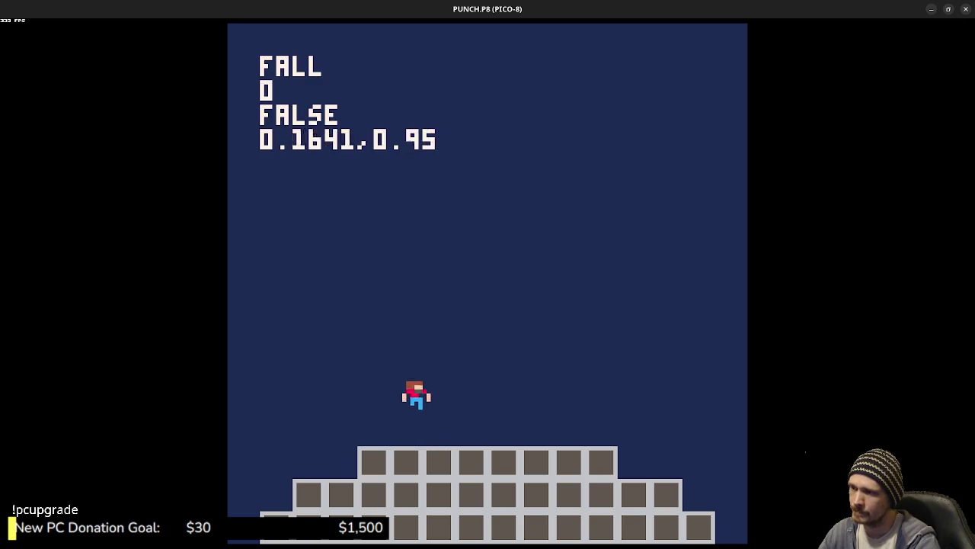
Step: Keep turning the character left and right, then stop the game at the command prompt
key(Left)
key(Right)
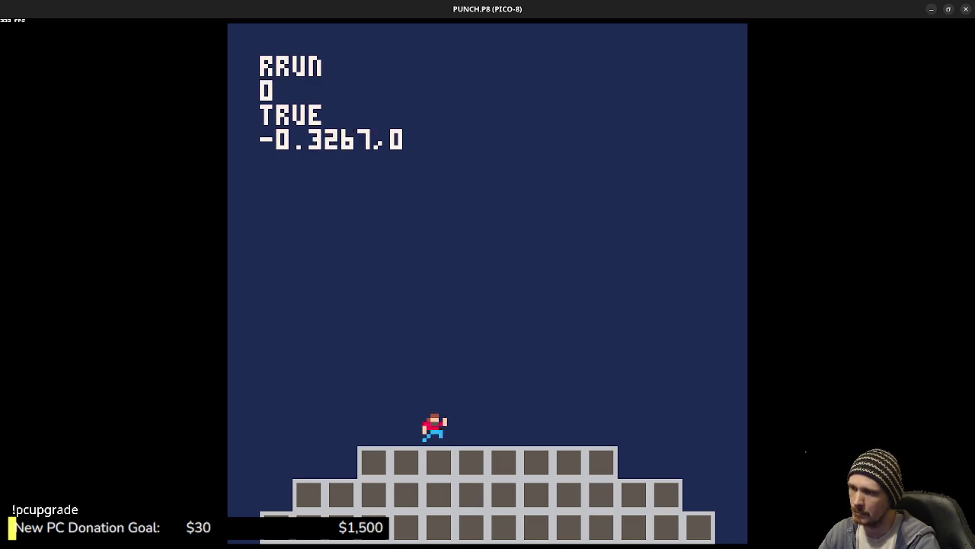
key(Left)
key(Right)
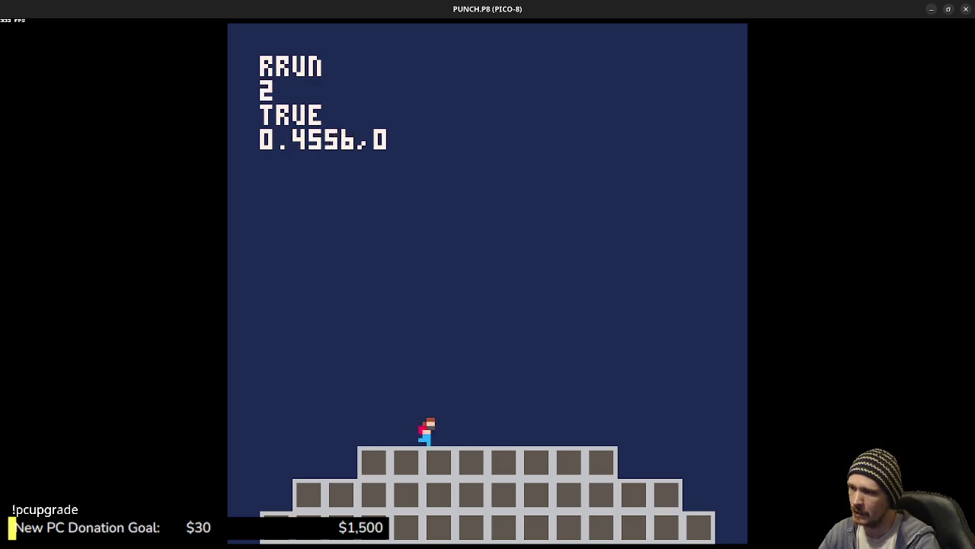
key(Left)
key(Escape)
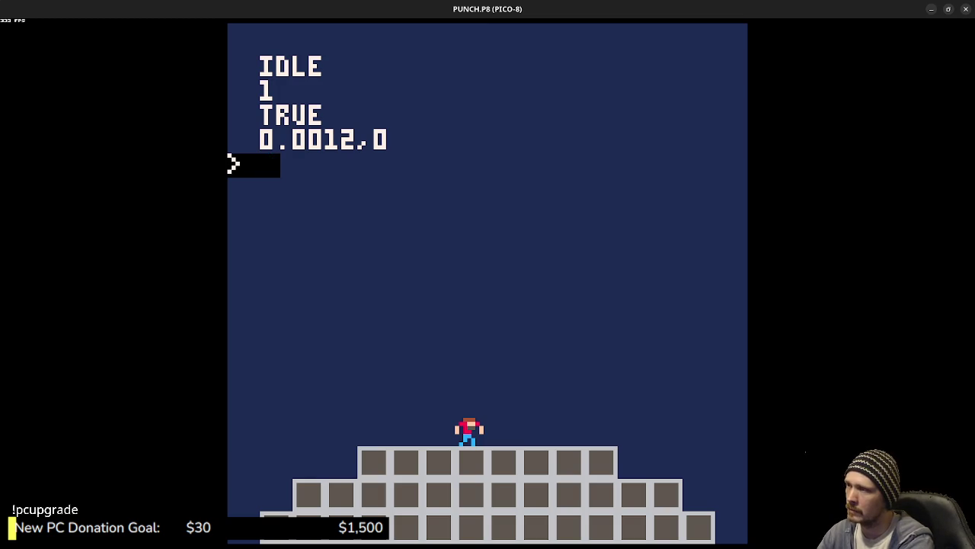
Step: Go up to the parent folder with cd .., load UNTITLED.P8 and run its sprite demo
text(cd ..)
key(Return)
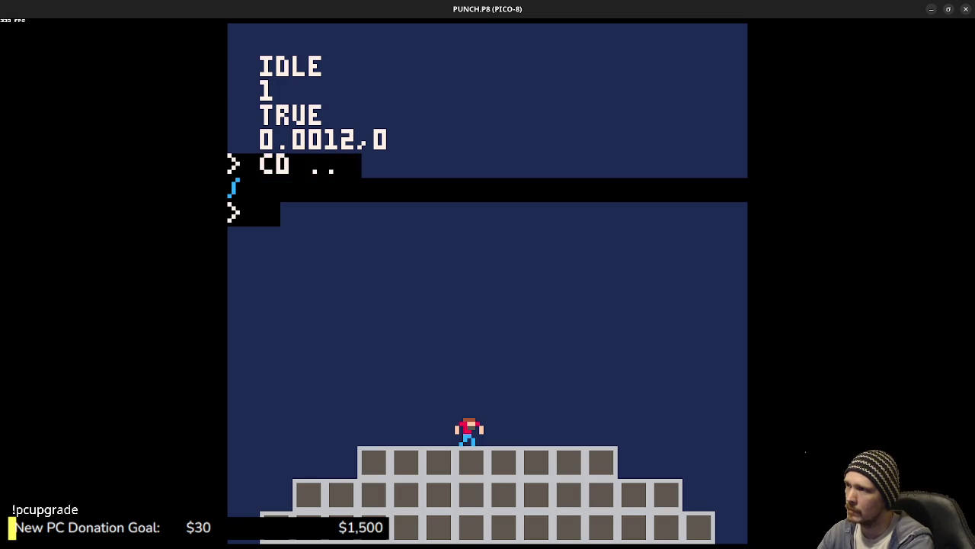
text(load untitled)
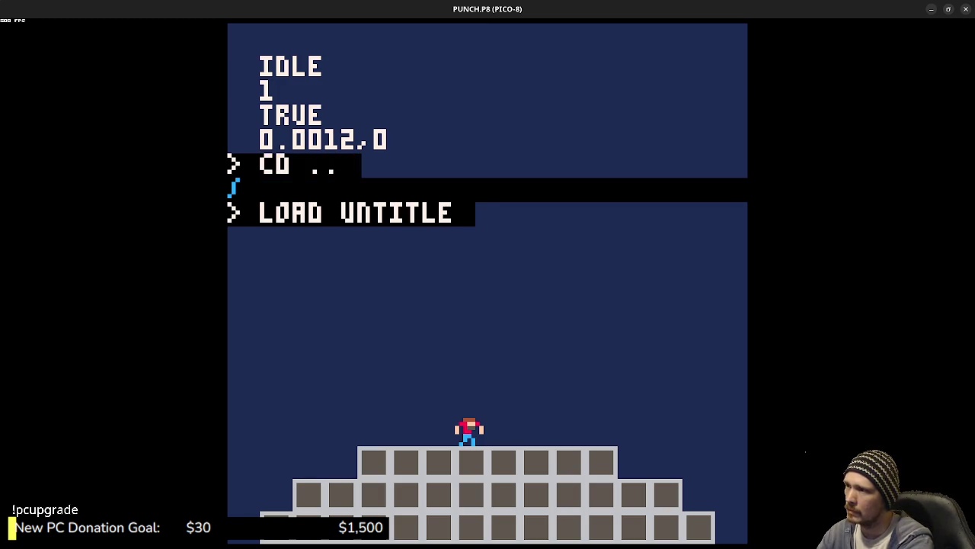
key(Return)
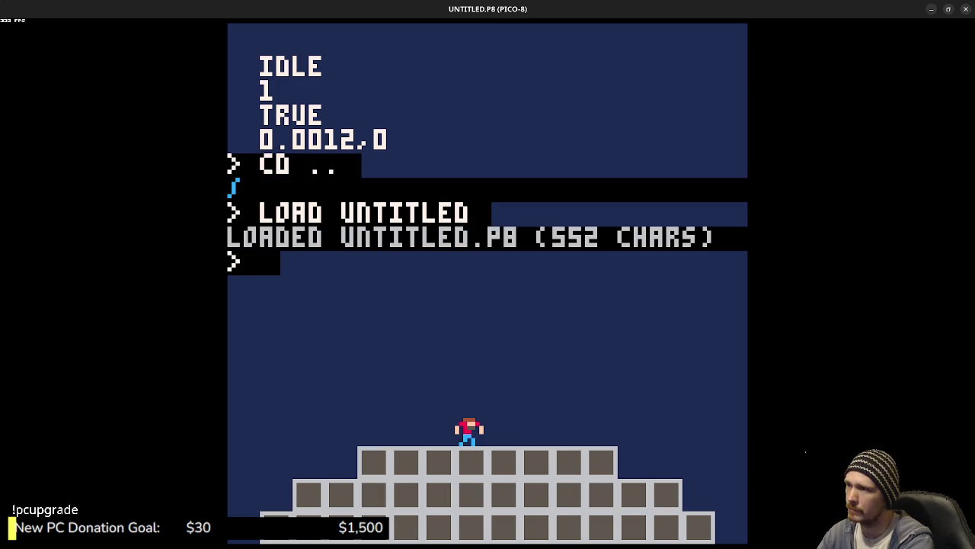
key(ctrl+r)
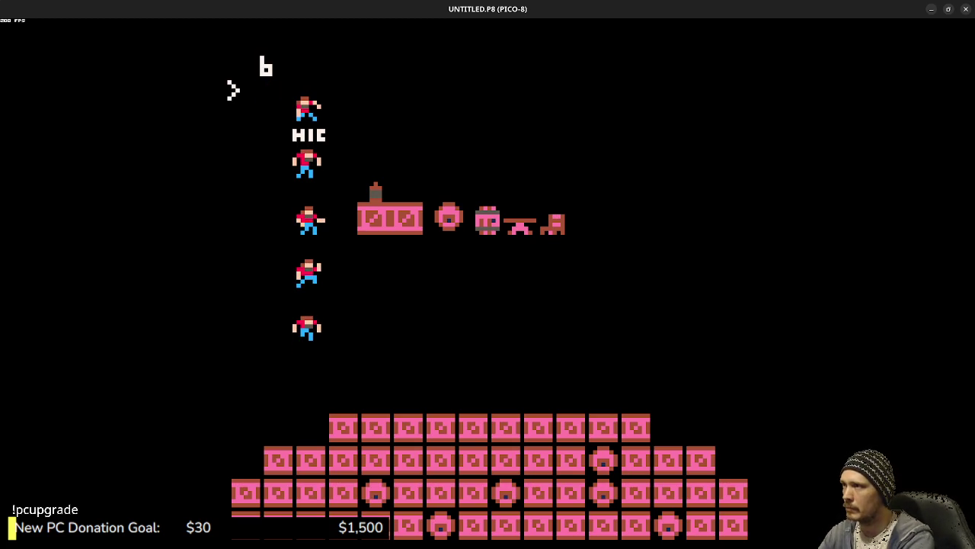
Step: Enter the tests folder, load PUNCH.P8 and run it
text(tests)
key(Return)
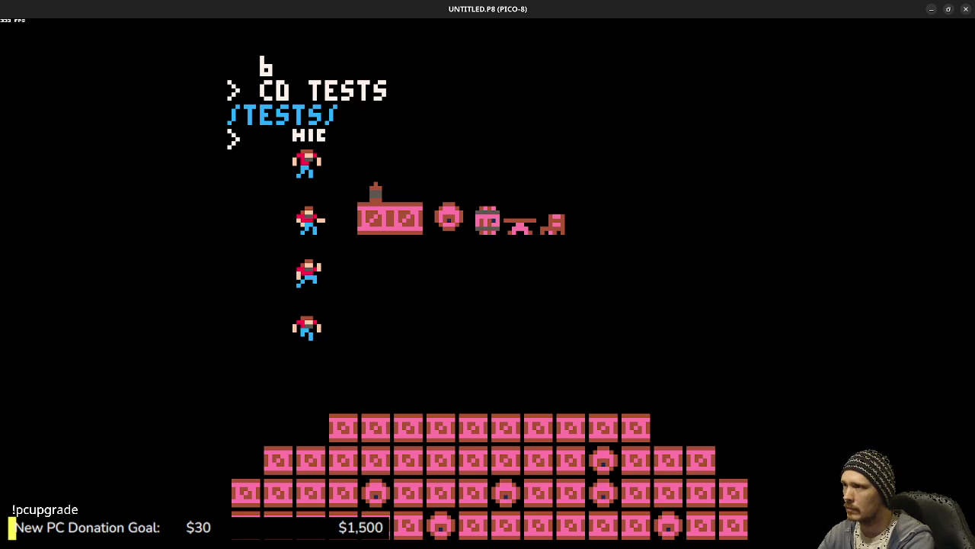
text(load punch)
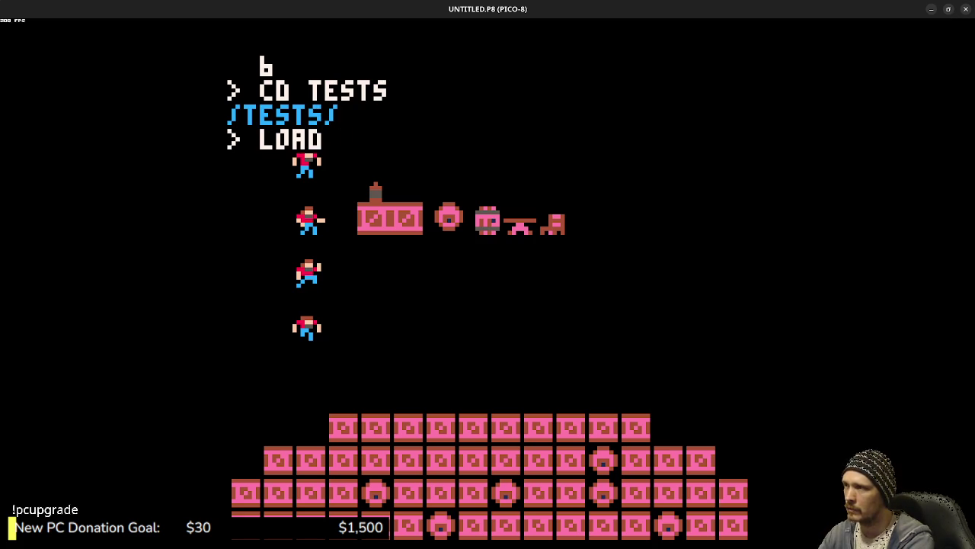
key(Return)
key(ctrl+r)
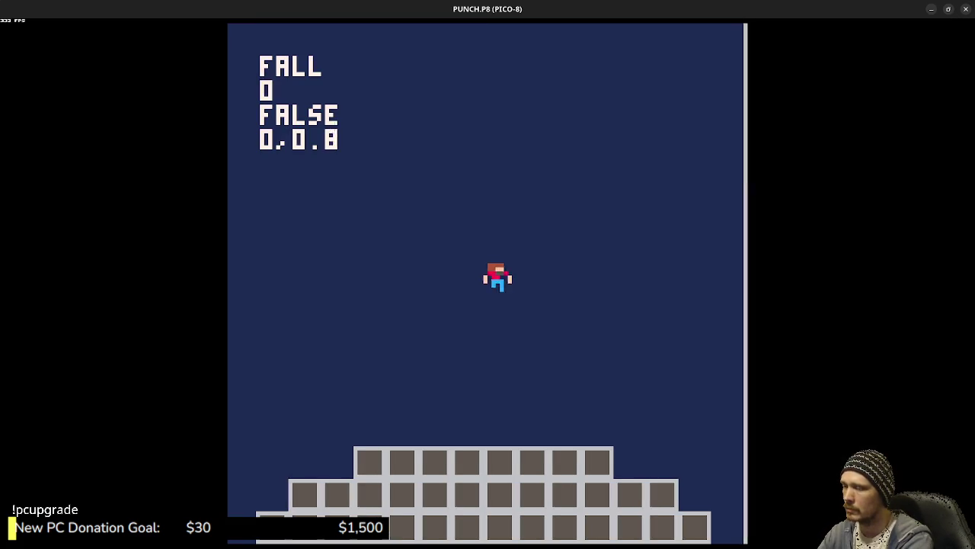
Step: Play-test the game, running left and right and jumping between the pyramid's steps
key(Left)
key(z)
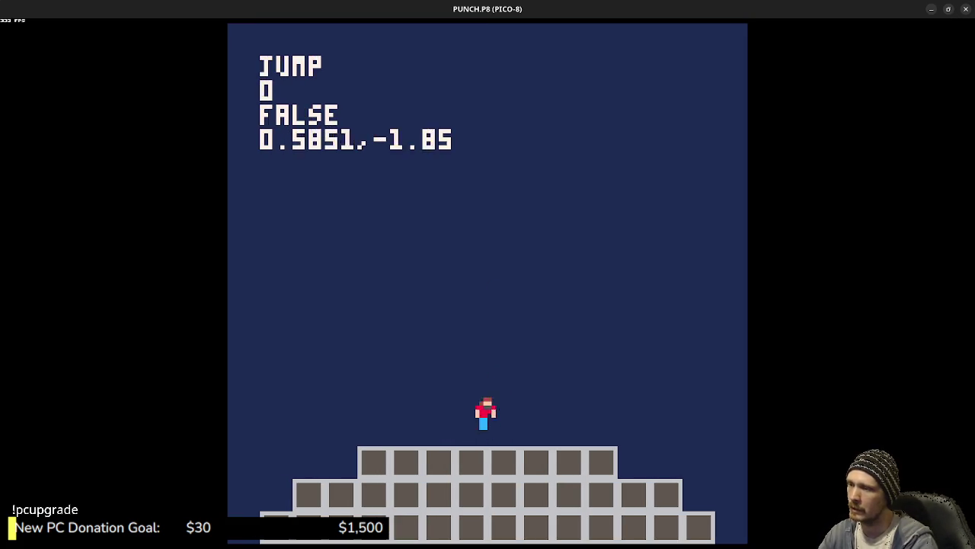
key(Left)
key(z)
key(z)
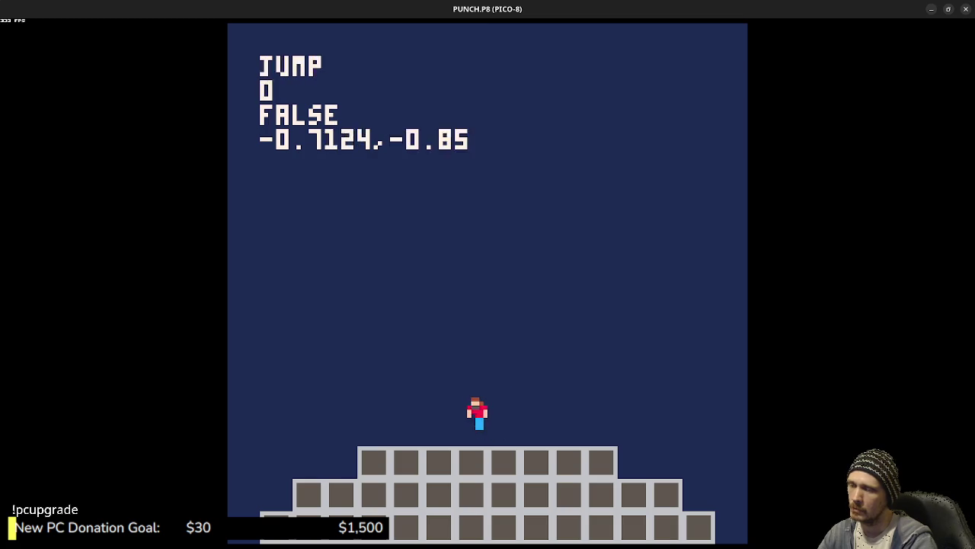
key(z)
key(Right)
key(z)
key(z)
key(Left)
key(z)
key(Right)
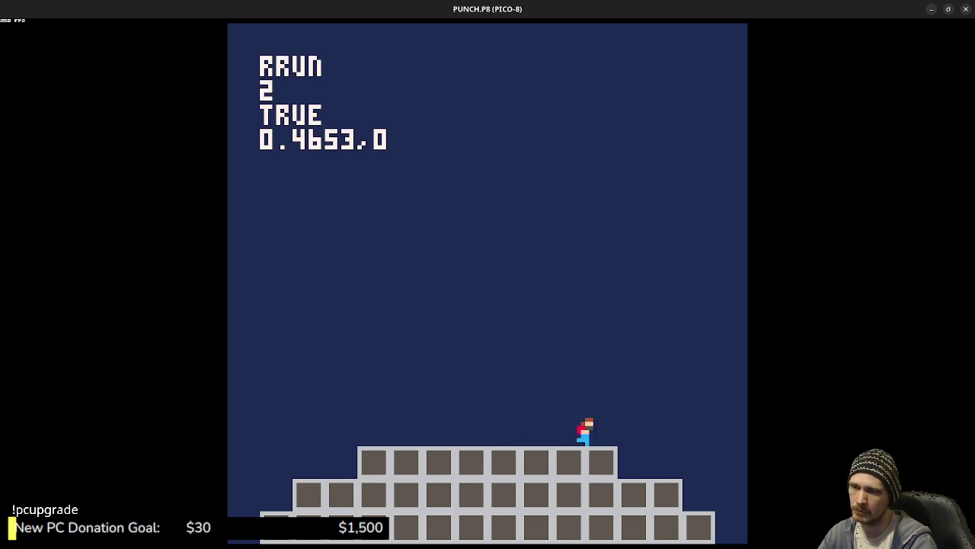
key(z)
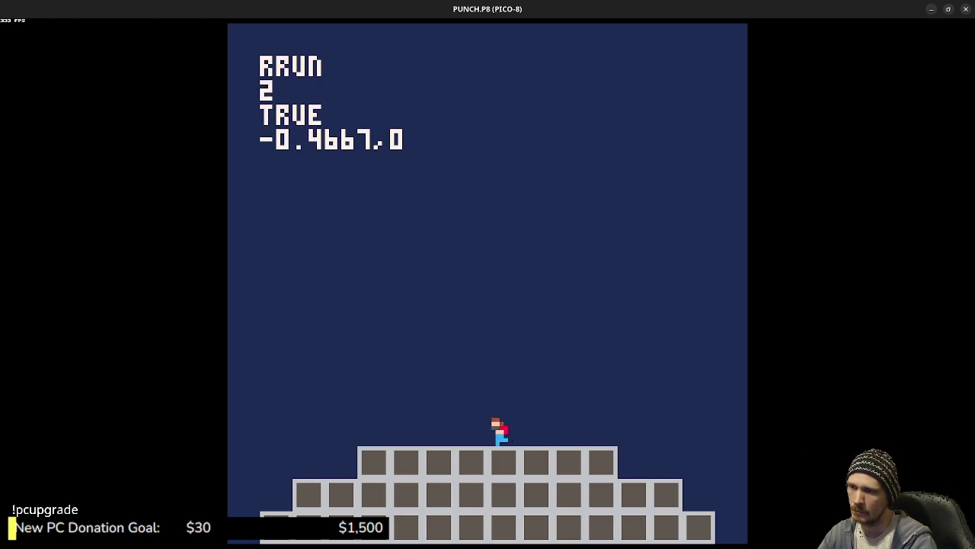
key(Right)
Step: Stop the game and scroll the code to the run, jump, fall and land animation tables
key(Escape)
key(Escape)
scroll(523, 279, down, 15)
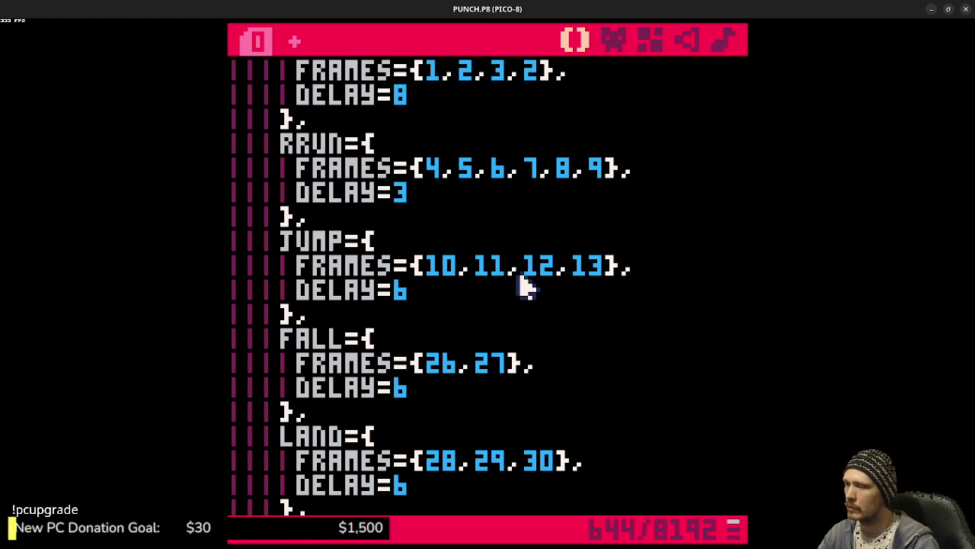
scroll(491, 292, down, 12)
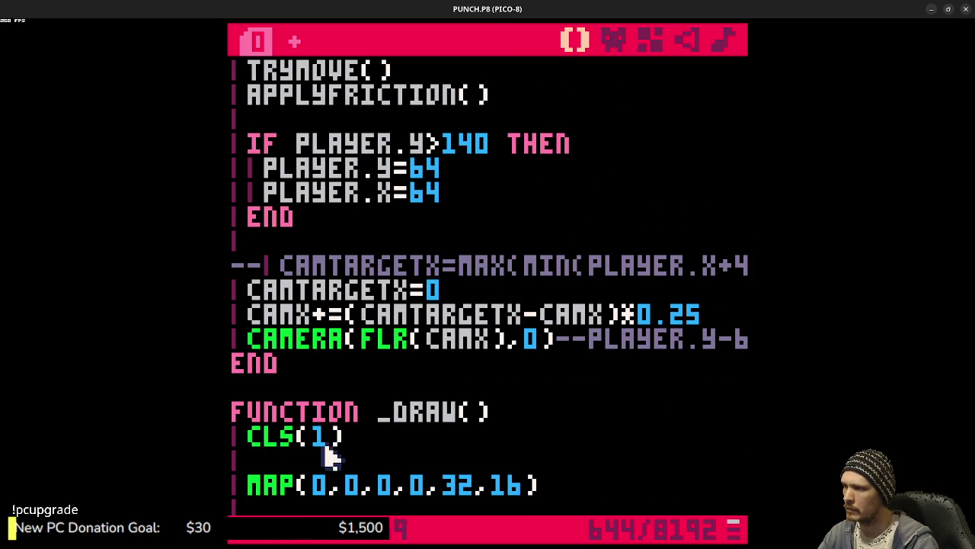
Step: Delete the 1 from CLS(1) in _draw and test-run the game on a black background
click(330, 435)
key(BackSpace)
key(ctrl+r)
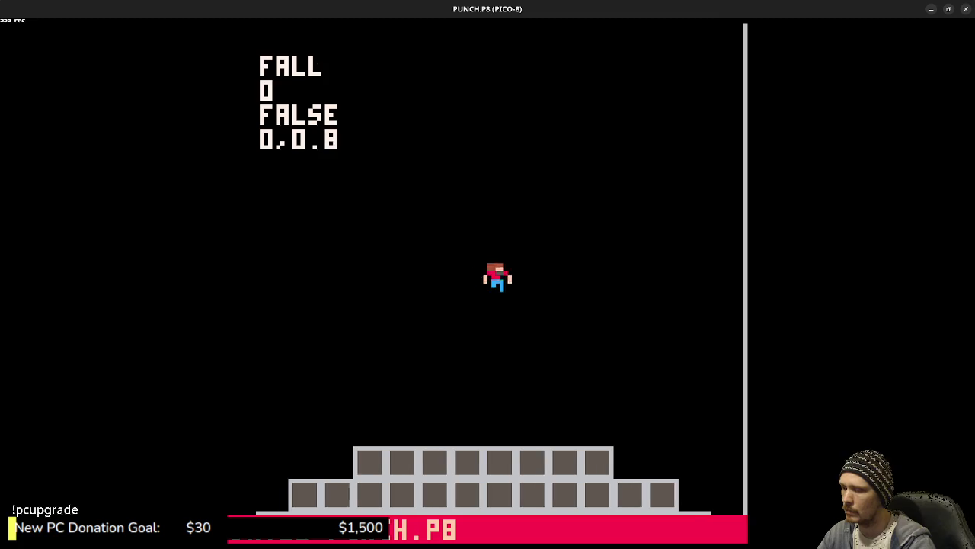
key(Left)
key(Right)
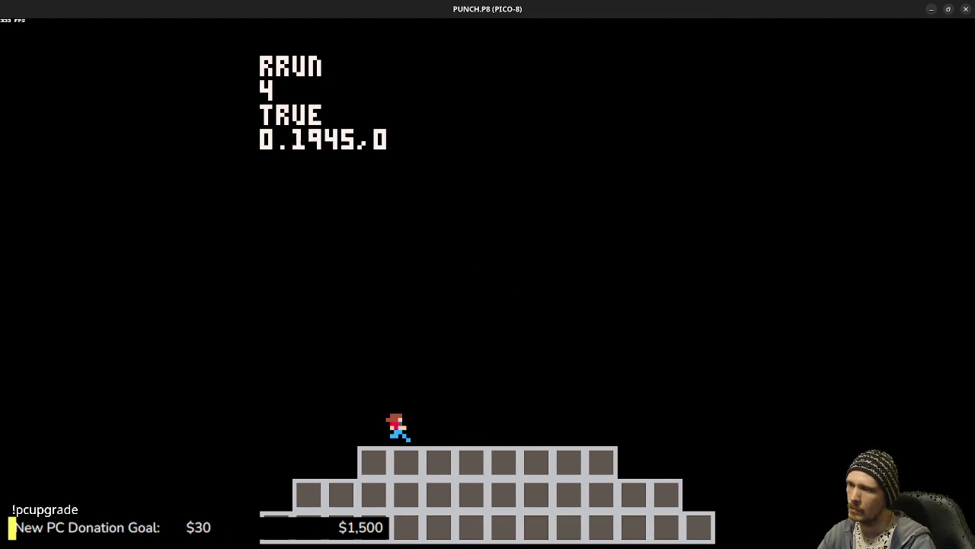
key(Left)
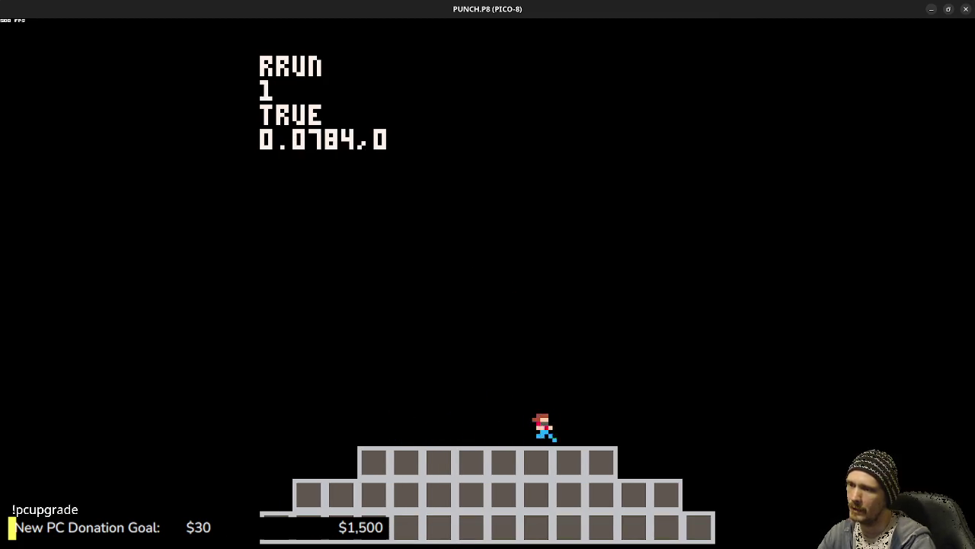
key(Escape)
key(Escape)
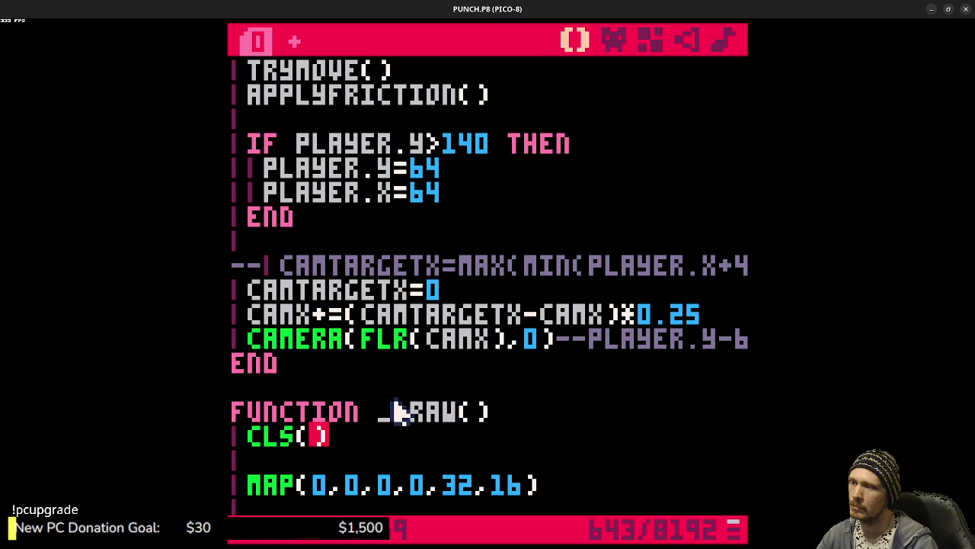
Step: Paint the mouth band light grey on sprites 001–003 with the pencil
click(613, 39)
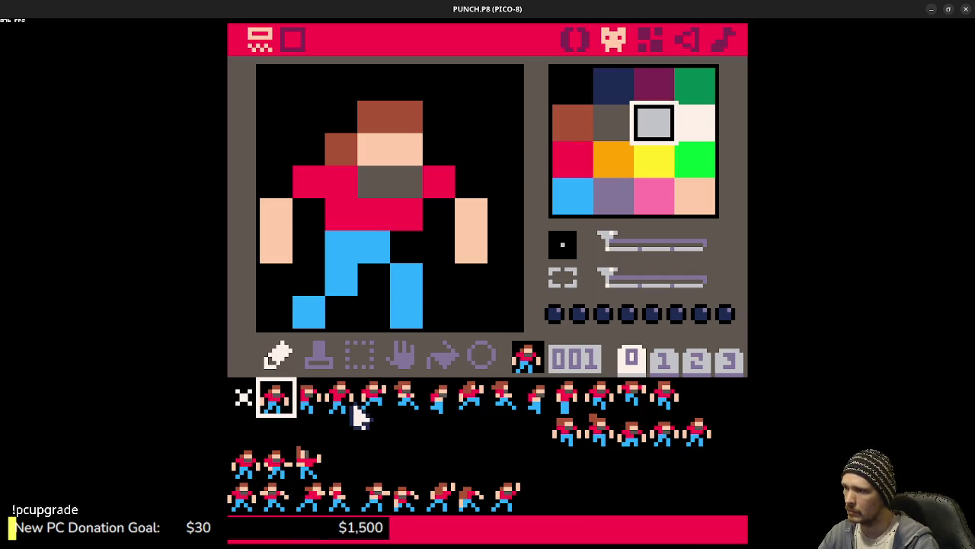
mouse_move(378, 176)
mouse_down()
mouse_move(404, 178)
mouse_move(388, 183)
mouse_move(407, 167)
mouse_up()
click(307, 396)
click(341, 396)
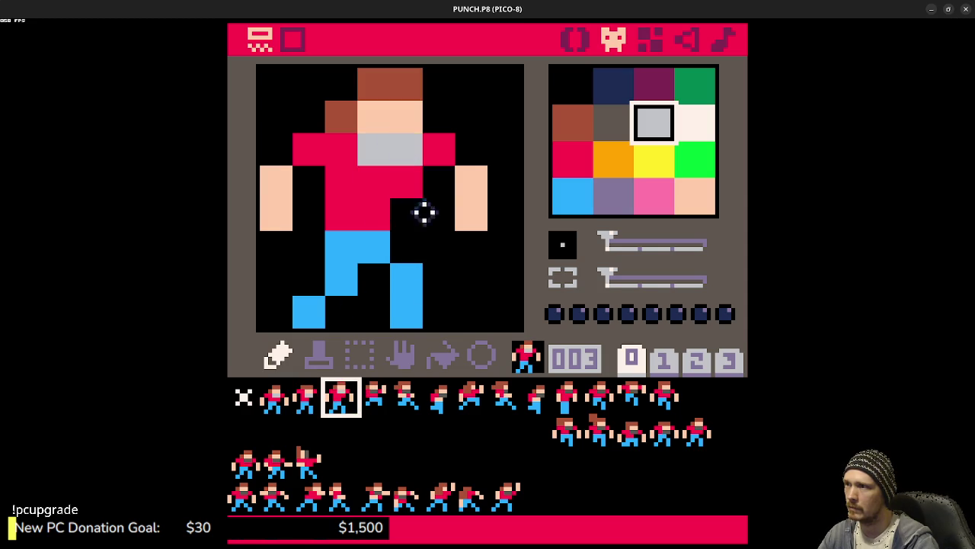
click(373, 396)
Step: Fill the mouth band light grey on sprites 004, 005, 006 and 008
click(444, 355)
click(405, 156)
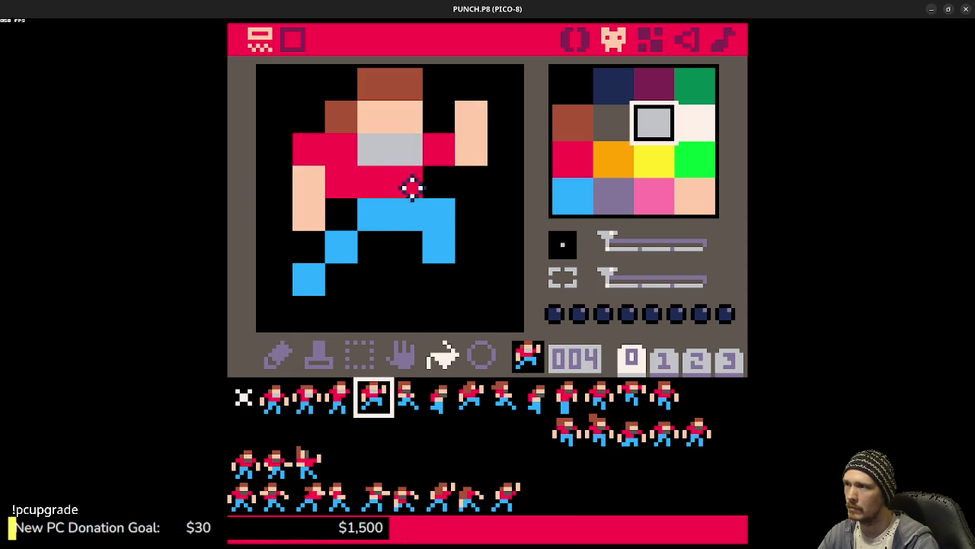
click(406, 396)
click(407, 152)
click(440, 396)
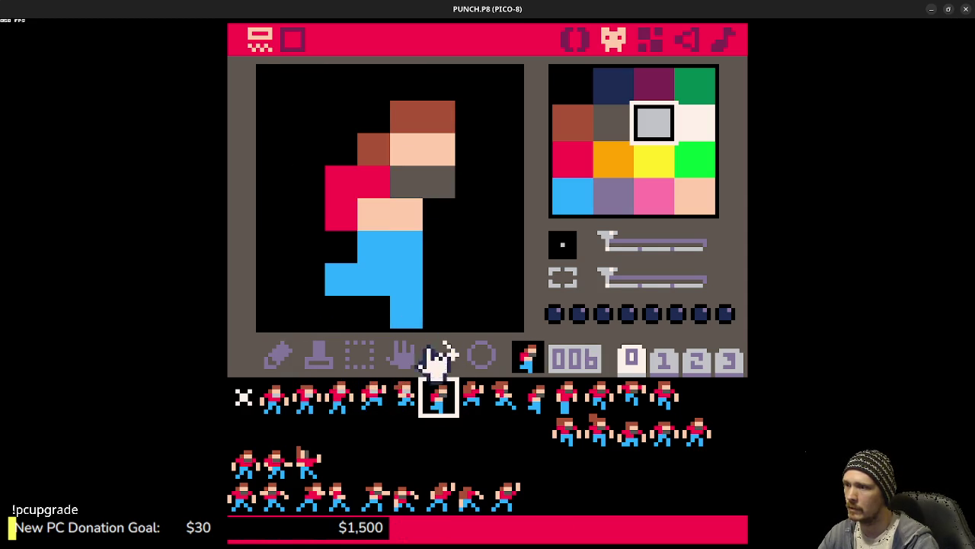
click(420, 183)
click(499, 400)
click(409, 145)
Step: Fill the mouth band light grey on sprites 009 through 013
click(538, 400)
click(425, 180)
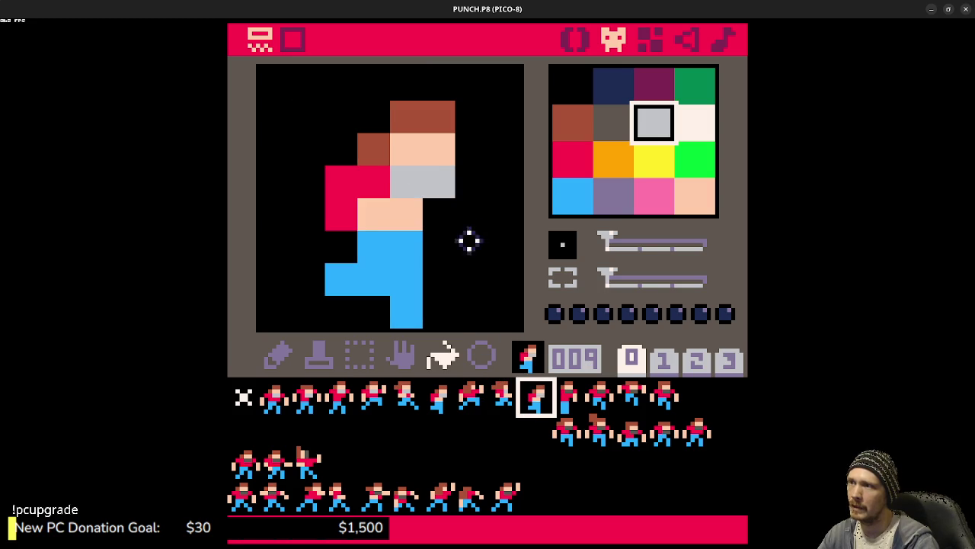
click(568, 396)
click(404, 155)
click(601, 396)
click(395, 160)
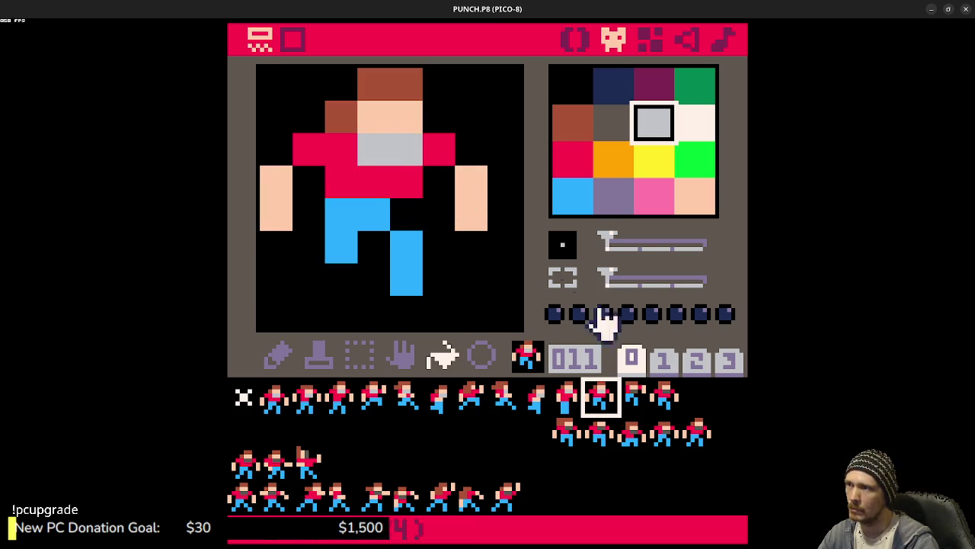
click(637, 398)
click(426, 145)
click(664, 396)
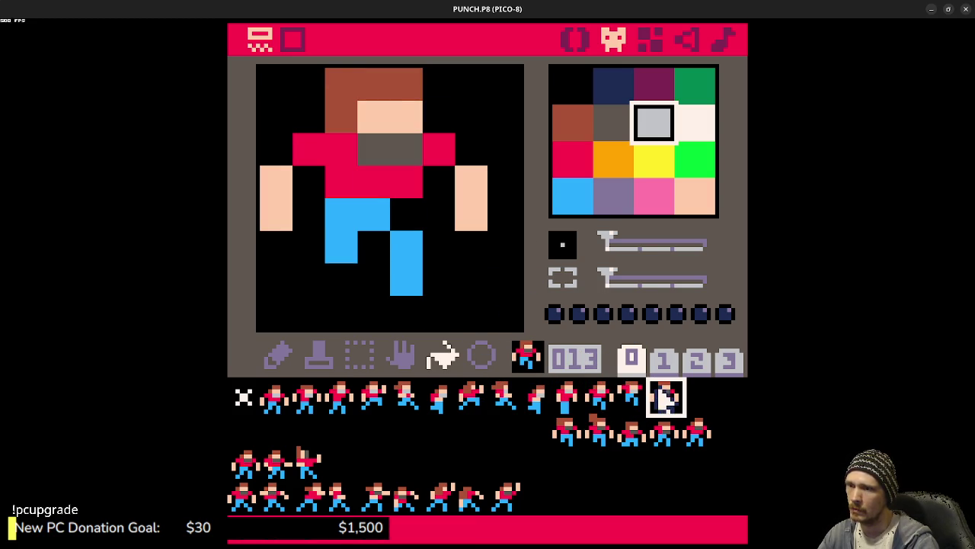
click(404, 152)
Step: Run the game to check the recoloured character, then stop it
key(ctrl+r)
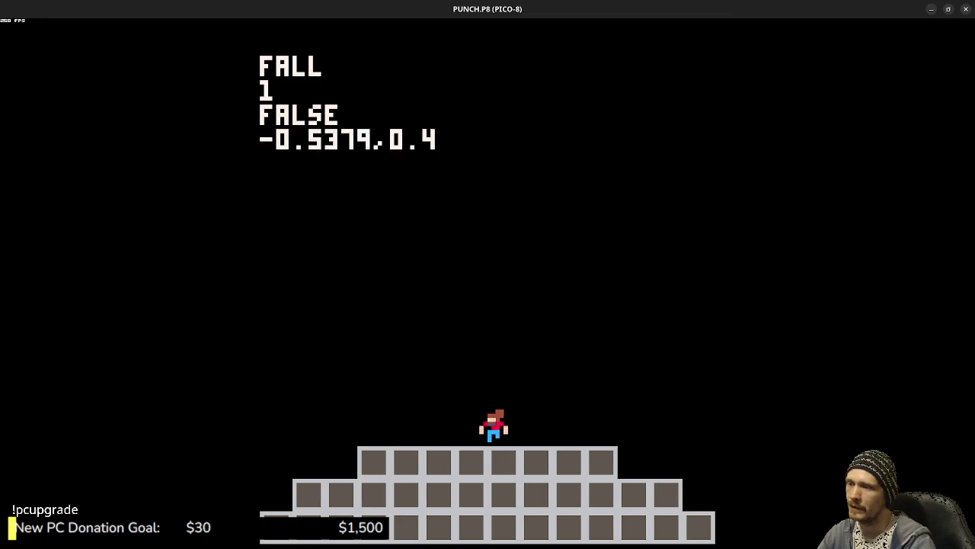
key(Right)
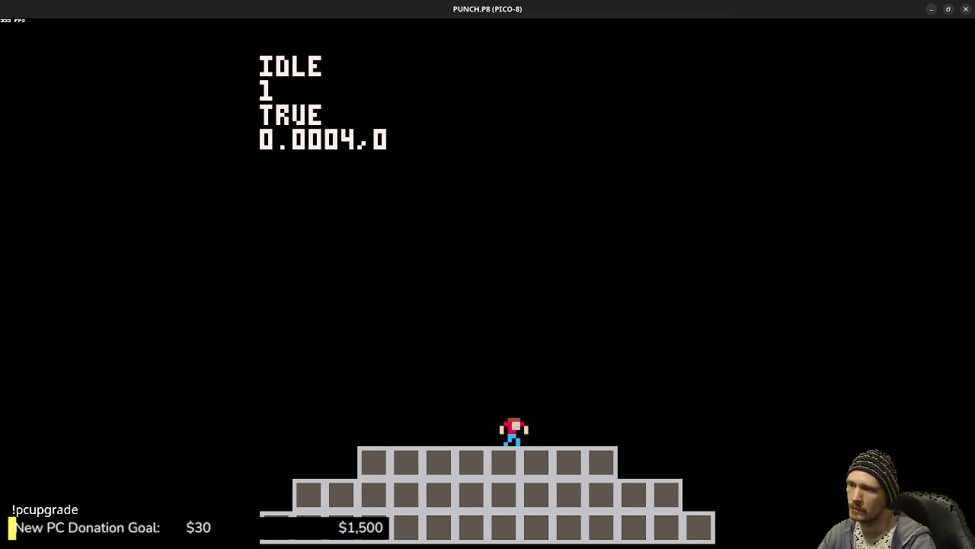
key(Left)
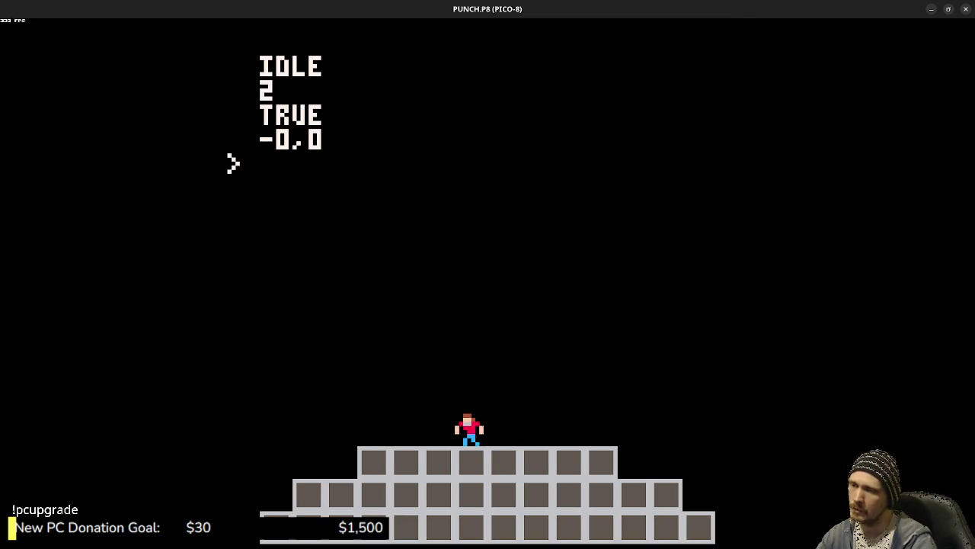
key(Escape)
Step: Pick brown and repaint the mouth band on sprites 002–006
click(567, 123)
click(291, 402)
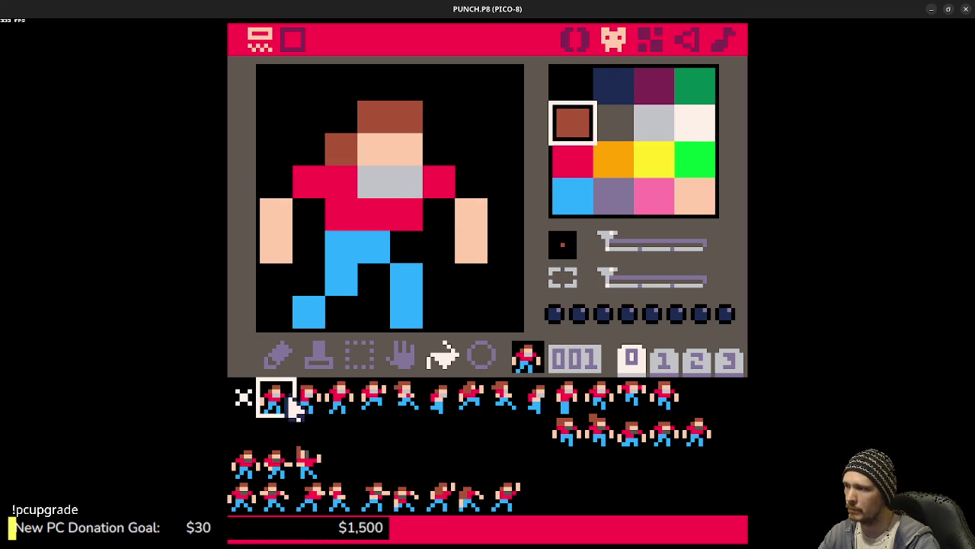
click(314, 398)
drag(392, 179, 367, 182)
click(346, 392)
drag(416, 160, 369, 150)
click(374, 400)
click(412, 398)
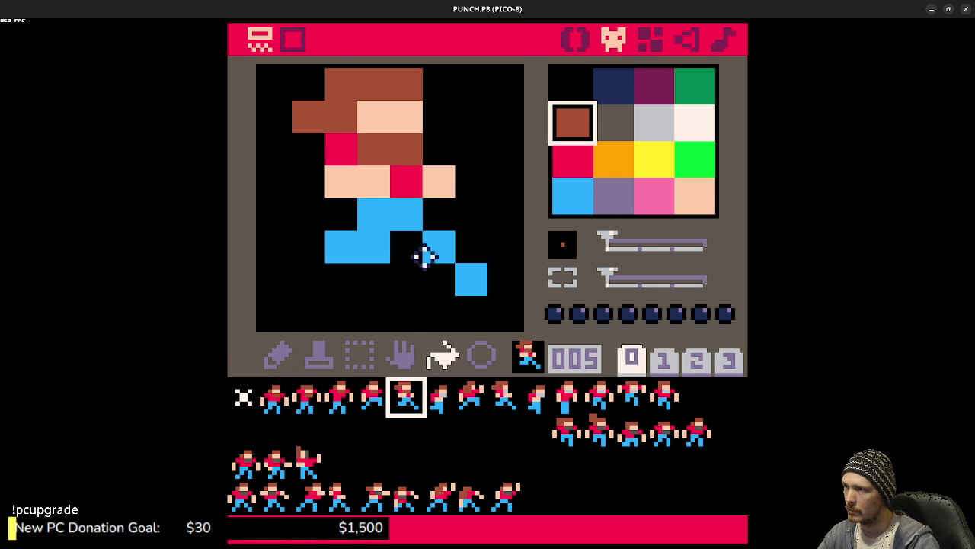
click(435, 396)
drag(412, 181, 442, 181)
Step: Repaint the mouth brown on sprites 008–013 and run the game
click(471, 396)
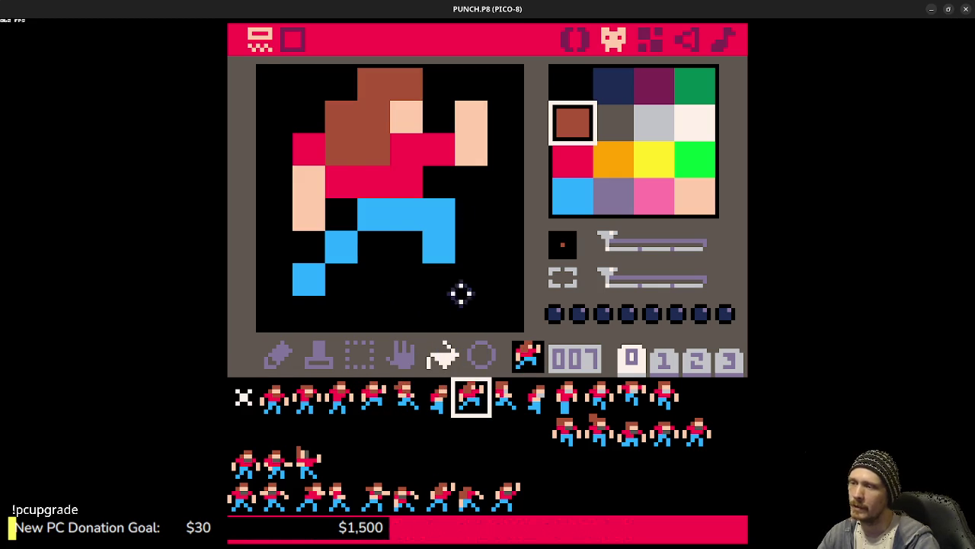
click(506, 398)
click(406, 149)
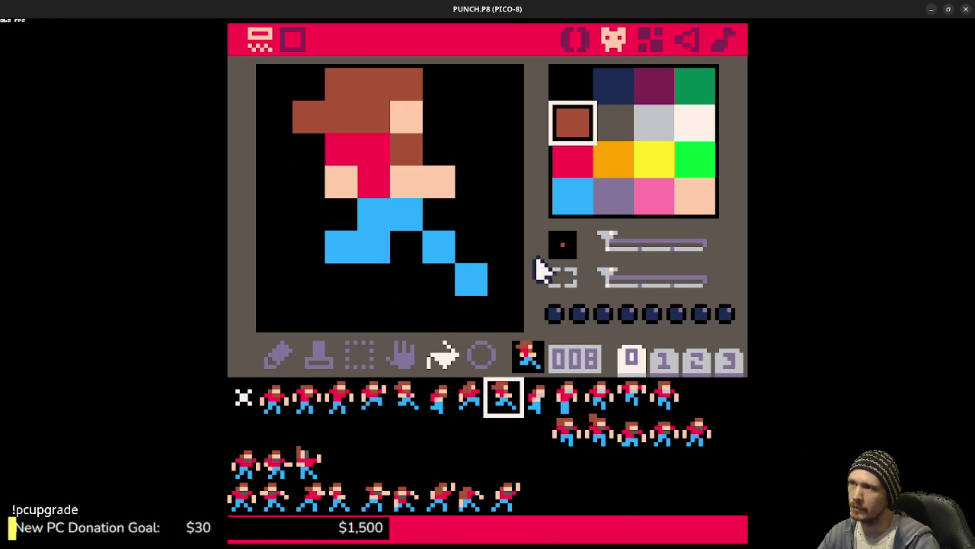
click(536, 396)
mouse_move(407, 181)
mouse_down()
mouse_move(445, 181)
mouse_move(369, 149)
mouse_move(405, 144)
mouse_move(373, 156)
mouse_up()
click(569, 397)
click(602, 396)
click(635, 396)
click(665, 395)
key(ctrl+r)
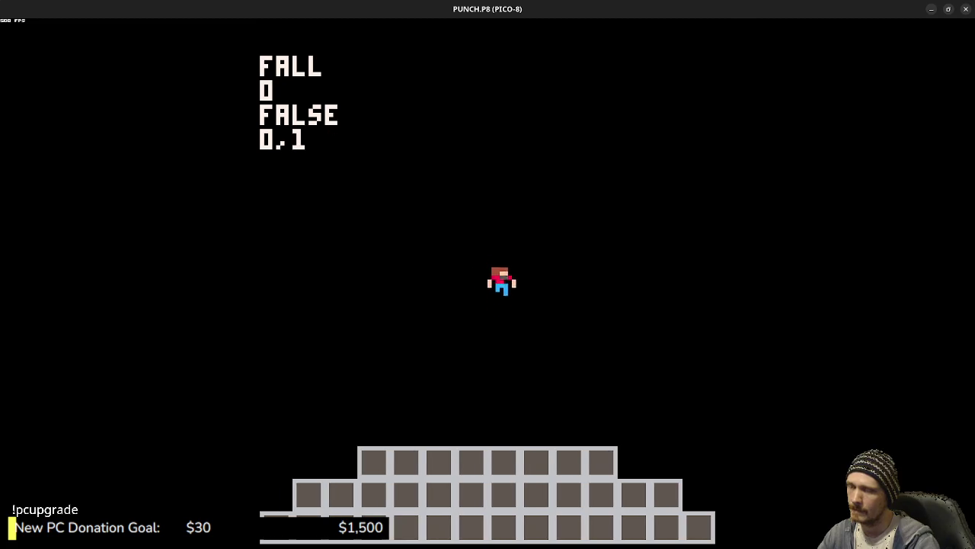
Step: Play-test by running left and right and jumping back onto the top platform
key(Right)
key(Left)
key(z)
key(Right)
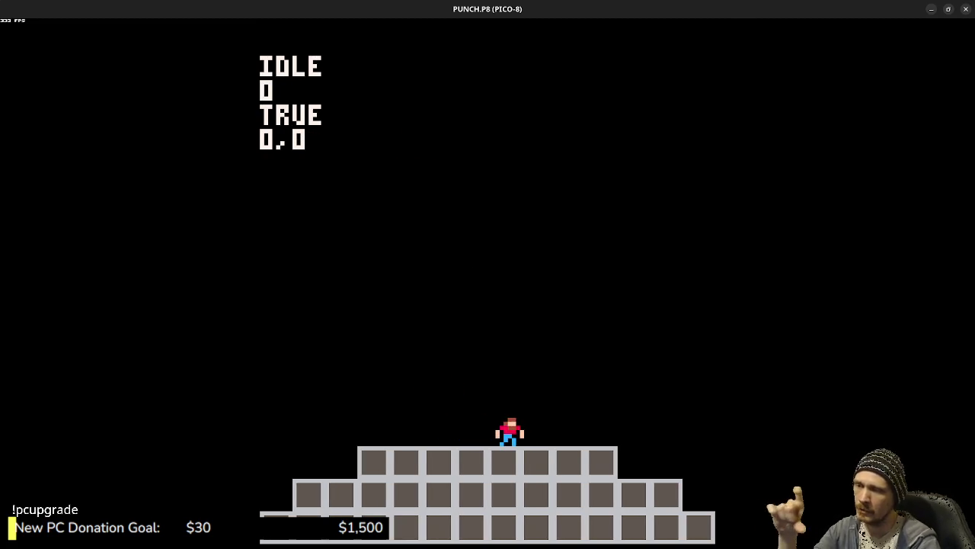
key(Right)
key(Left)
key(z)
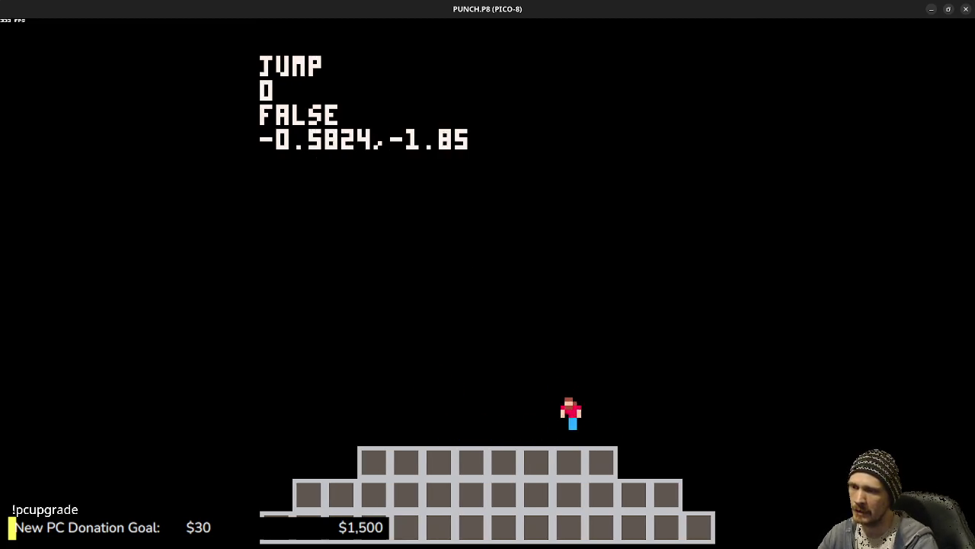
key(Right)
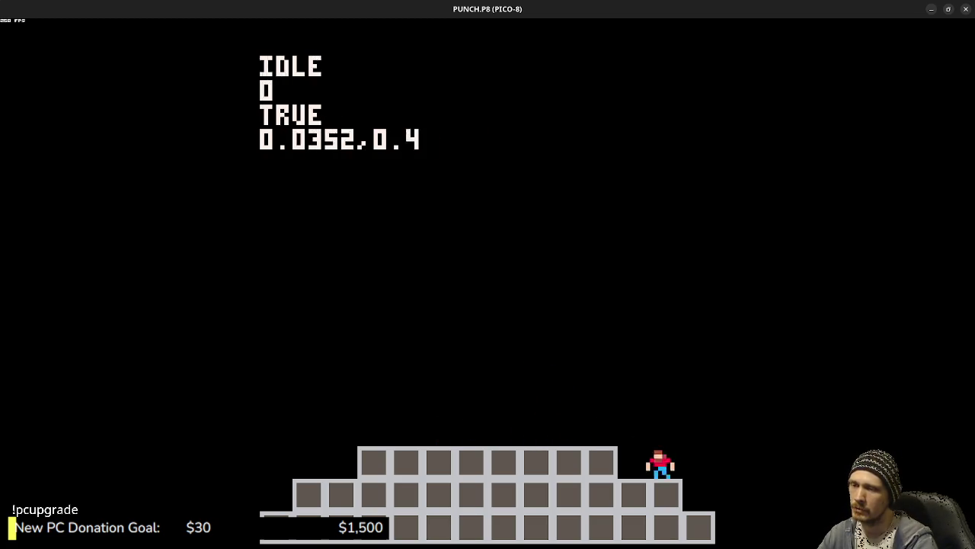
key(Left)
key(z)
key(Right)
key(Left)
Step: Keep jumping and steering the player along the platform, then exit to the sprite editor
key(Right)
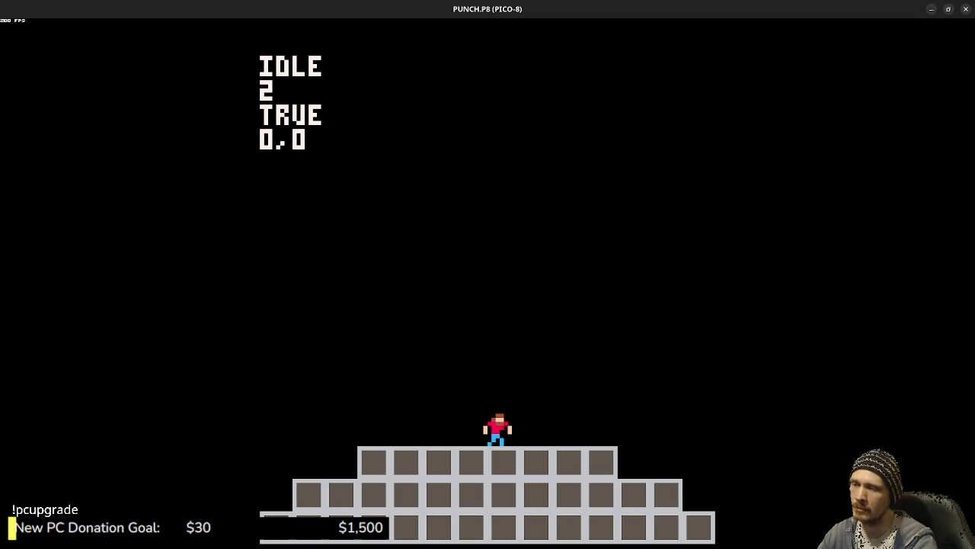
key(Left)
key(Left)
key(Right)
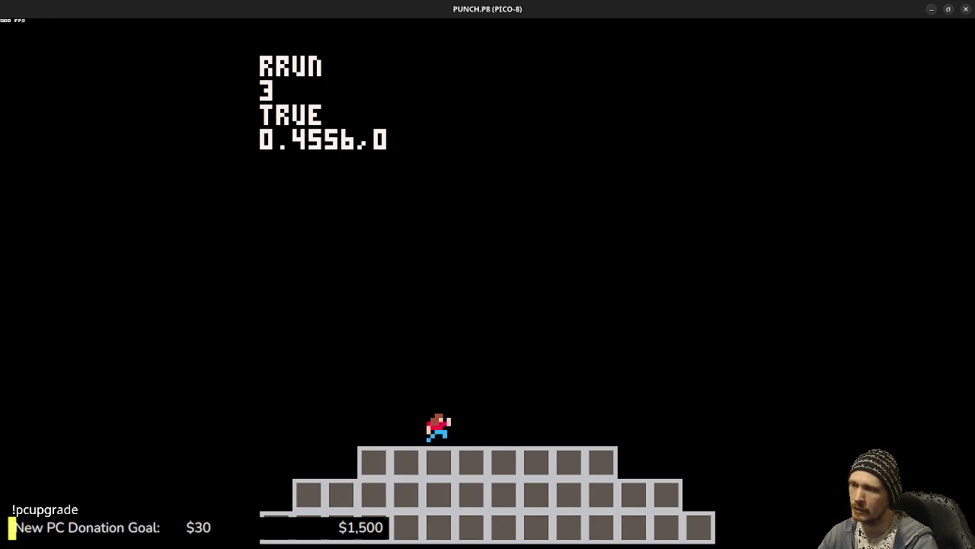
key(z)
key(Left)
key(z)
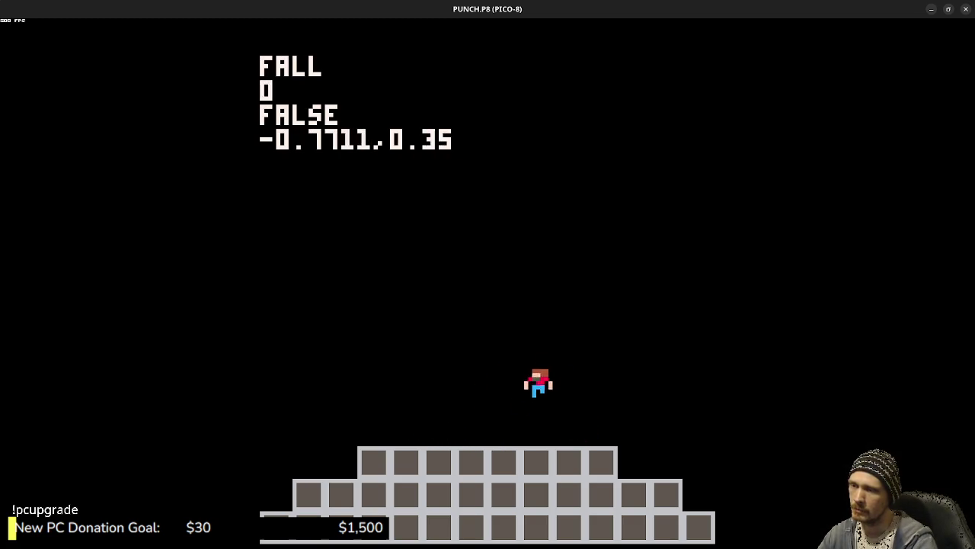
key(z)
key(Right)
key(z)
key(Left)
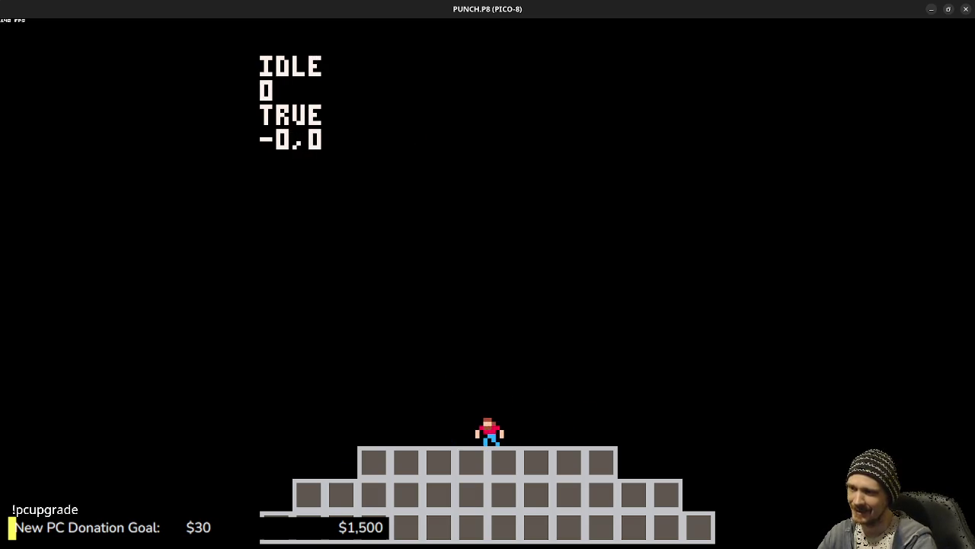
key(Escape)
key(Escape)
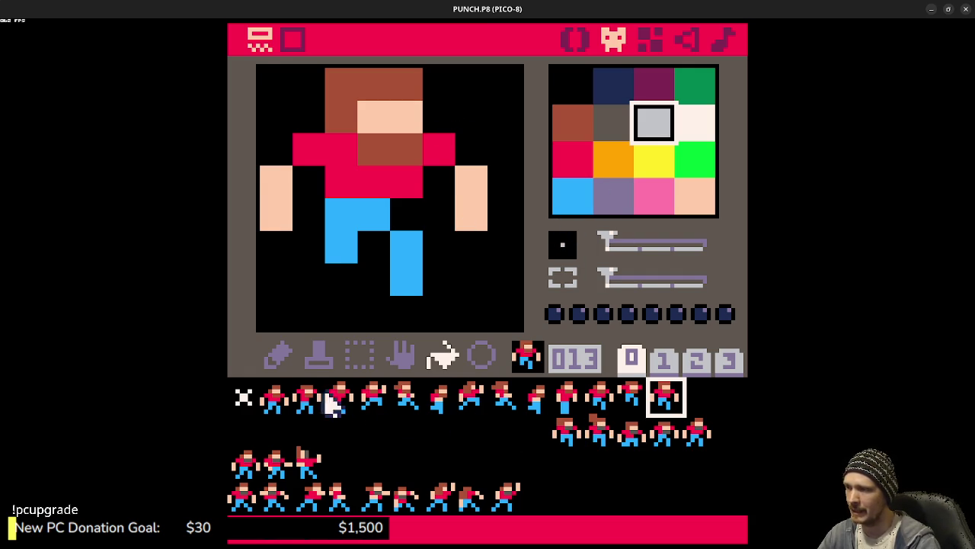
Step: Fill sprite 001's shirt and shoulders orange, then light grey, then white
click(276, 397)
click(621, 153)
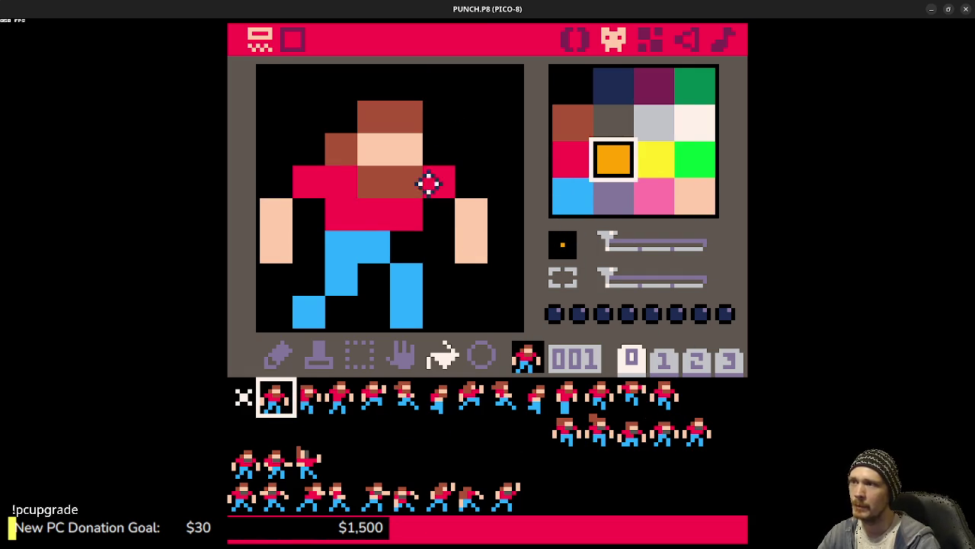
click(392, 216)
click(443, 183)
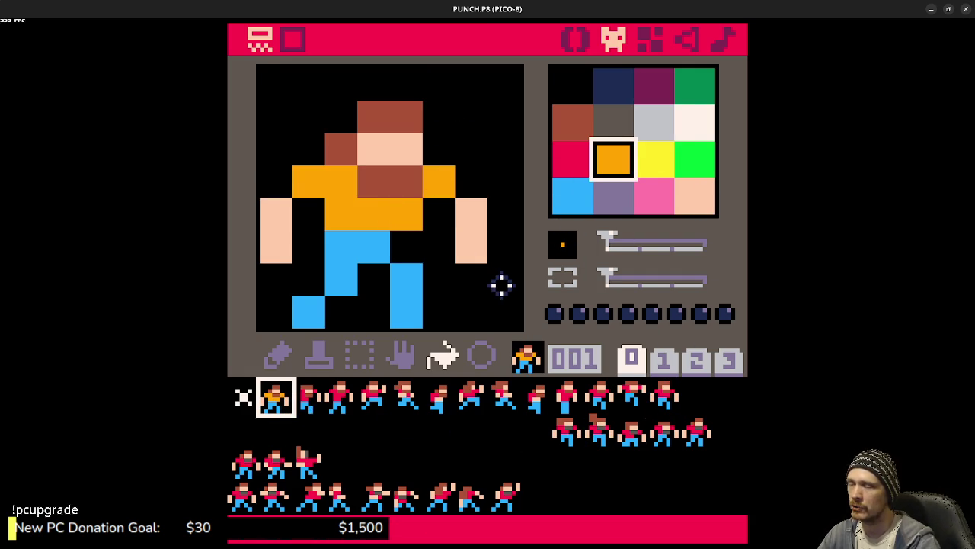
click(657, 126)
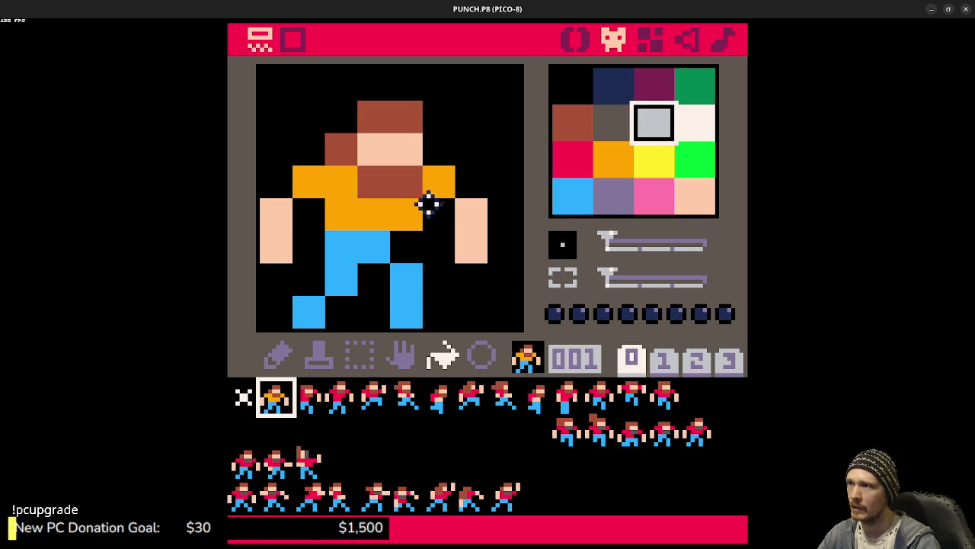
click(420, 201)
click(446, 183)
click(695, 126)
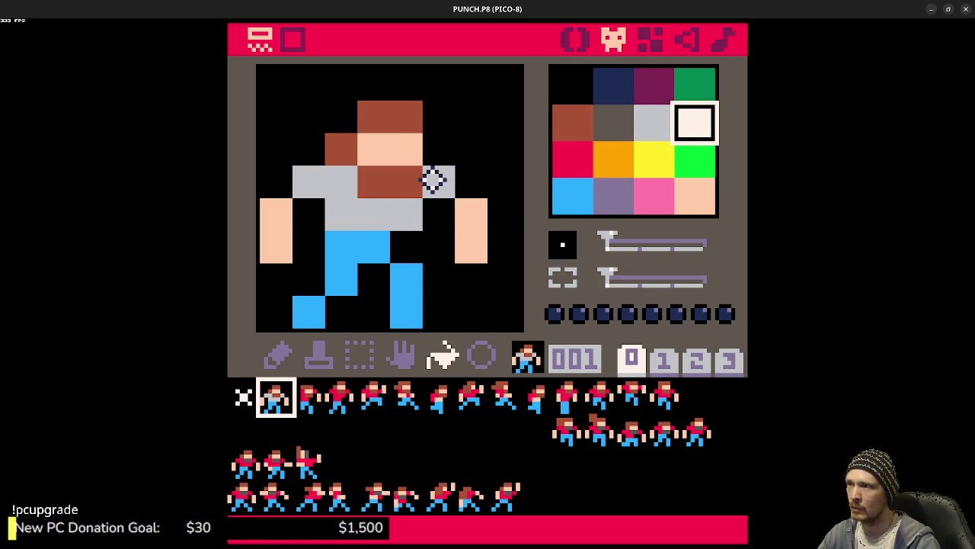
click(433, 180)
click(387, 224)
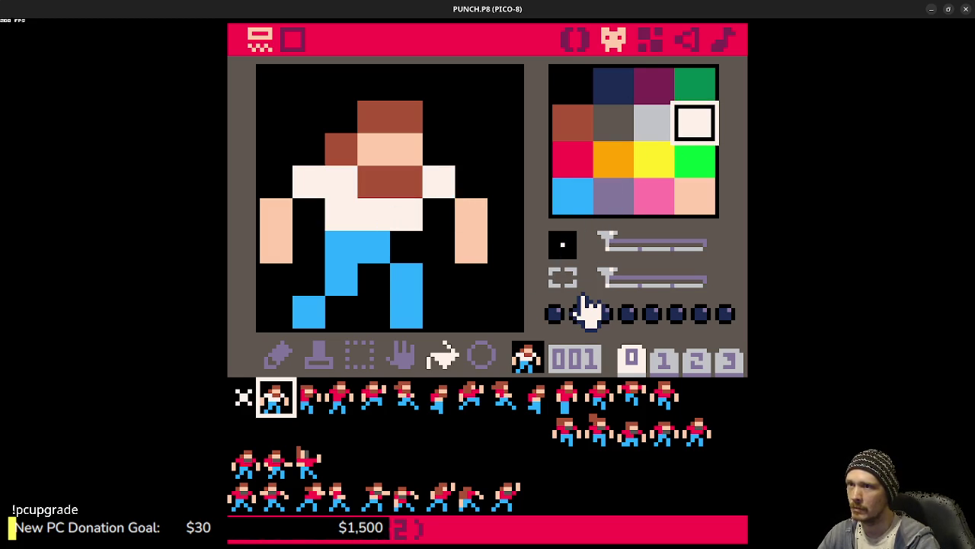
Step: Try a peach fill on sprite 001's shoulders and shirt, then undo it
right_click(470, 220)
click(442, 185)
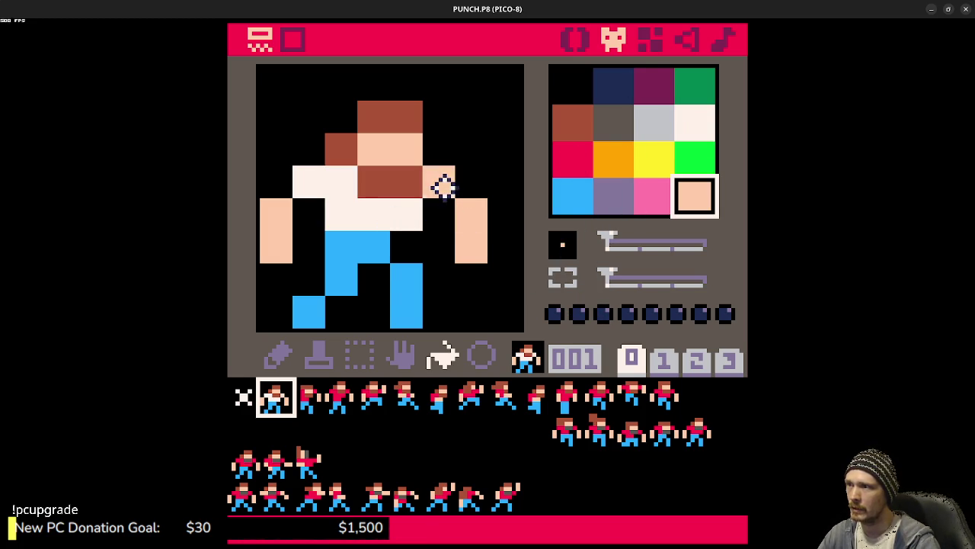
click(310, 183)
key(ctrl+z)
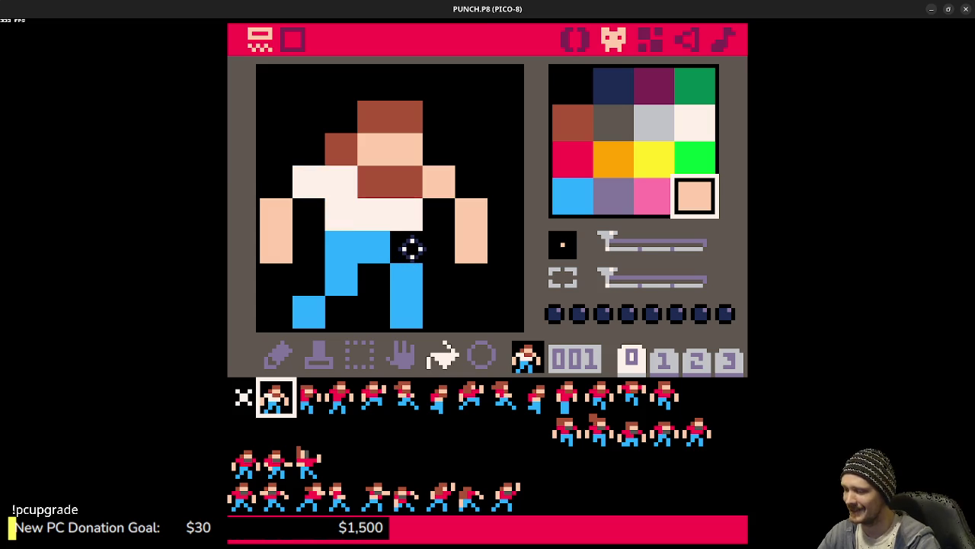
key(ctrl+y)
key(ctrl+z)
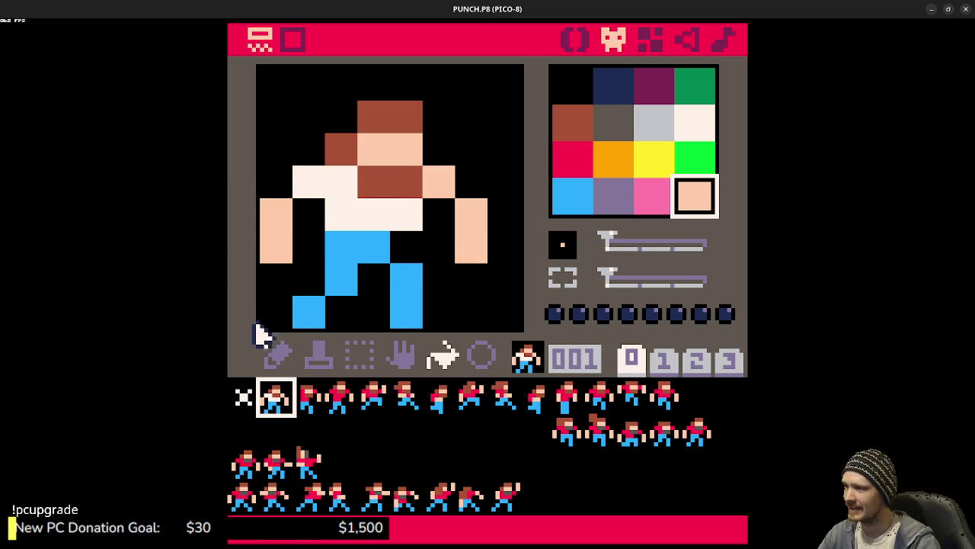
Step: Pencil sprite 001's left shoulder pixel peach, undoing two extra peach shirt pixels
click(278, 354)
click(318, 186)
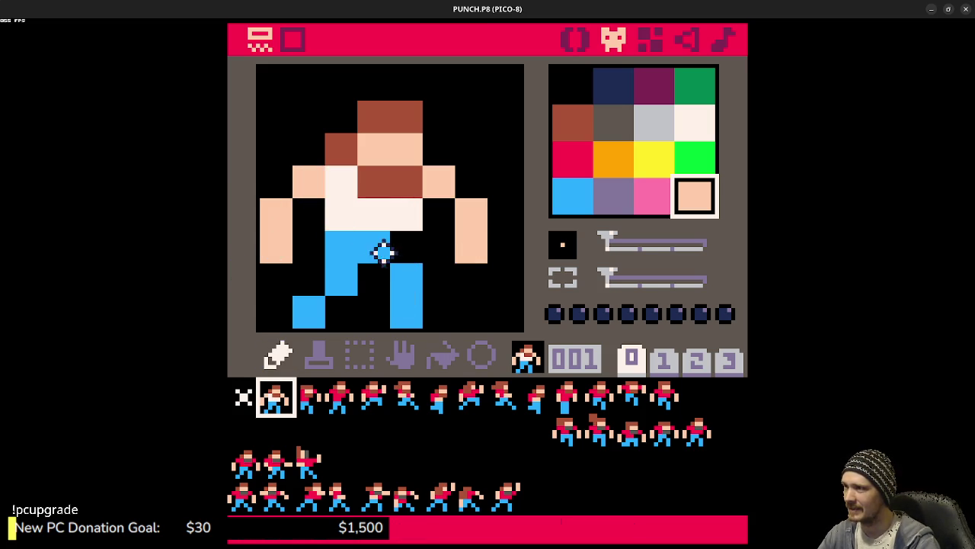
drag(371, 212, 411, 215)
key(ctrl+z)
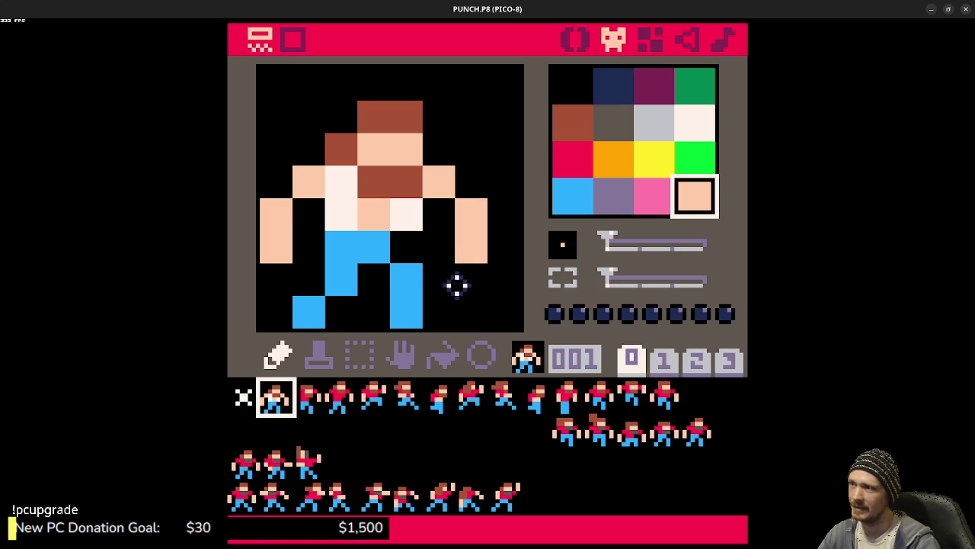
key(ctrl+z)
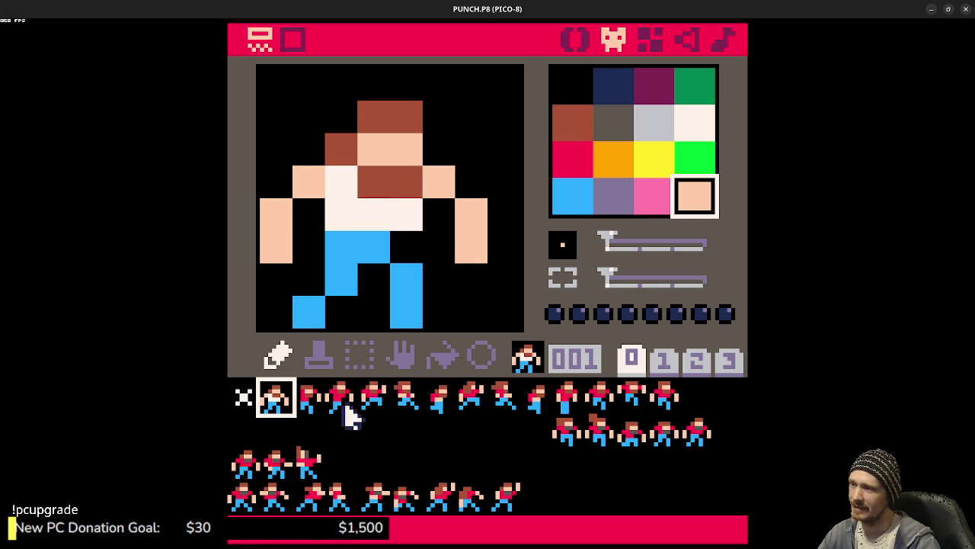
Step: Paint sprite 002's red shoulder pixel peach, then step through sprites 003–006
click(309, 399)
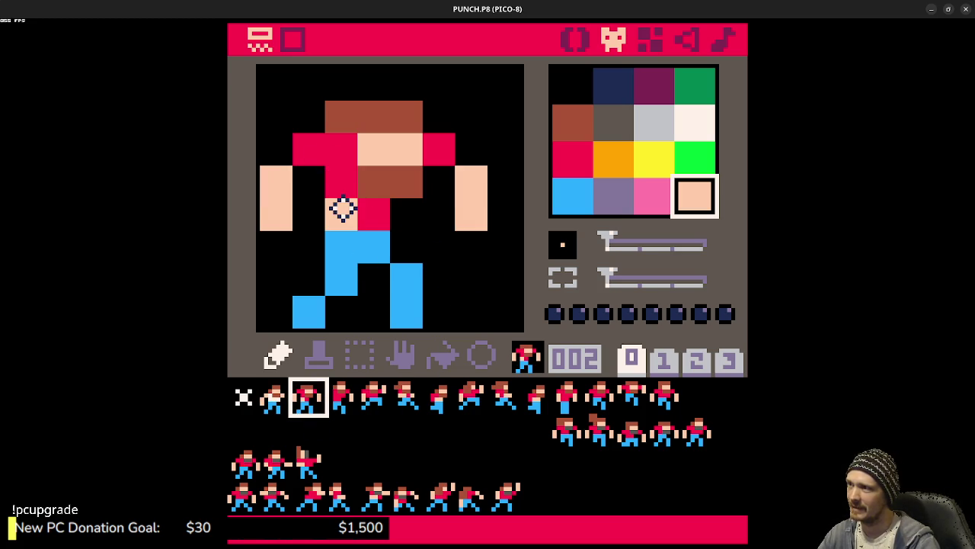
key(q)
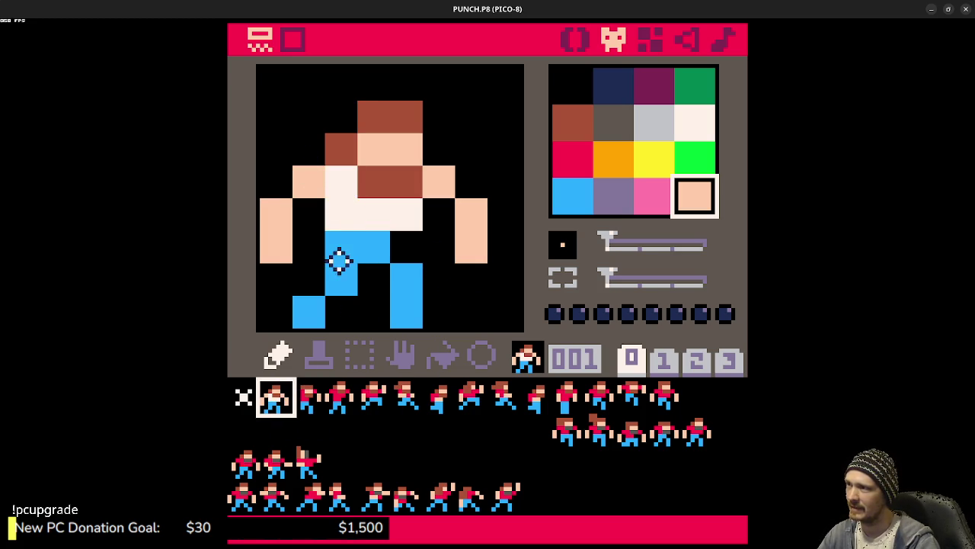
click(307, 398)
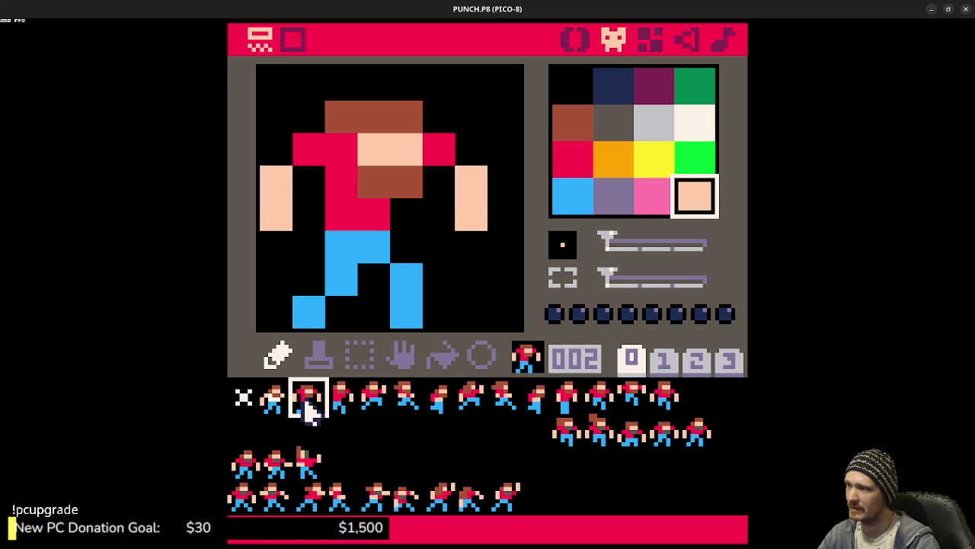
click(433, 150)
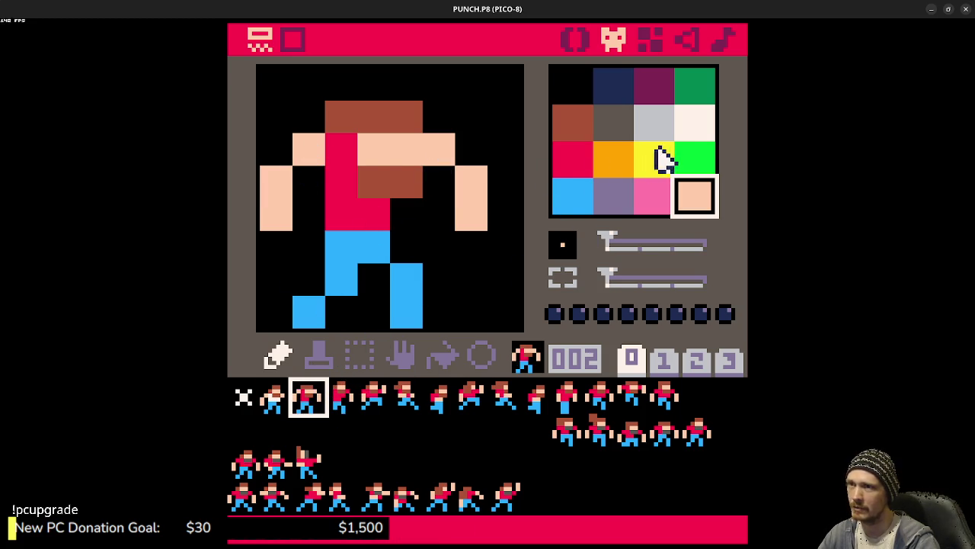
click(352, 396)
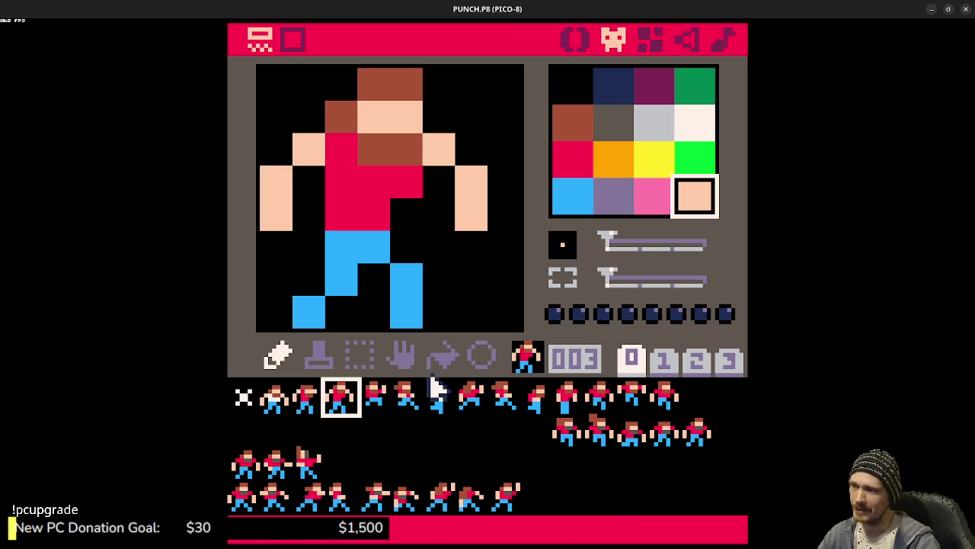
click(377, 402)
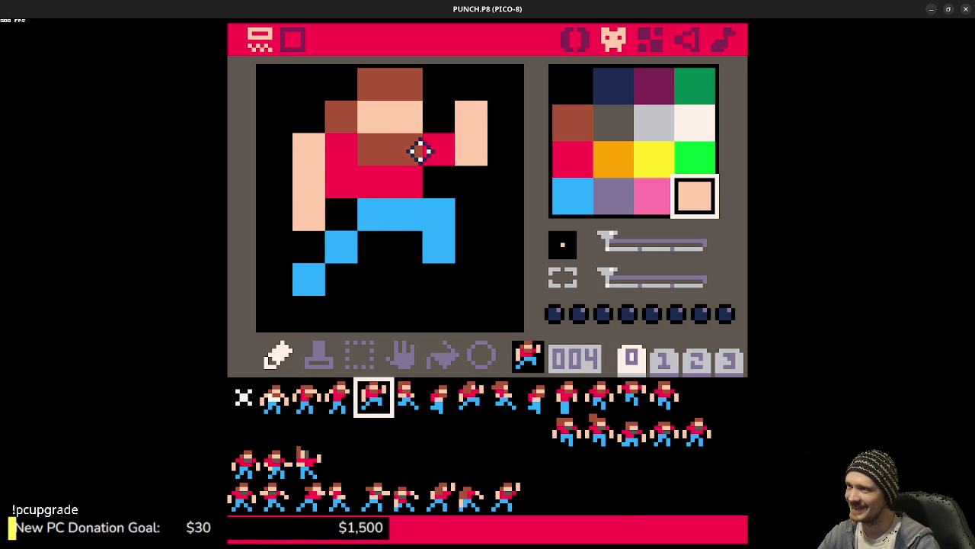
click(408, 402)
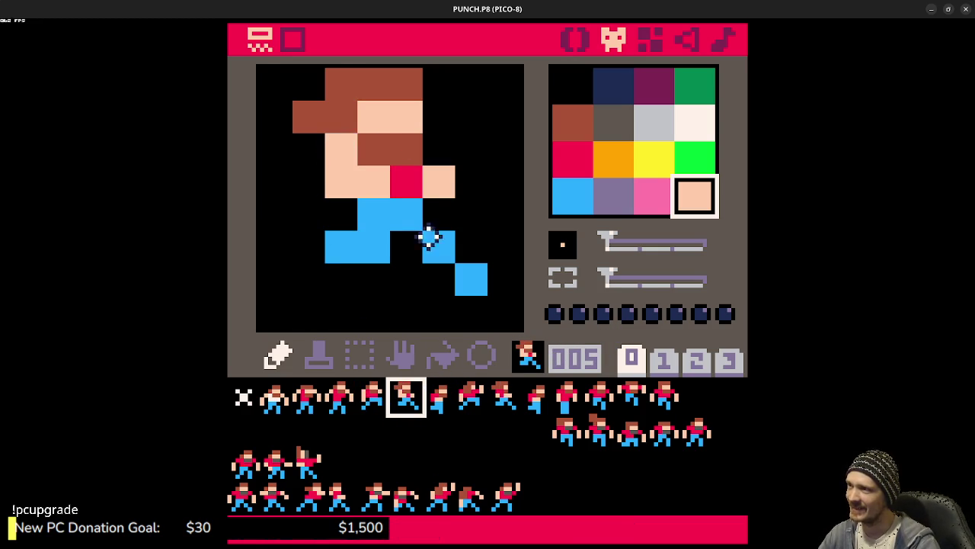
click(445, 409)
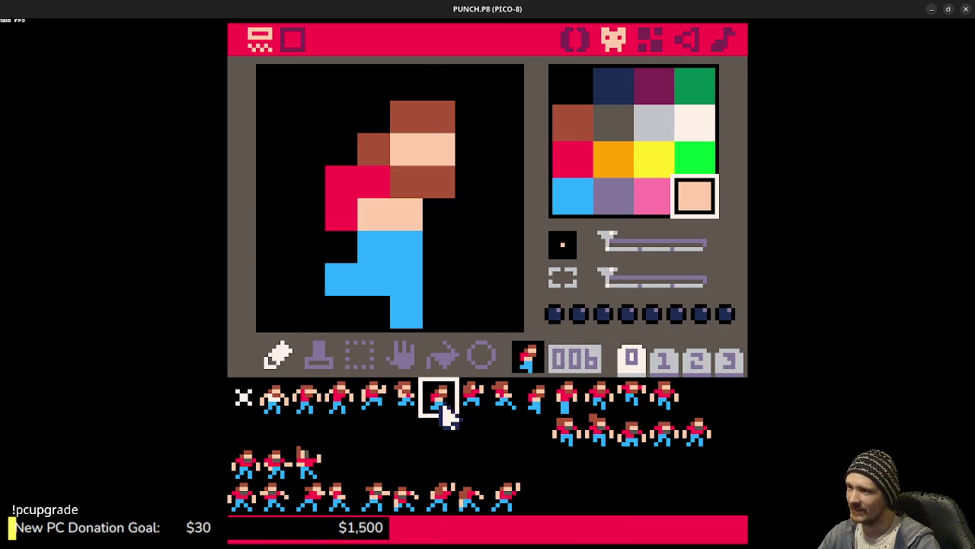
Step: Paint peach shoulder pixels on the running sprites through sprites 007 and 008
click(347, 183)
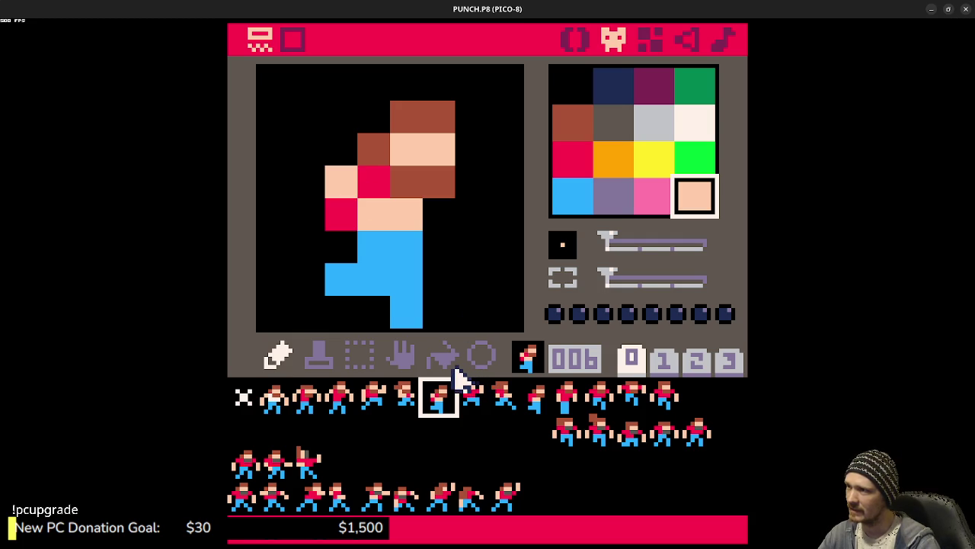
key(ctrl+z)
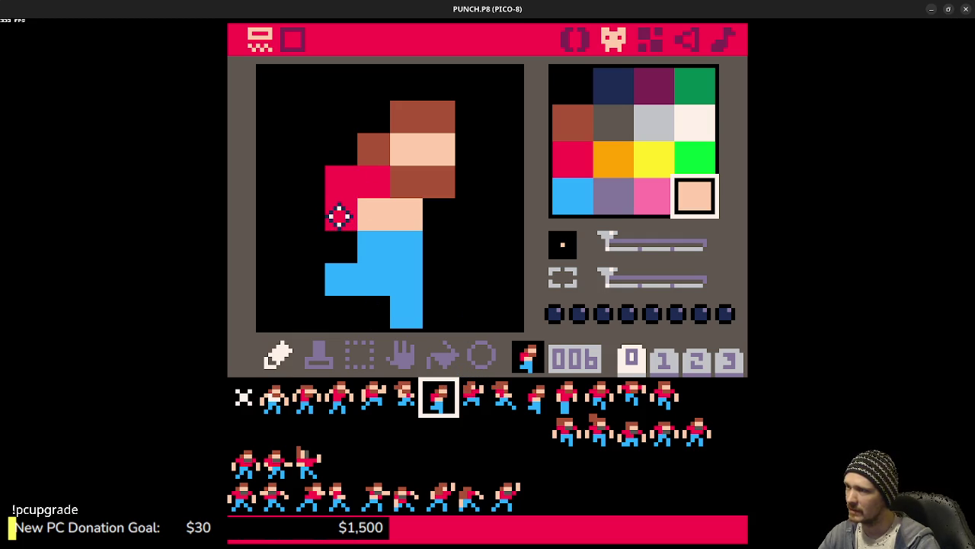
click(339, 216)
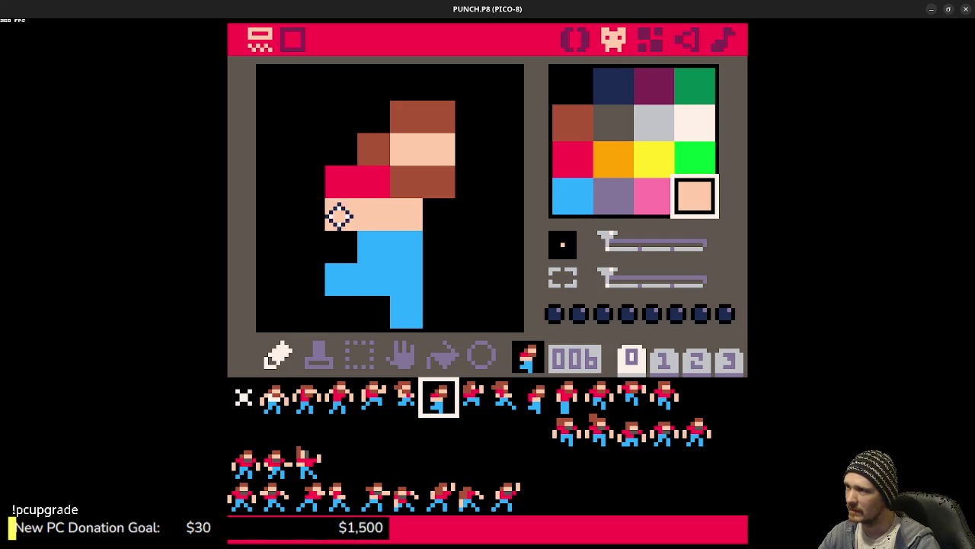
click(474, 399)
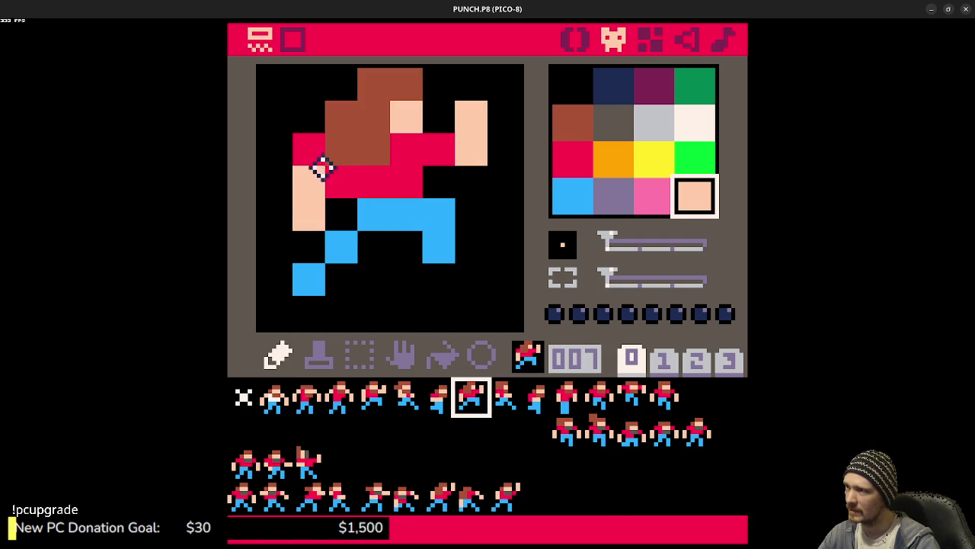
click(432, 155)
click(505, 397)
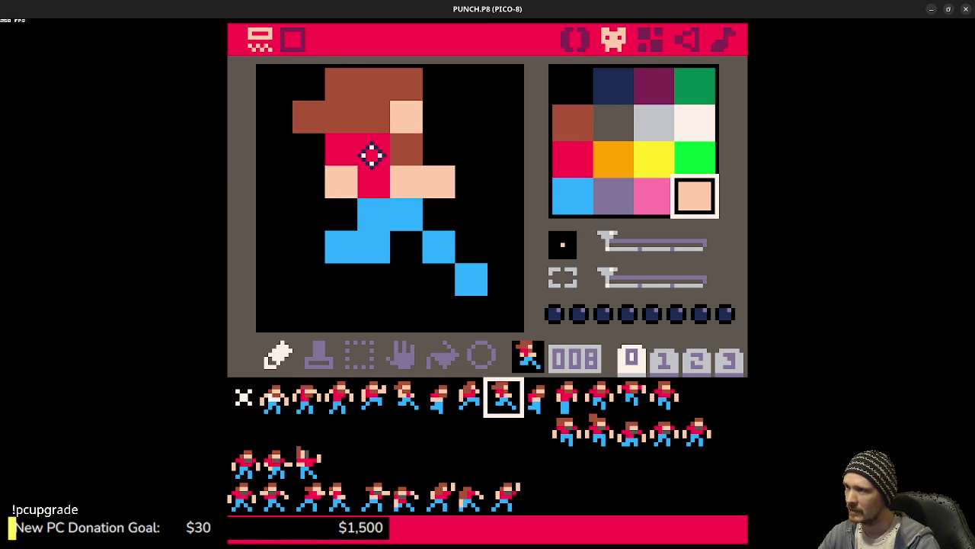
click(376, 186)
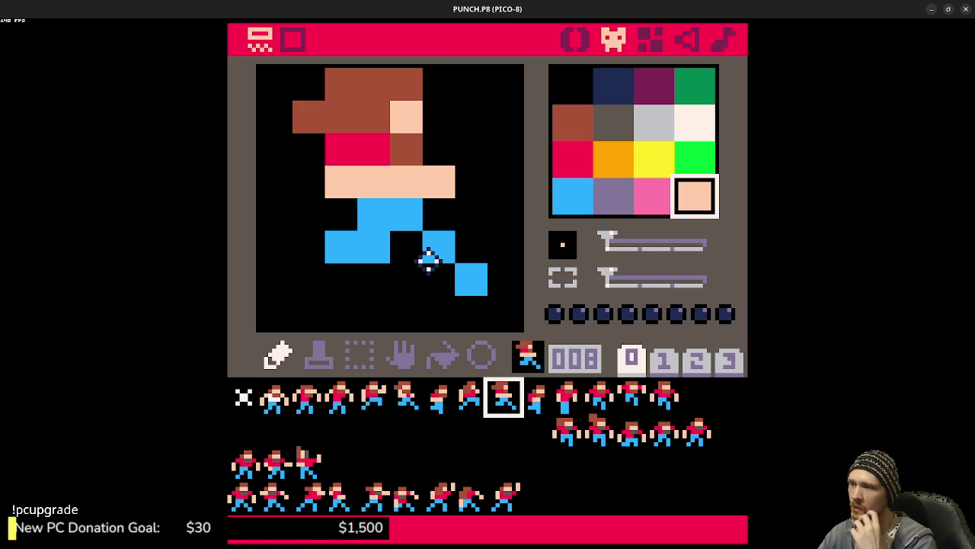
Step: Undo the peach shoulder edits across sprites 008 back to 001's white shoulders
key(ctrl+z)
key(minus)
key(ctrl+z)
key(ctrl+z)
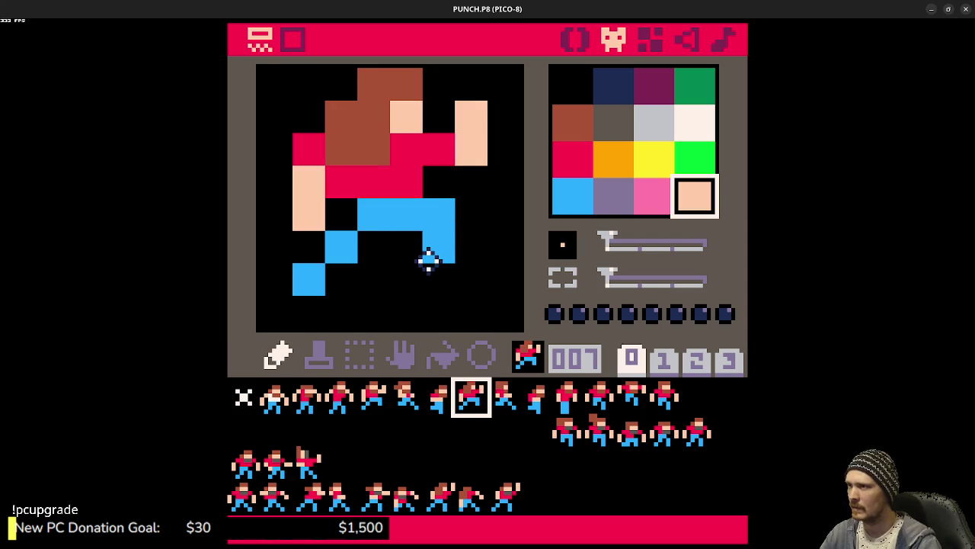
key(minus)
key(minus)
key(ctrl+z)
key(minus)
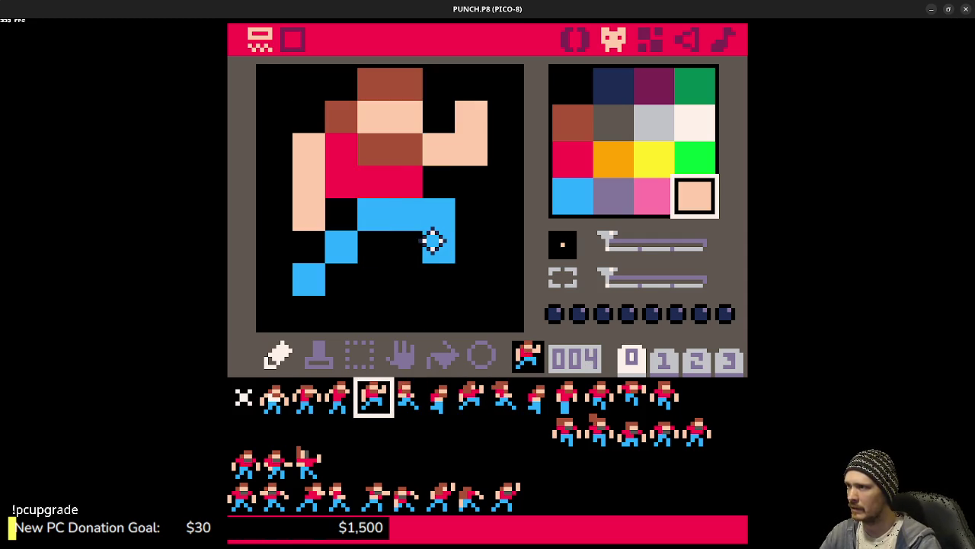
key(ctrl+z)
key(ctrl+z)
key(minus)
key(ctrl+z)
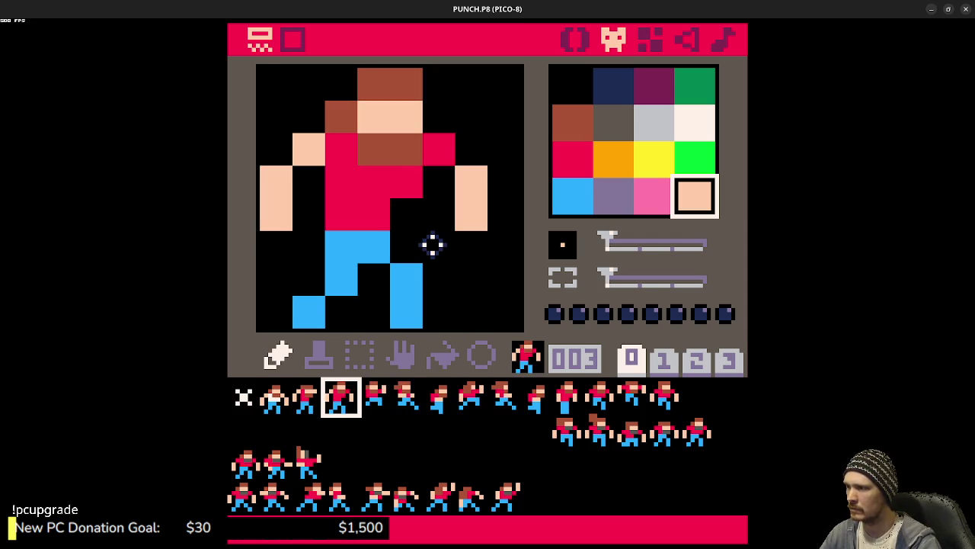
key(ctrl+z)
key(minus)
key(ctrl+z)
key(minus)
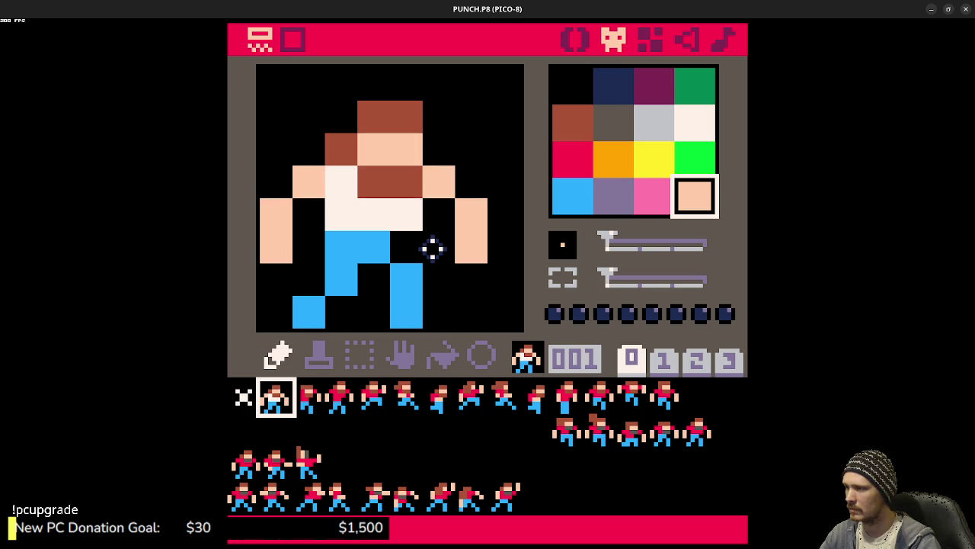
key(ctrl+z)
key(ctrl+z)
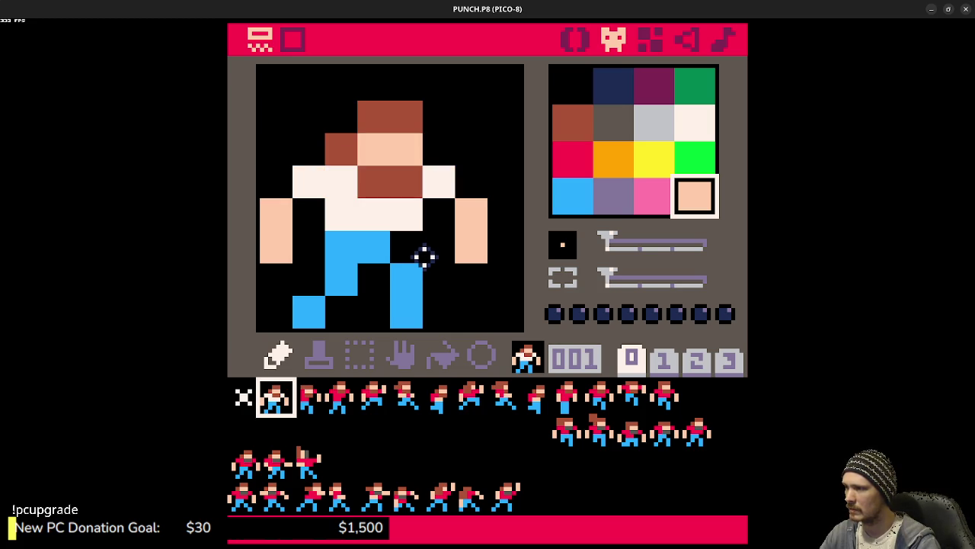
Step: Flood-fill sprite 002's shirt and shoulders white, then dark grey, then lavender
click(305, 400)
click(686, 136)
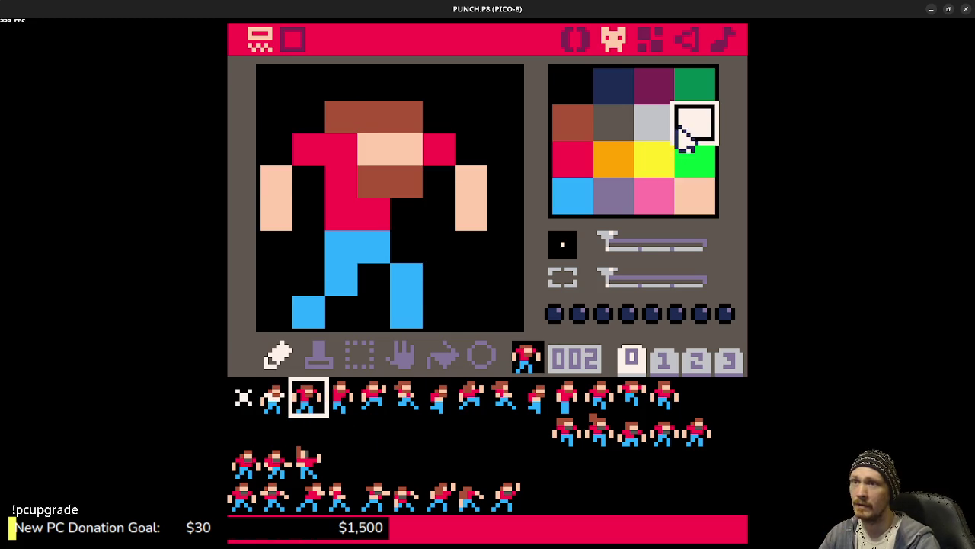
click(443, 352)
click(367, 204)
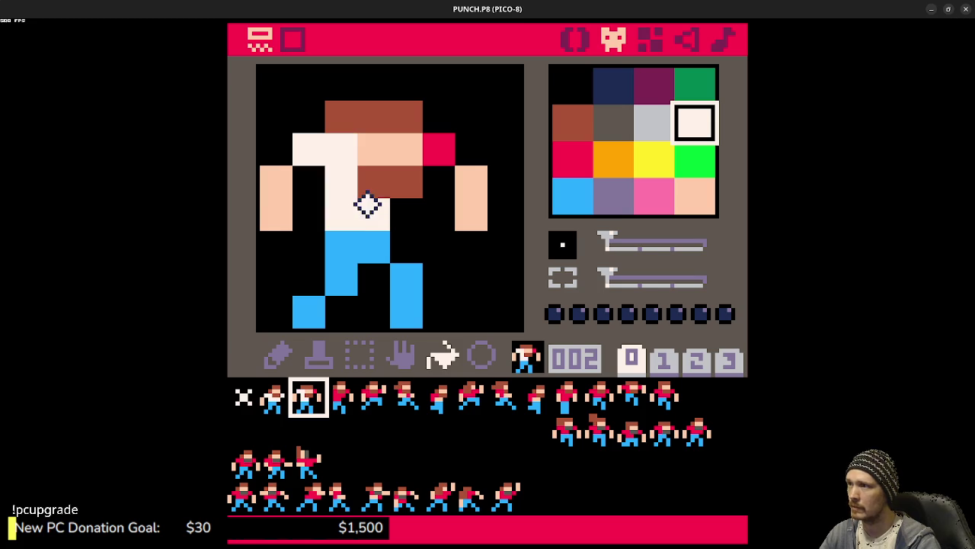
click(440, 148)
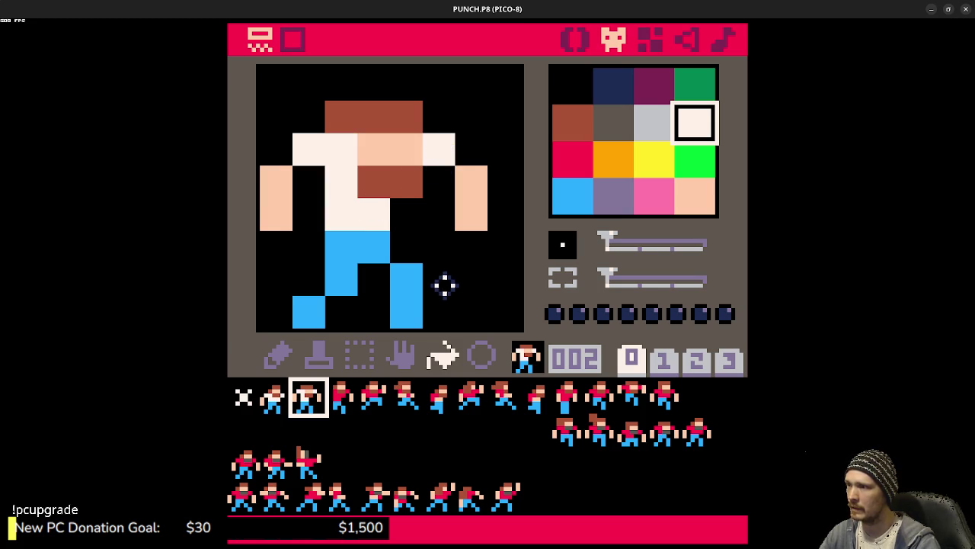
click(618, 131)
click(370, 213)
click(442, 152)
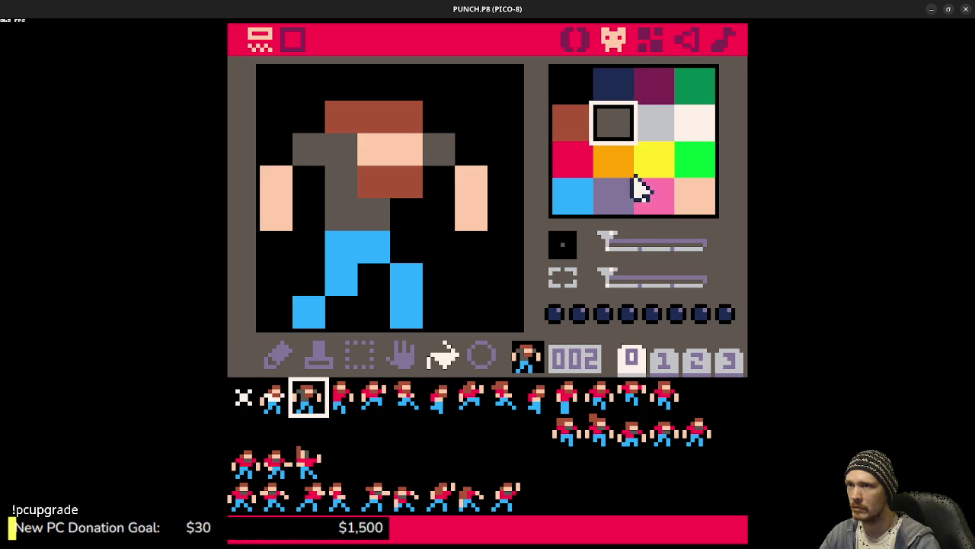
click(614, 198)
click(444, 146)
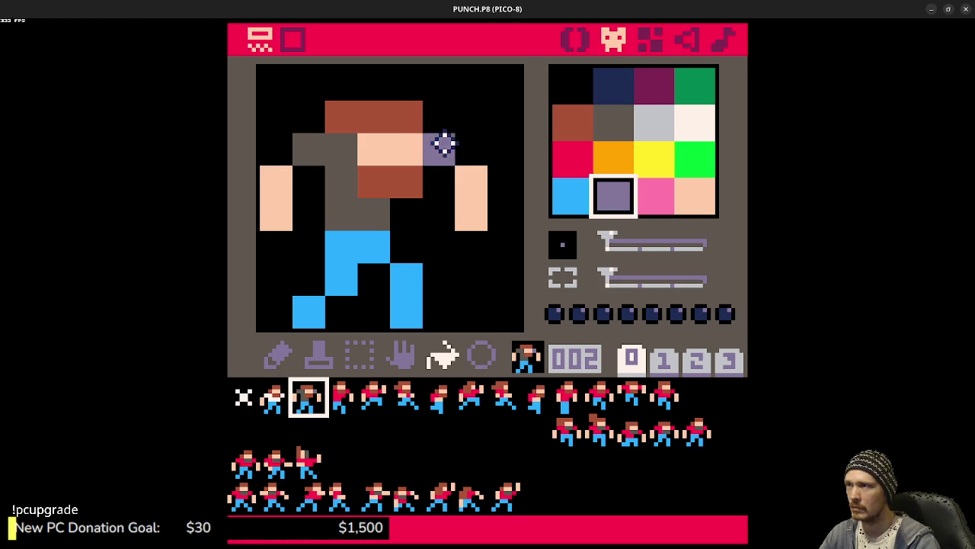
click(362, 207)
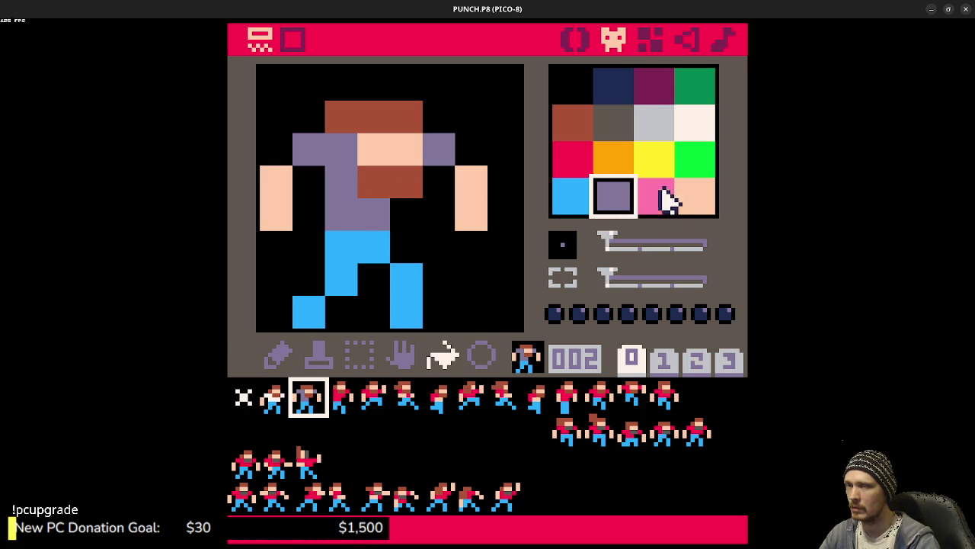
Step: Test the lavender shirt in game, then fill sprite 001's shirt lavender and retest
key(ctrl+r)
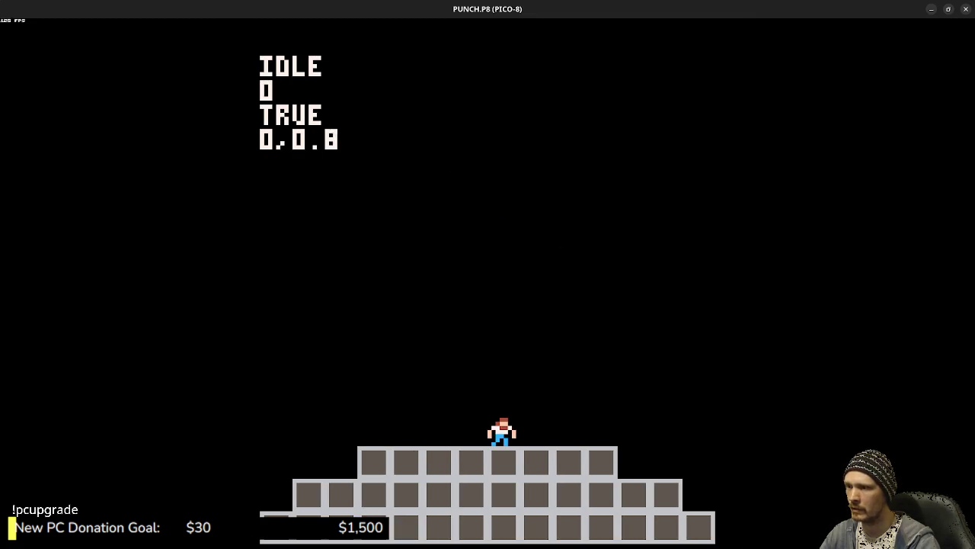
key(Escape)
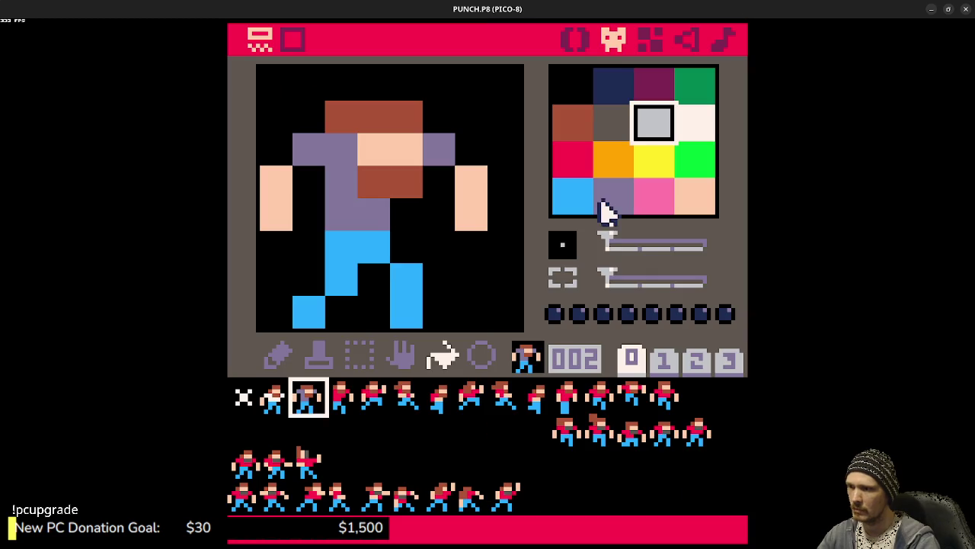
click(614, 199)
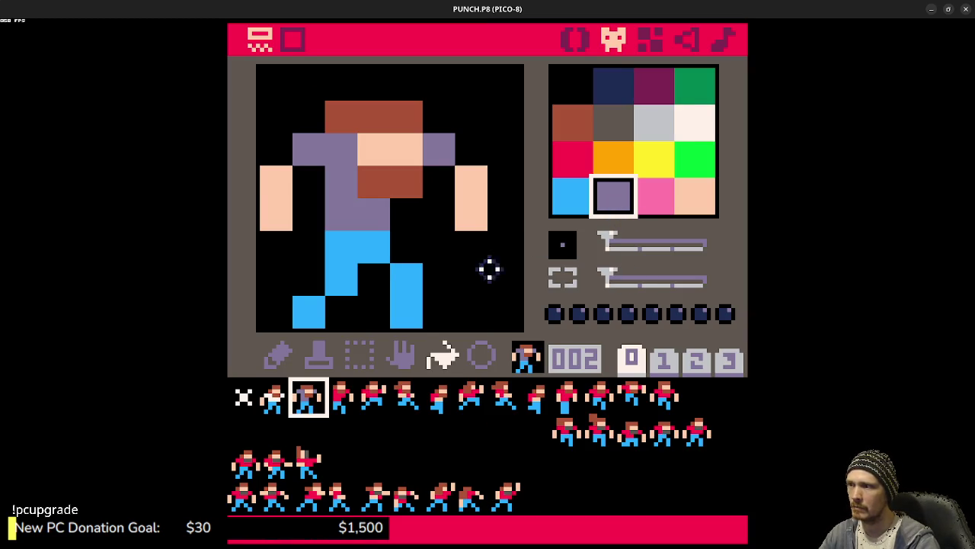
click(281, 391)
click(388, 207)
click(436, 184)
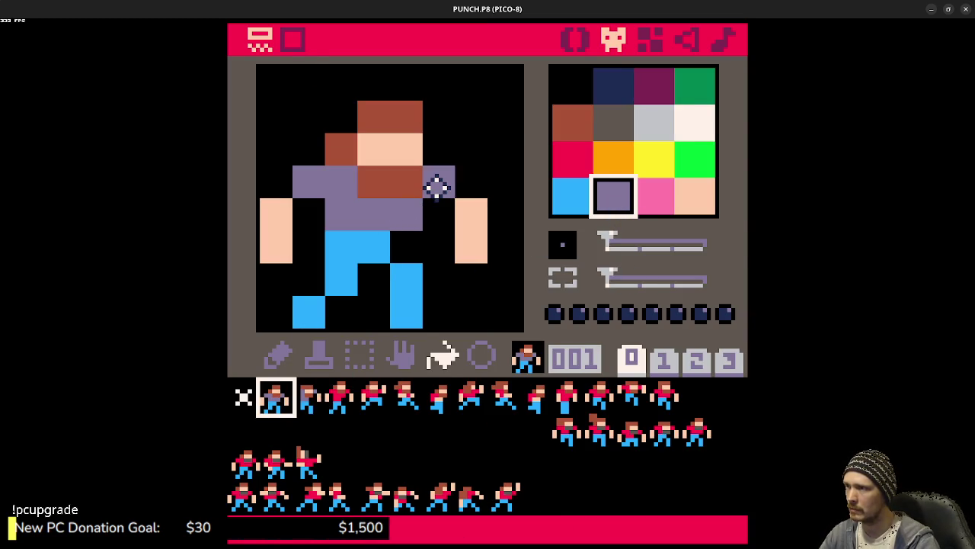
key(ctrl+r)
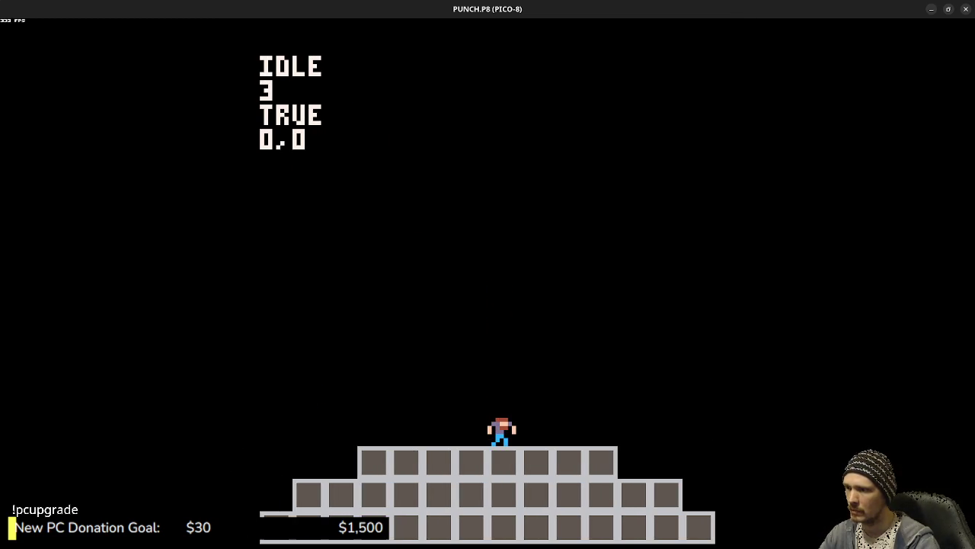
key(Escape)
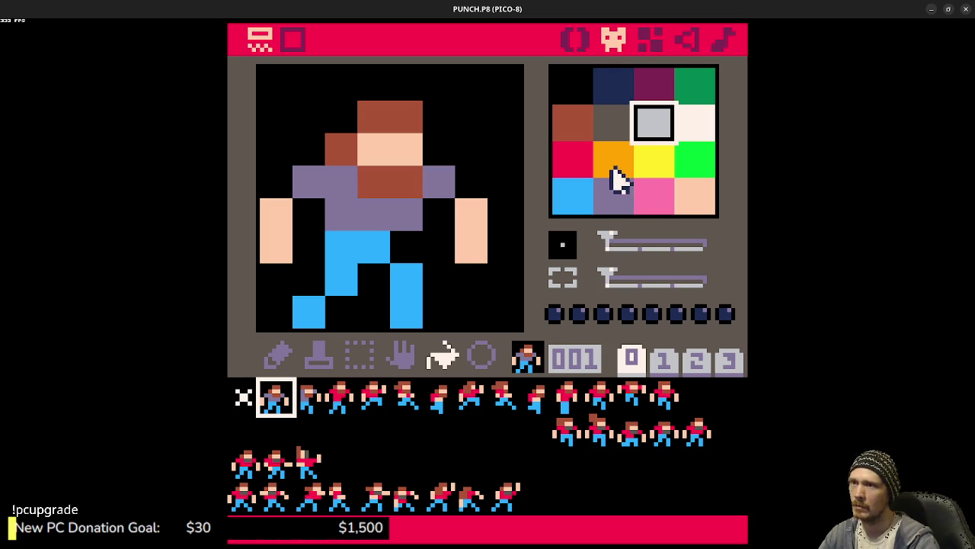
Step: Fill the shirts and shoulders of sprites 001, 002 and 003 orange and preview in game
click(615, 168)
click(411, 219)
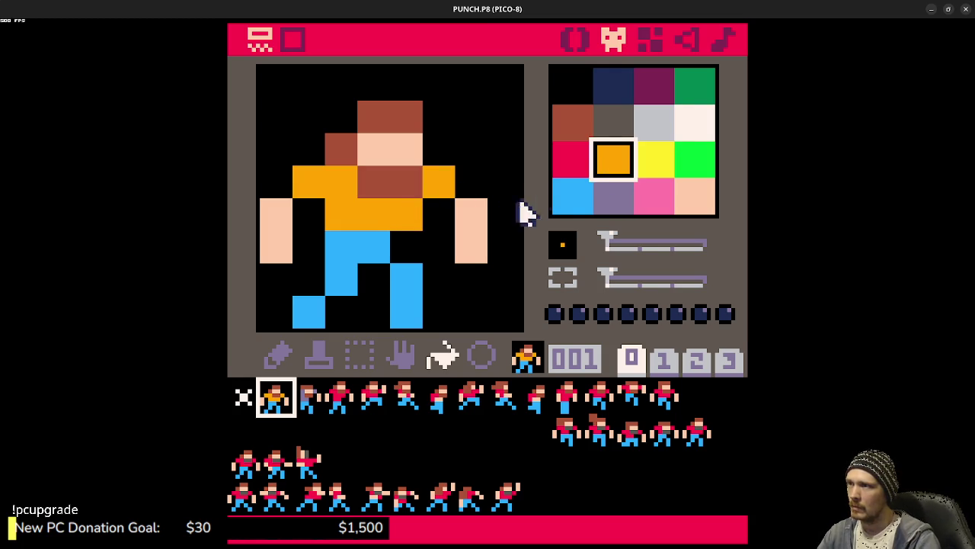
click(309, 396)
click(381, 221)
click(440, 153)
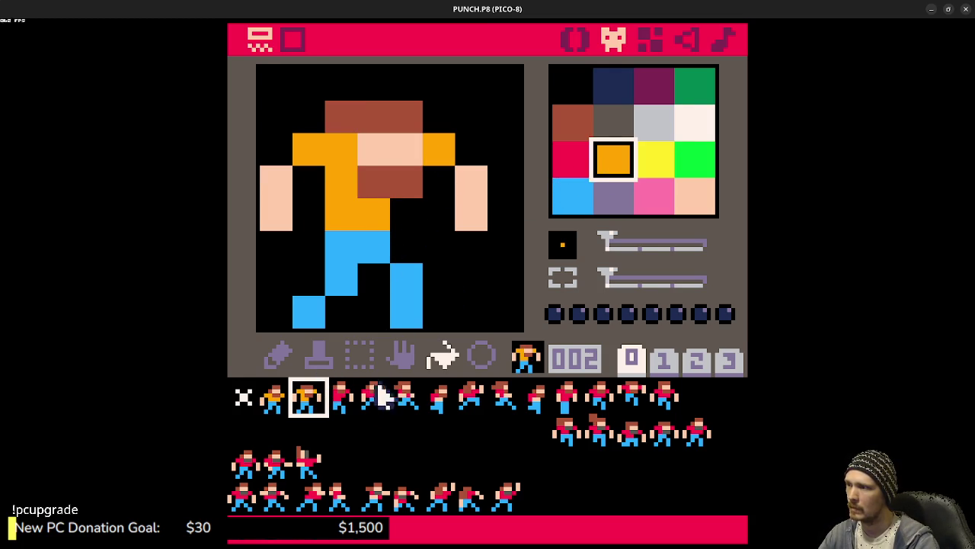
click(343, 397)
click(370, 202)
click(432, 155)
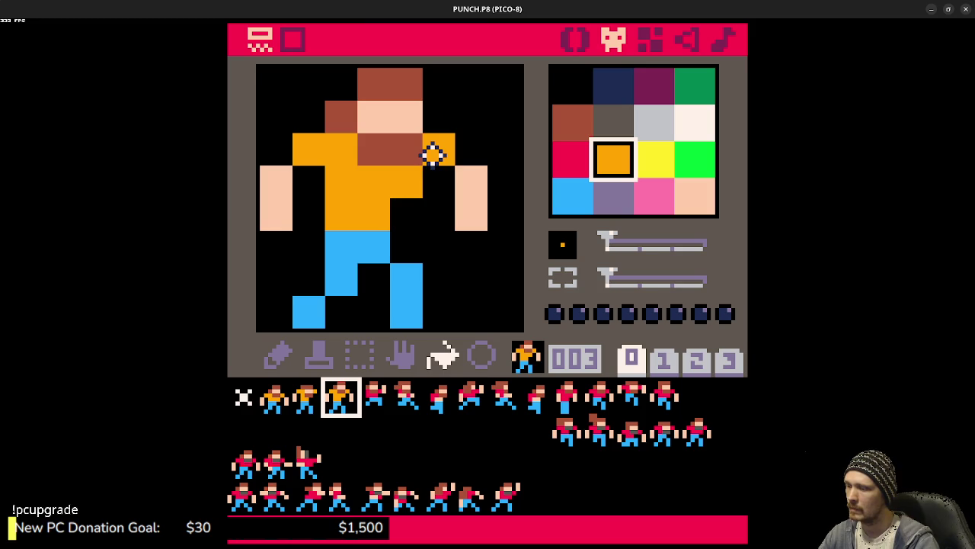
key(ctrl+r)
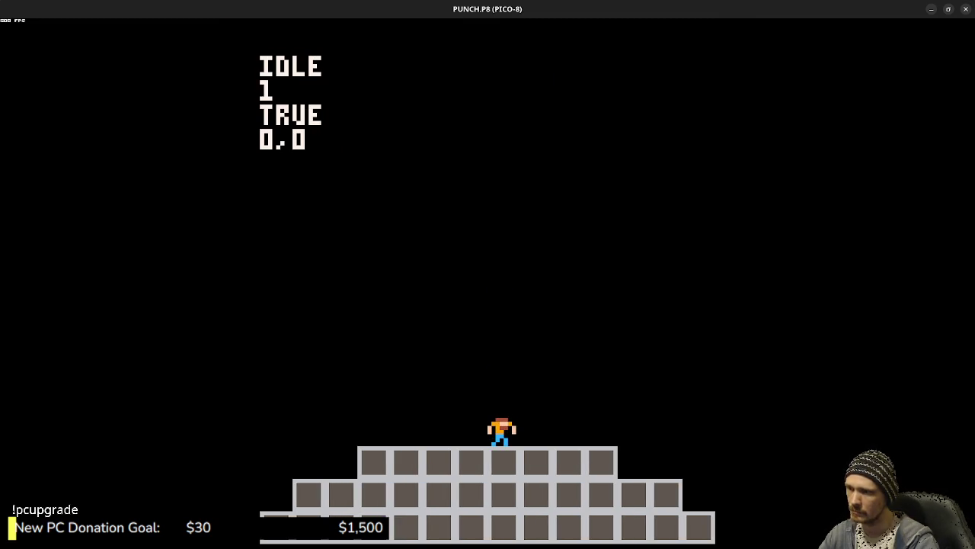
key(Escape)
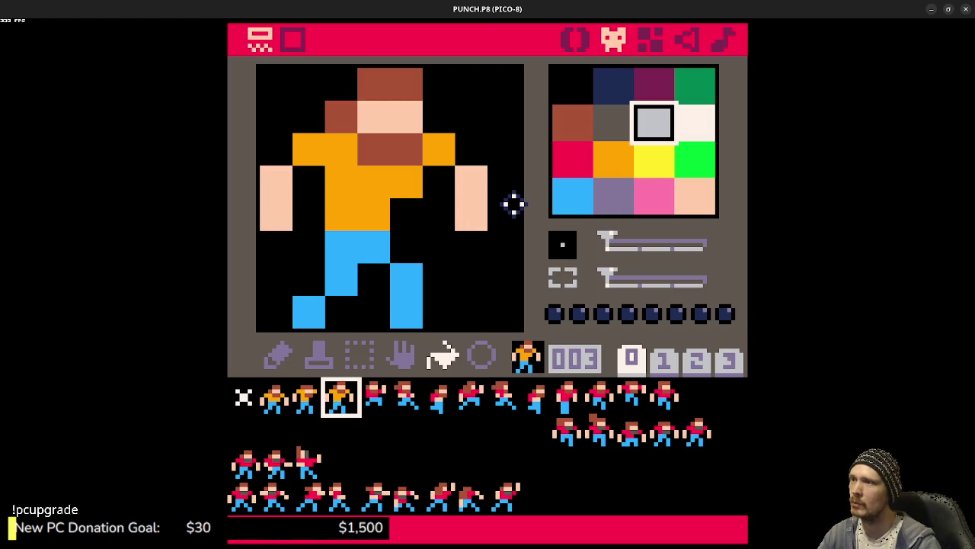
Step: Undo the orange shirt recolours on sprites 001–003, restoring red, and run the cart
key(minus)
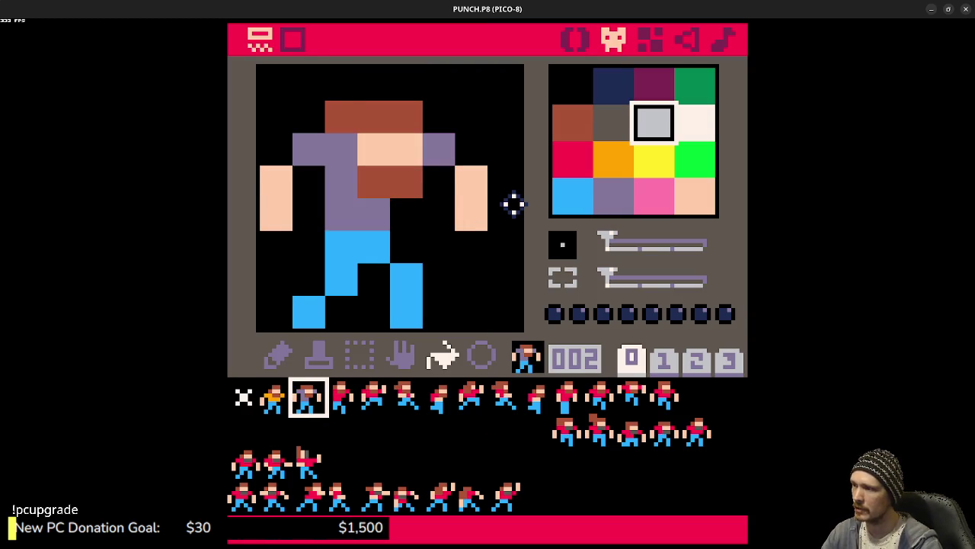
key(minus)
key(equal)
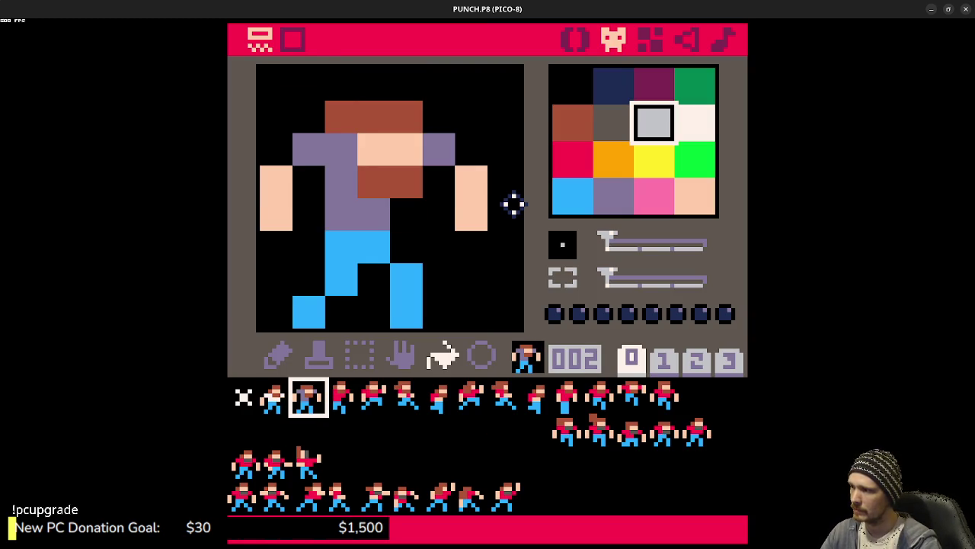
key(minus)
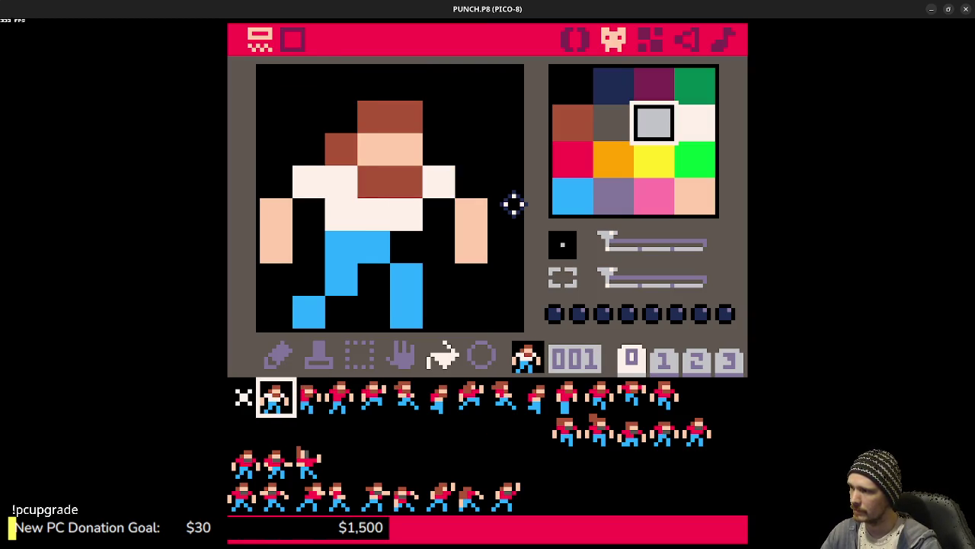
key(ctrl+z)
key(ctrl+z)
key(ctrl+z)
key(ctrl+z)
key(ctrl+z)
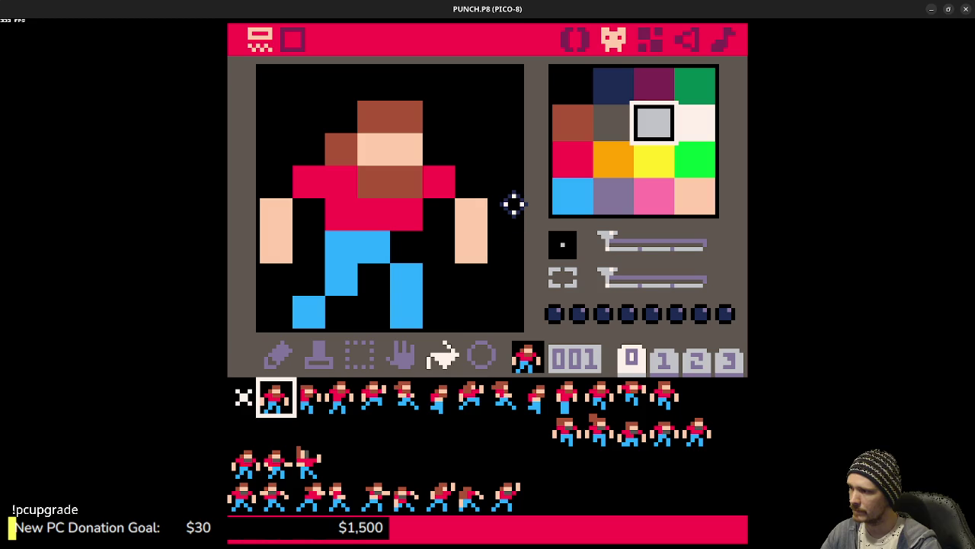
key(equal)
key(equal)
key(equal)
key(minus)
key(minus)
key(minus)
key(minus)
key(minus)
key(minus)
key(minus)
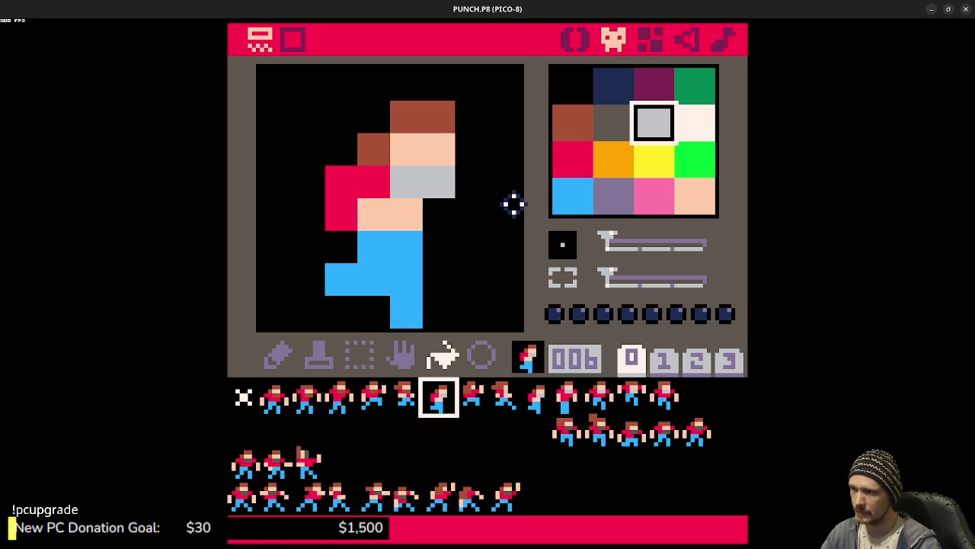
key(minus)
key(minus)
key(minus)
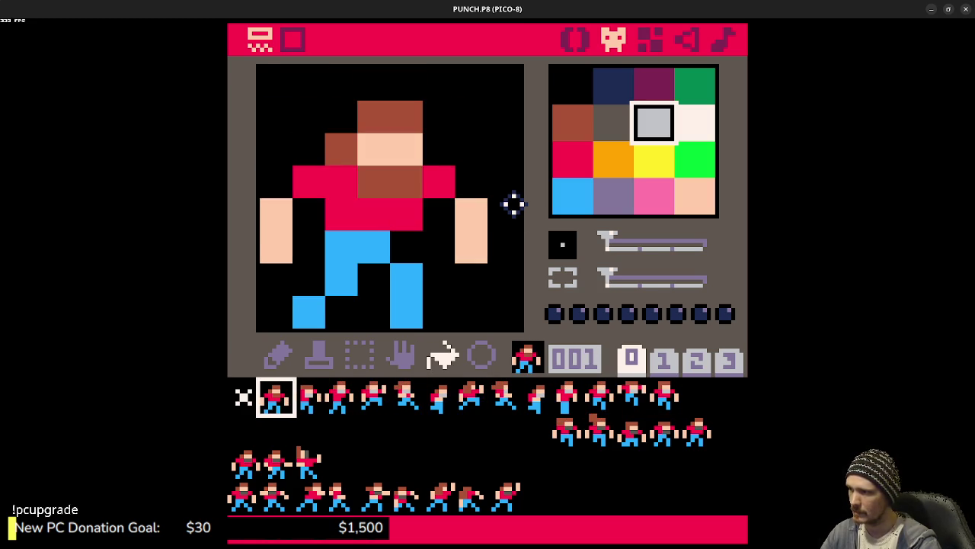
key(equal)
key(equal)
key(equal)
key(minus)
key(minus)
key(minus)
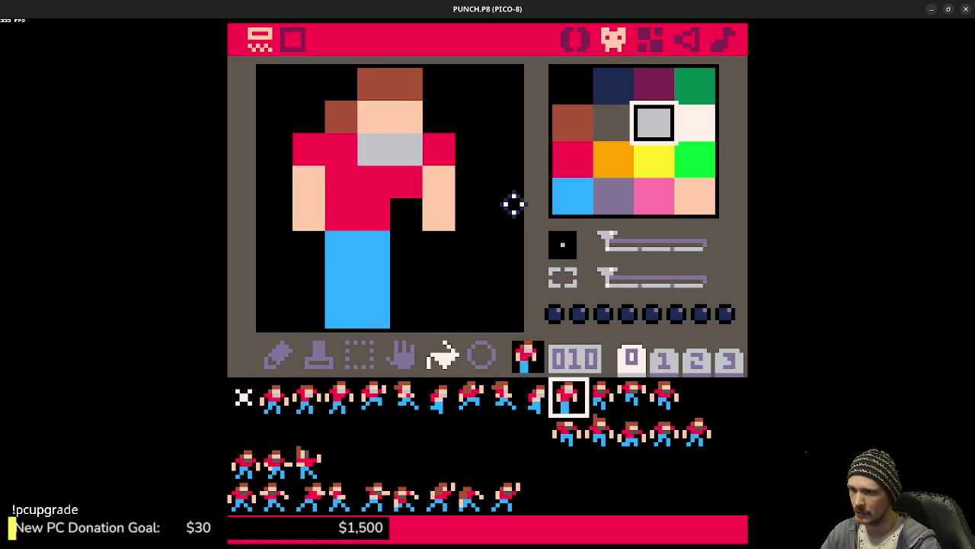
key(minus)
key(minus)
key(minus)
key(minus)
key(minus)
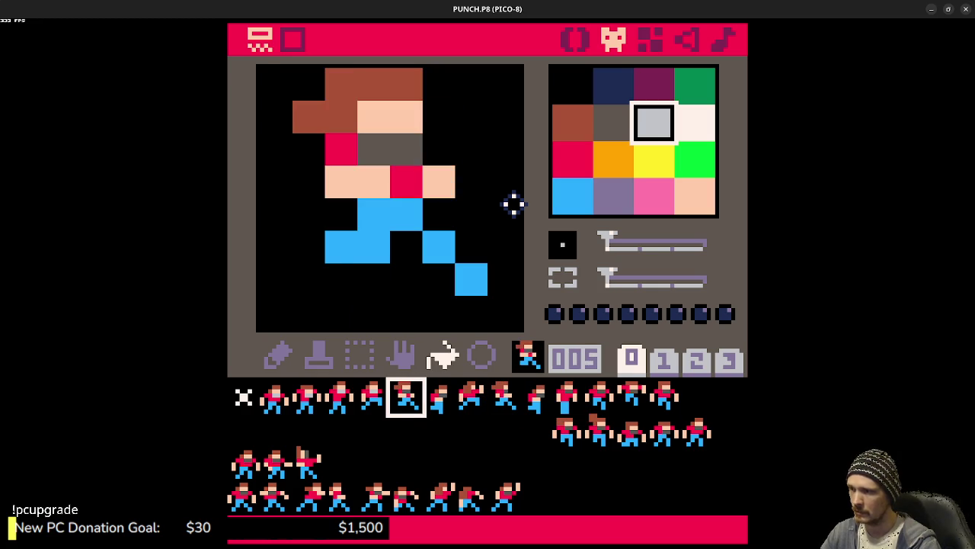
key(minus)
key(minus)
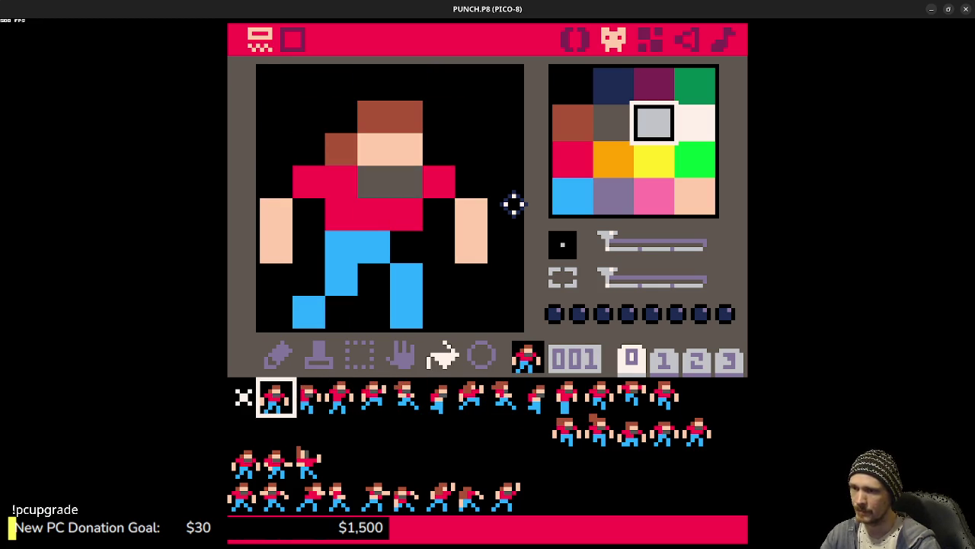
key(ctrl+r)
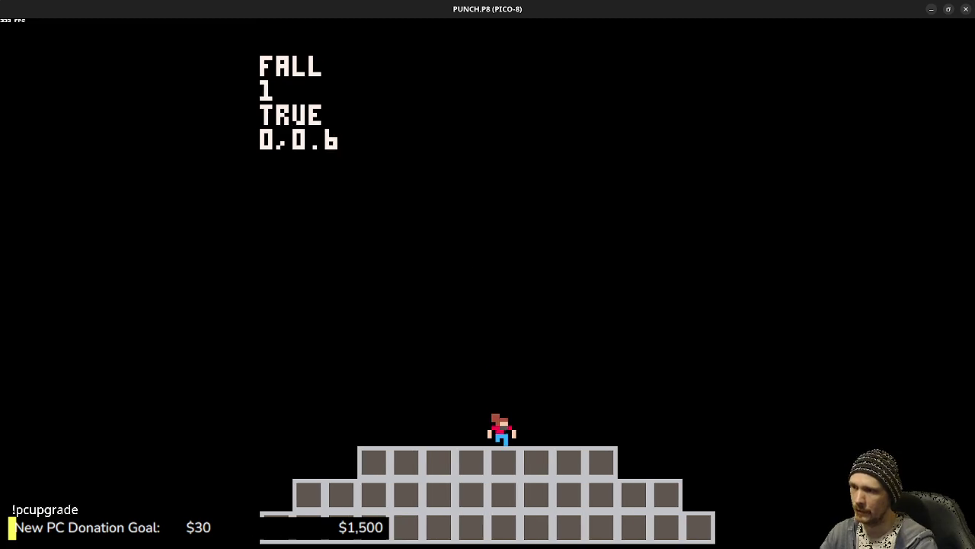
Step: Run the character left and right, jump onto a lower step, then exit to the sprite editor
key(z)
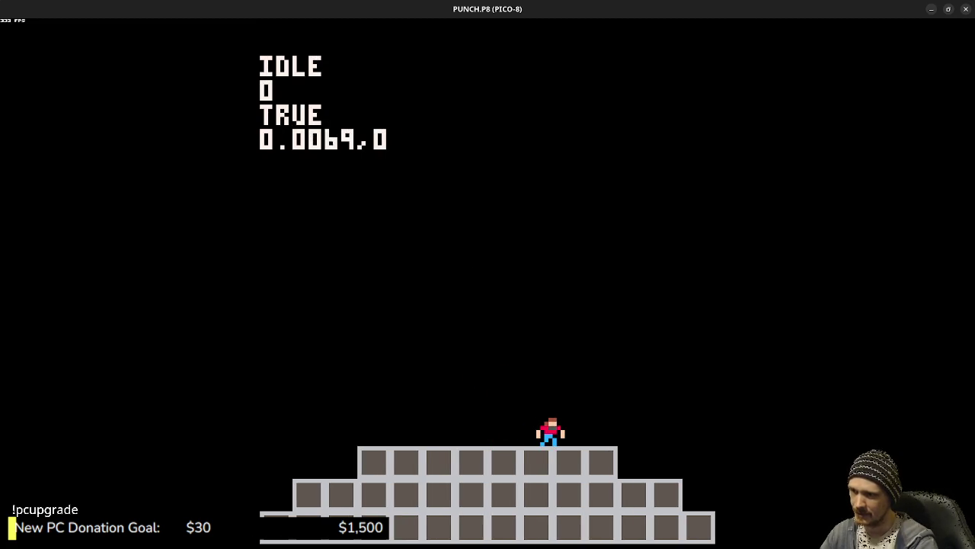
key(Left)
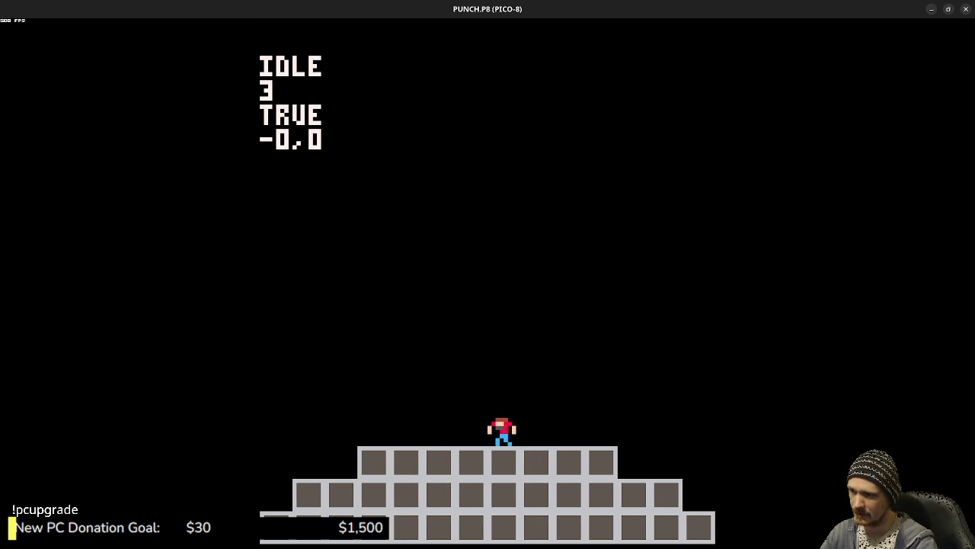
key(z)
key(Right)
key(z)
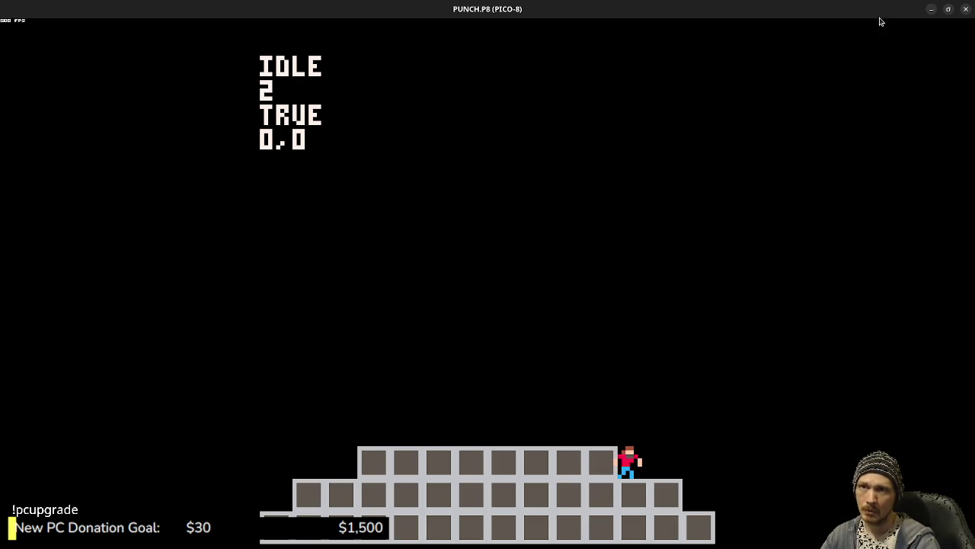
key(Escape)
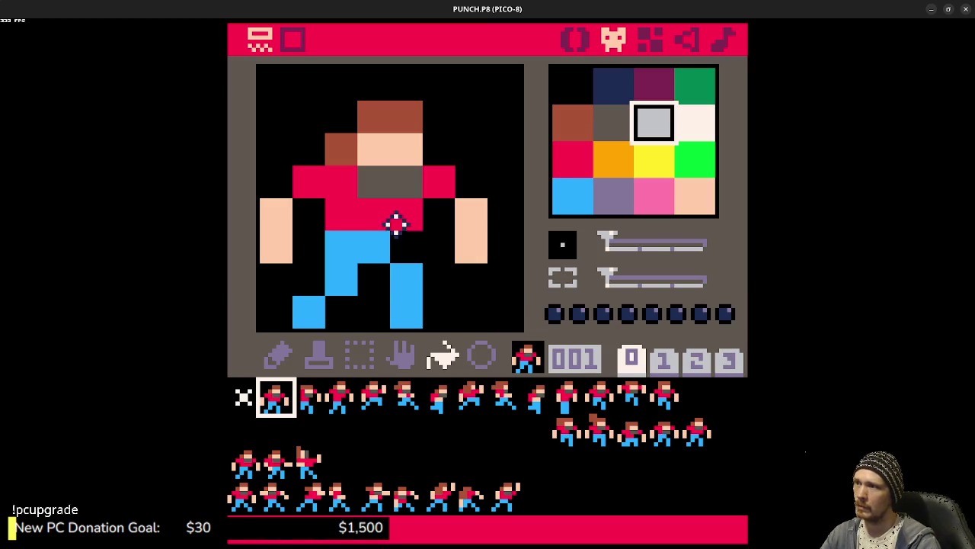
Step: Scroll the code to the player's SPR draw call and place the caret before it
click(580, 38)
scroll(460, 364, down, 3)
scroll(460, 365, down, 10)
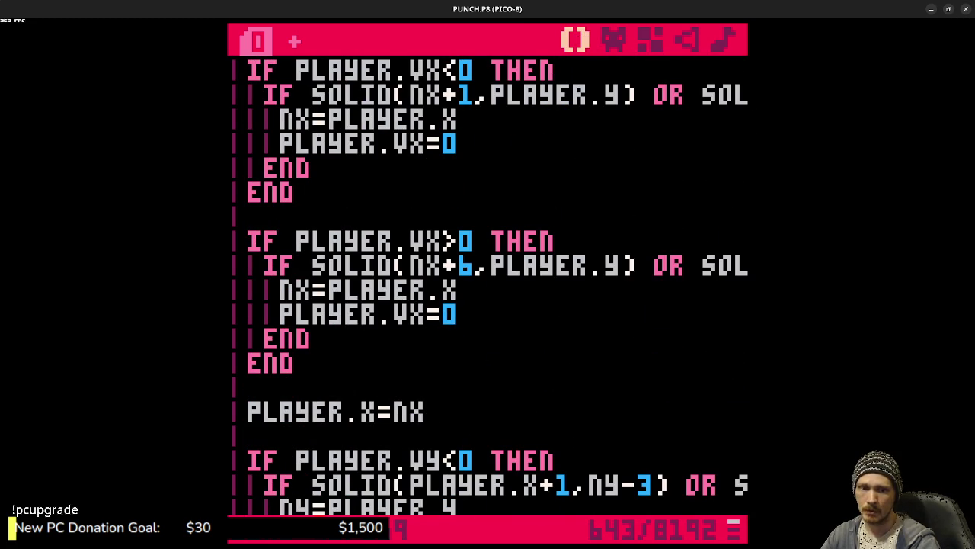
scroll(457, 350, down, 10)
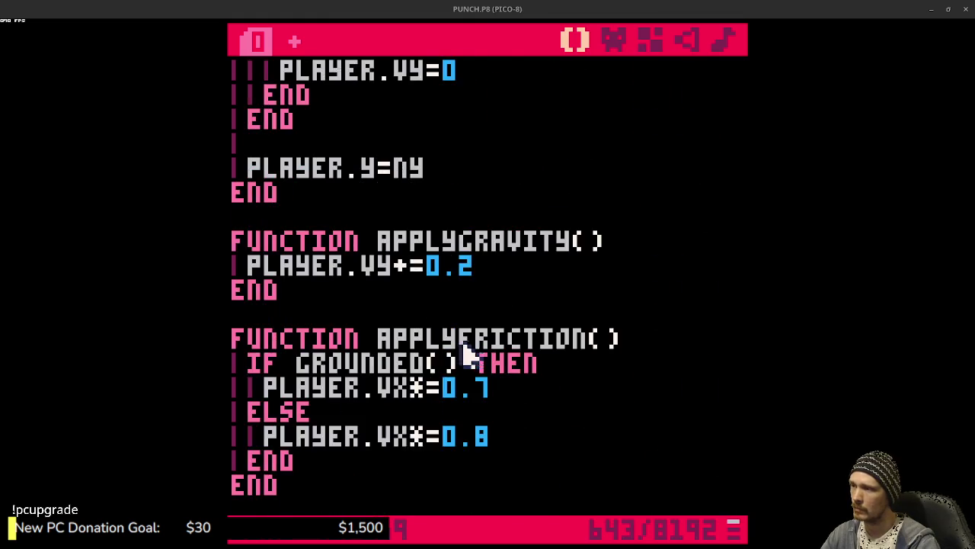
scroll(472, 342, down, 4)
scroll(476, 341, up, 8)
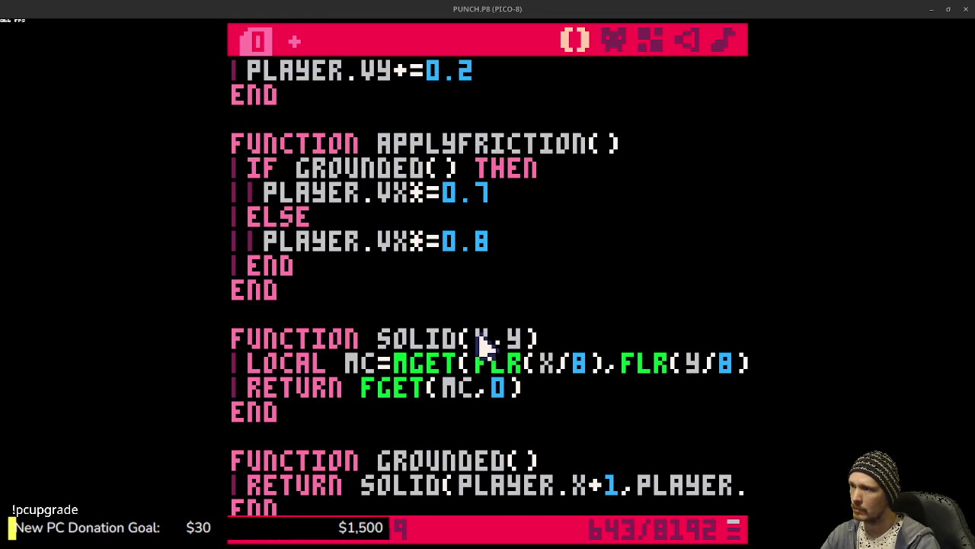
scroll(487, 343, up, 15)
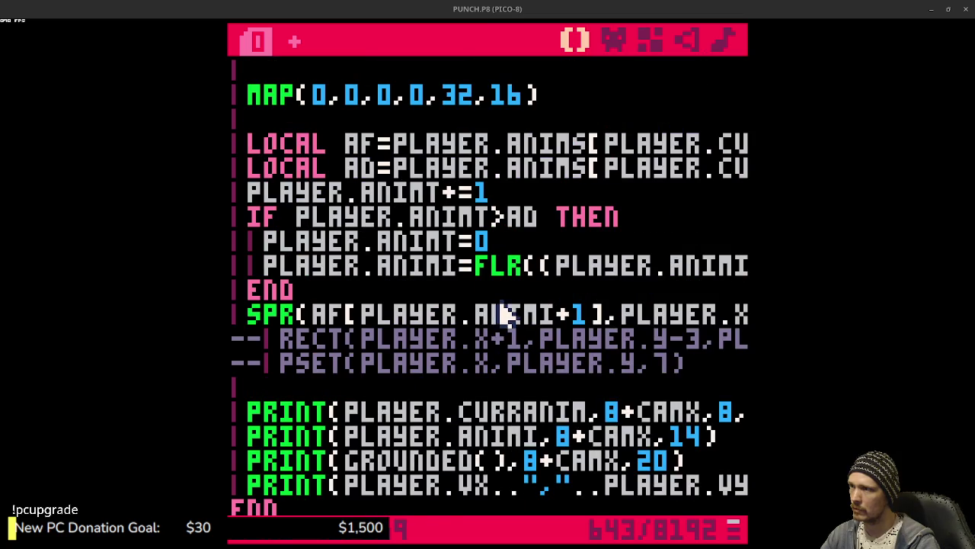
drag(333, 308, 471, 310)
click(603, 310)
click(366, 309)
click(388, 288)
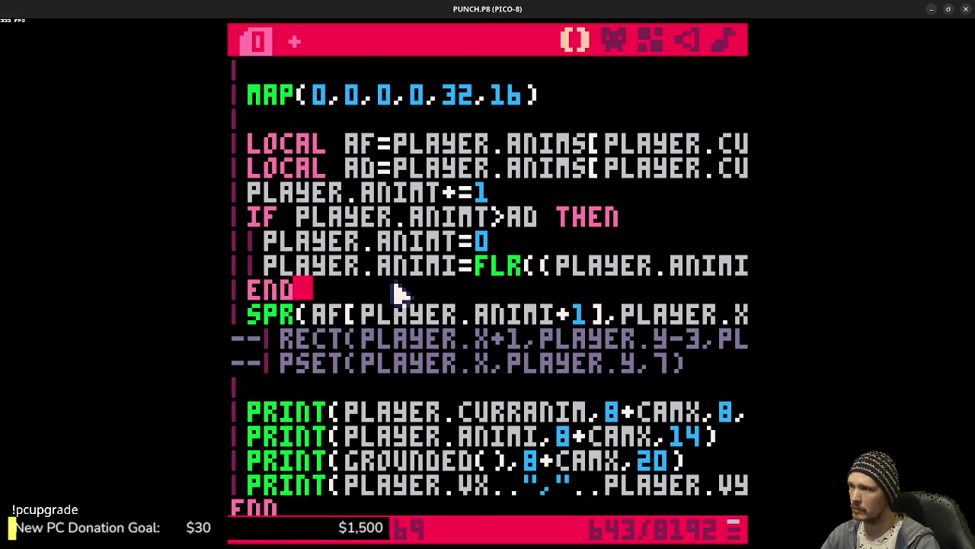
Step: Insert PAL(8,14,0) on a new line before the SPR call, checking pink's colour number
key(Return)
text(PAL(8,)
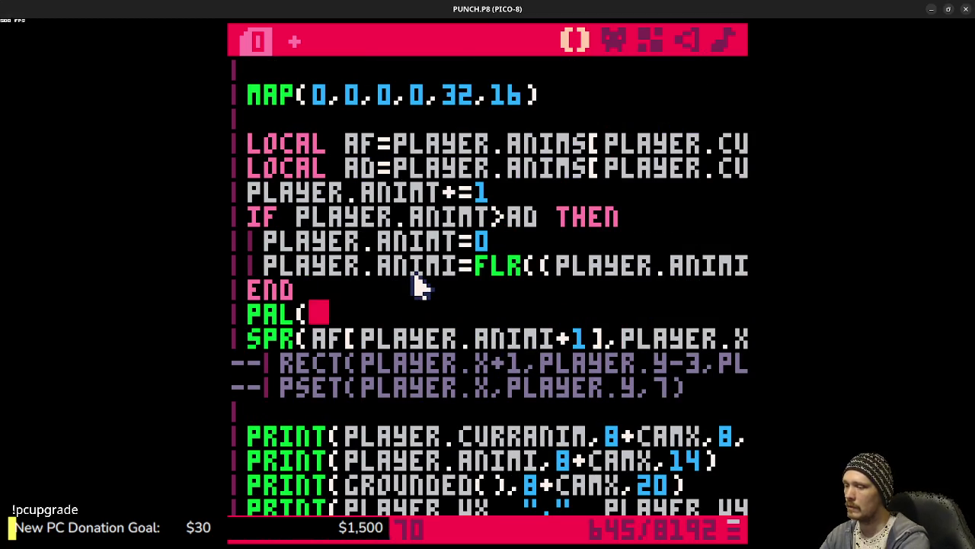
click(617, 39)
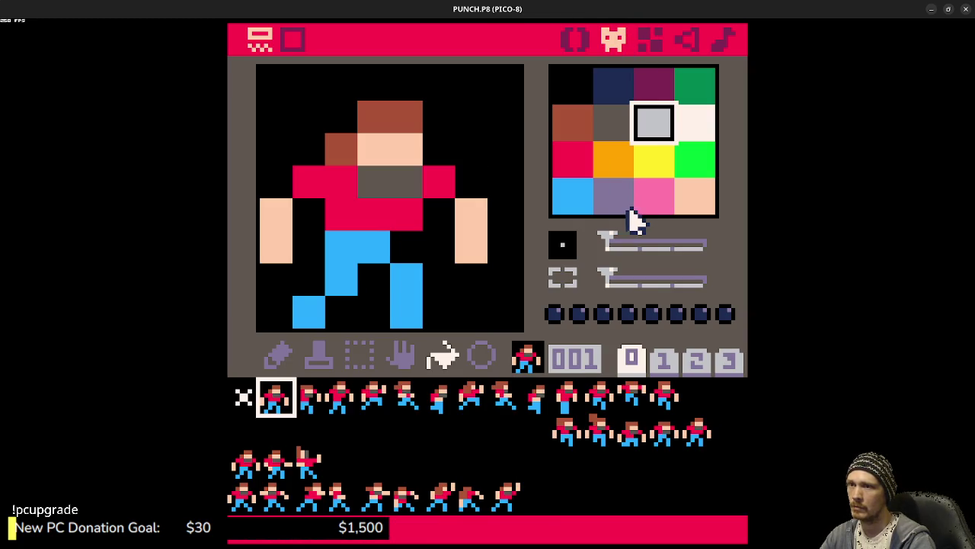
click(576, 39)
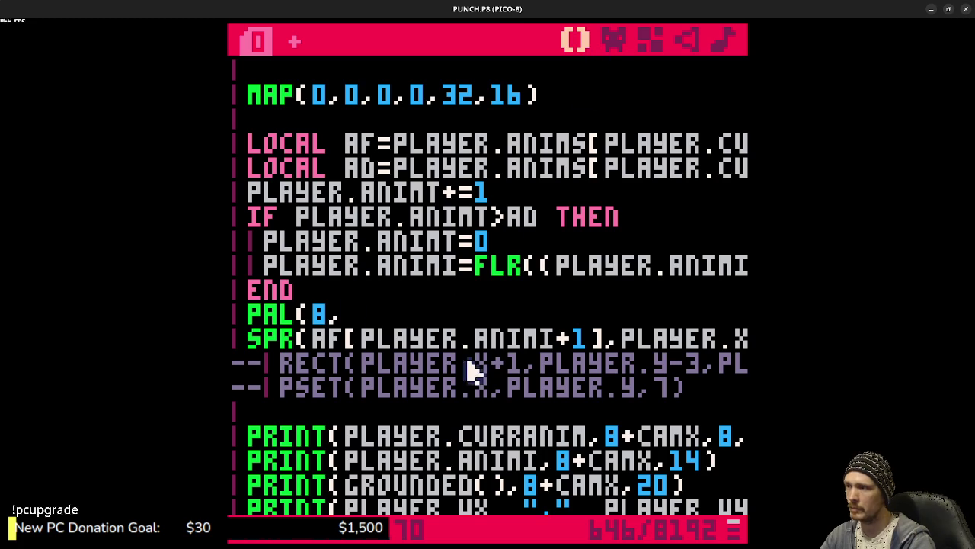
click(623, 39)
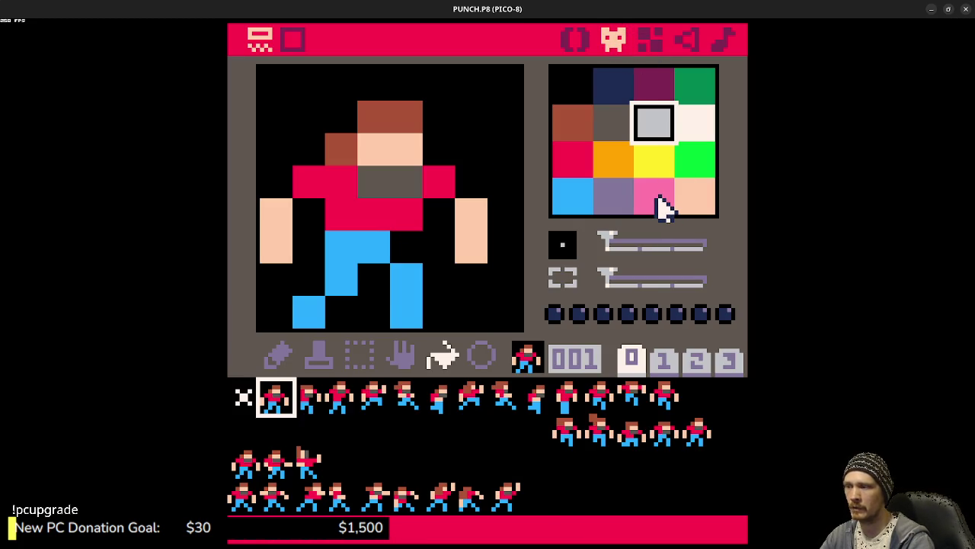
click(578, 45)
text(14)
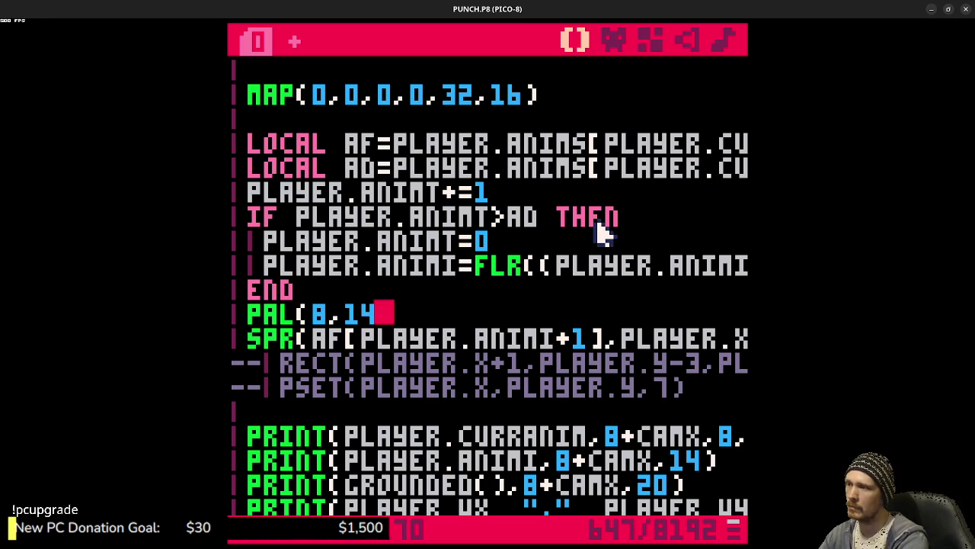
text(,)
text(0))
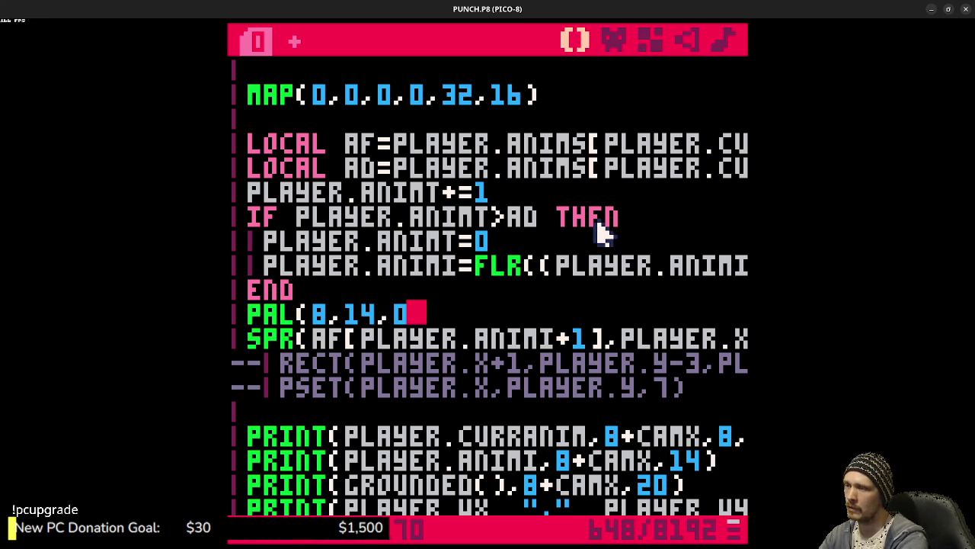
Step: Copy the line below the SPR call as PAL(8,8,0), save the cart and run it
key(Left)
key(shift+Left)
key(shift+Left)
key(shift+Left)
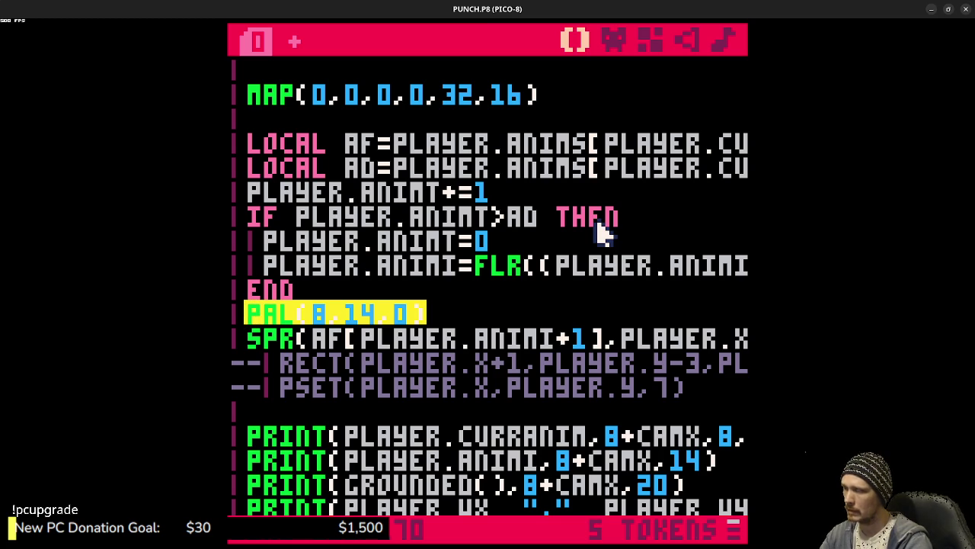
key(Down)
key(Return)
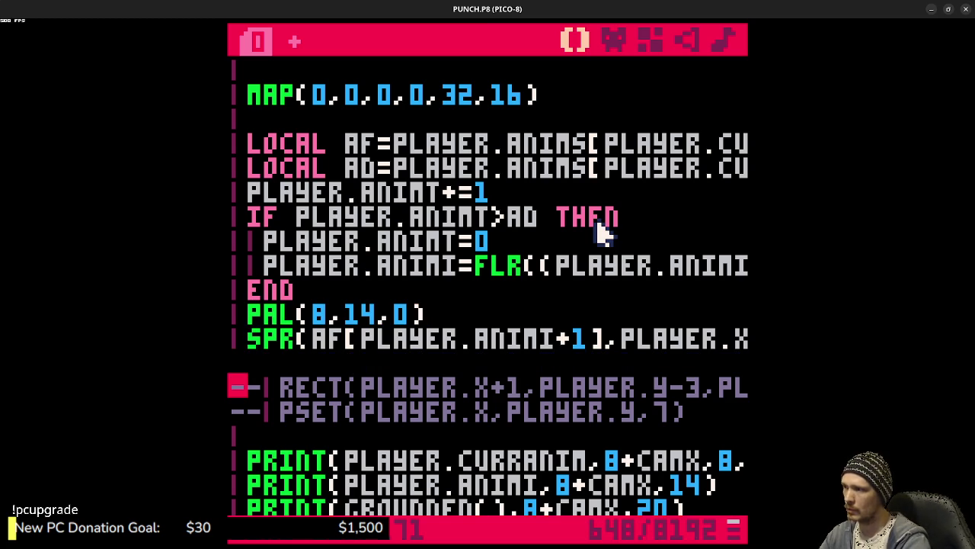
key(ctrl+v)
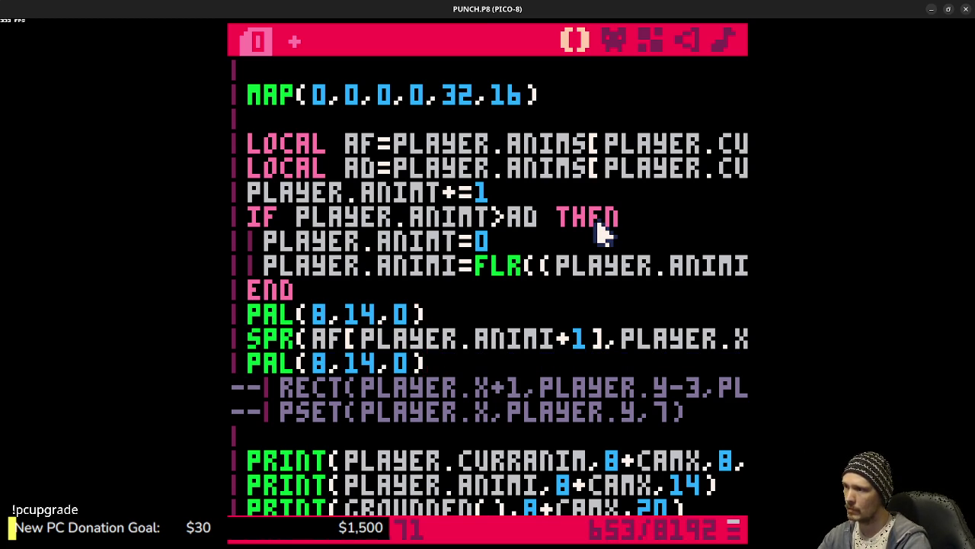
key(BackSpace)
key(BackSpace)
text(8)
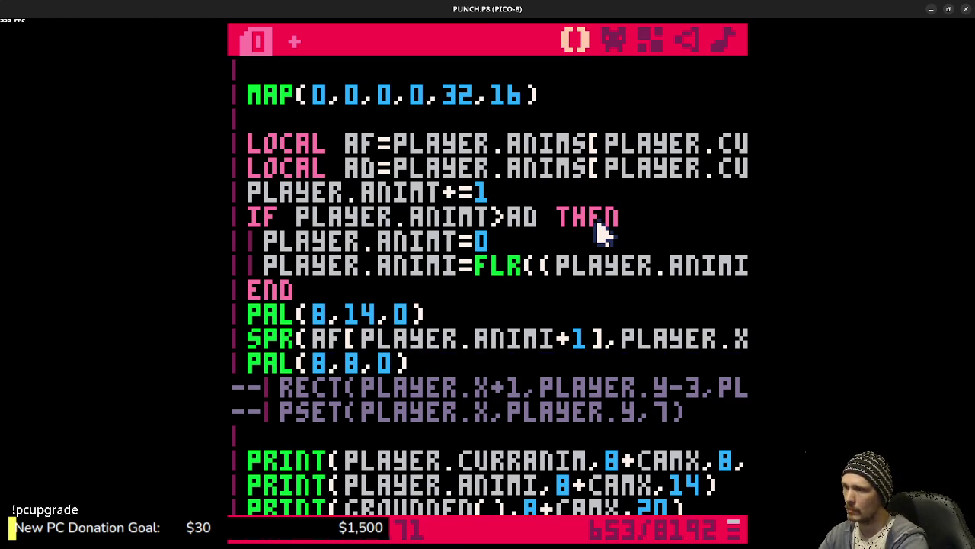
key(ctrl+s)
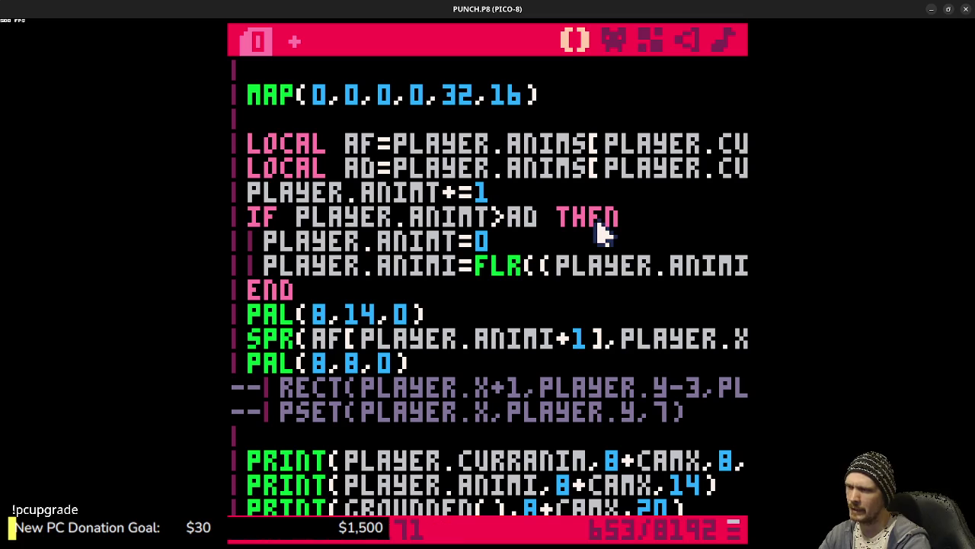
key(ctrl+r)
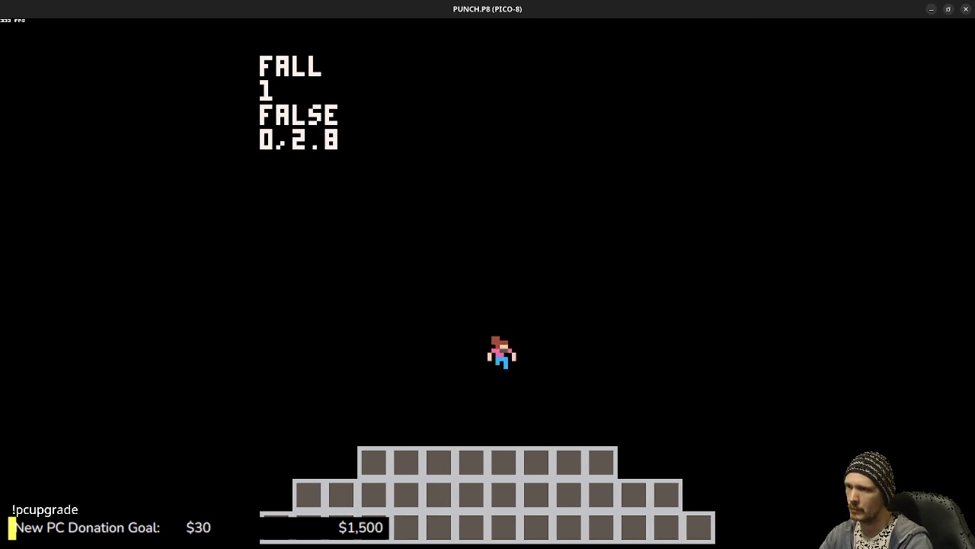
Step: Run the pink-shirted player left and right on the pyramid, then exit to the code
key(Right)
key(Left)
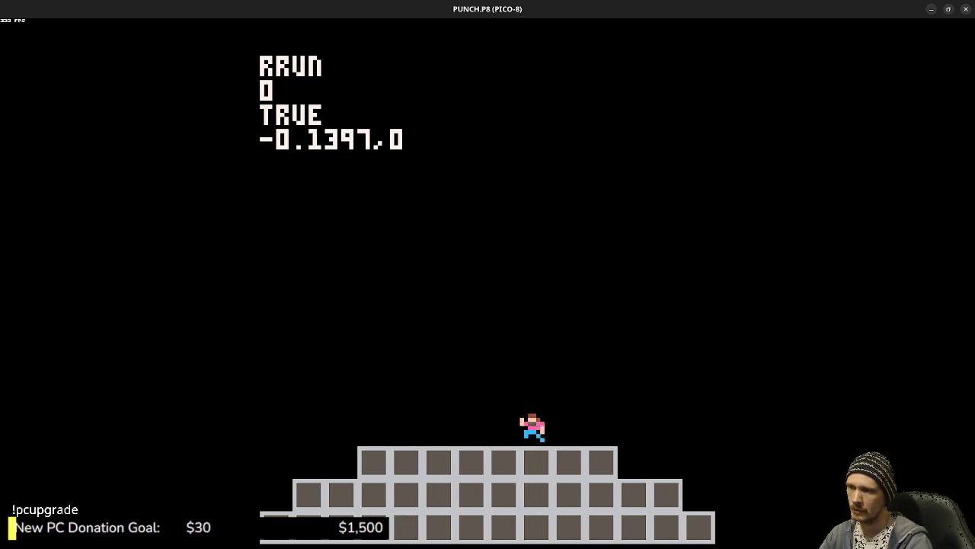
key(Right)
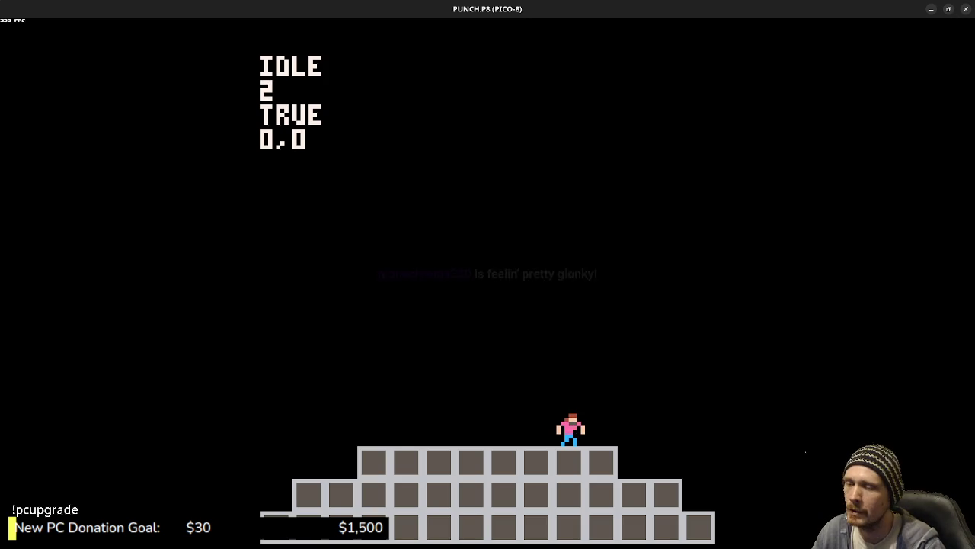
key(Escape)
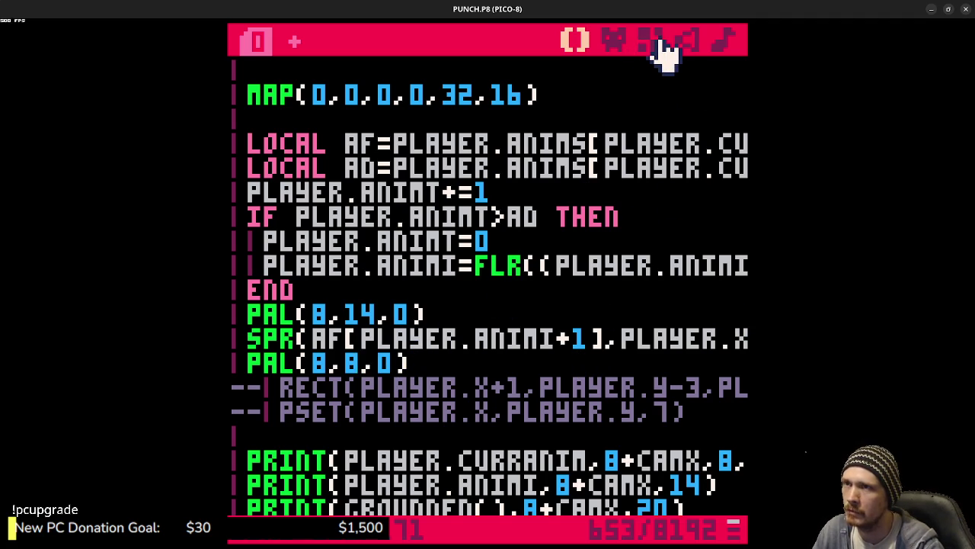
Step: Change the shirt swap from PAL(8,14,0) to PAL(8,10,0) and run the game
click(617, 40)
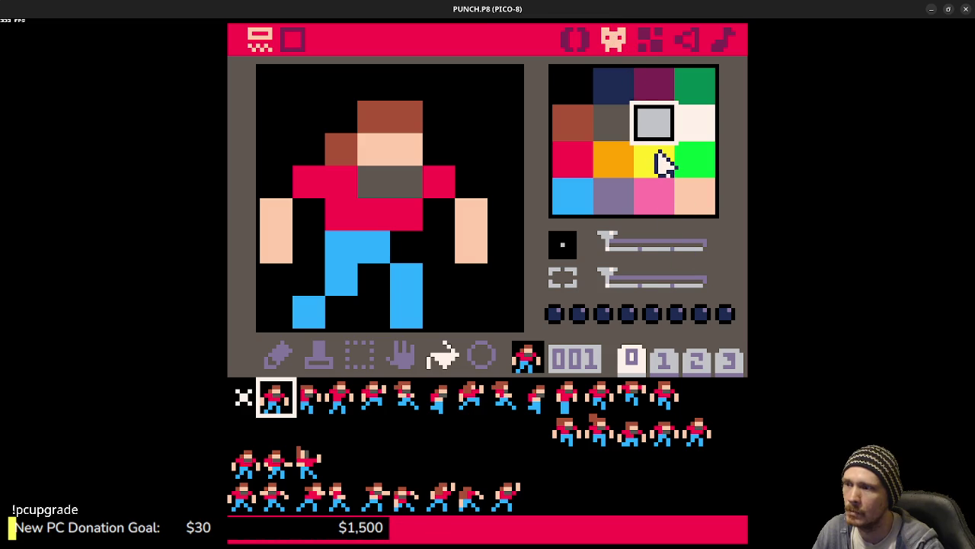
click(575, 40)
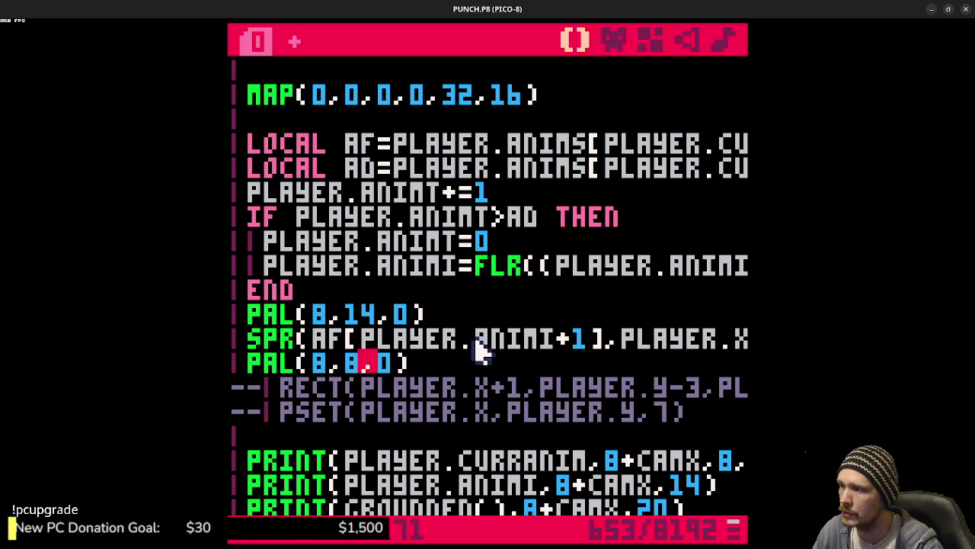
key(Up)
key(Up)
key(BackSpace)
text(0)
key(ctrl+r)
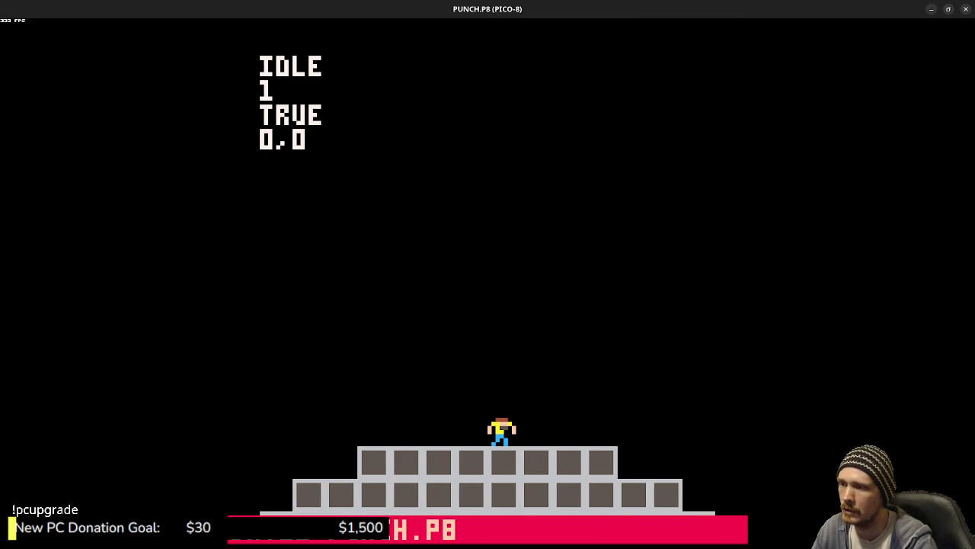
Step: Test running left and right and jumping onto the block pyramid, then stop the game
key(Right)
key(Left)
key(z)
key(z)
key(Right)
key(z)
key(Escape)
key(Escape)
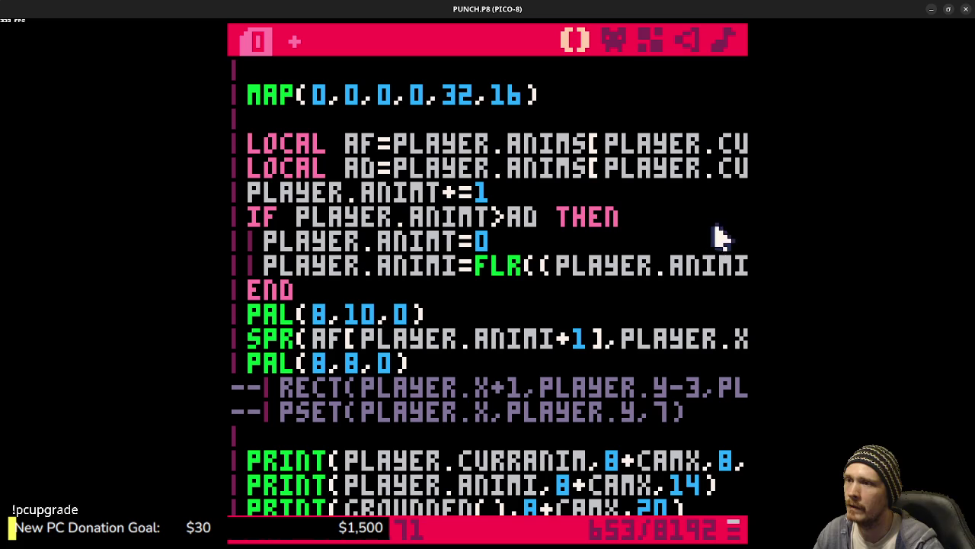
Step: Check the sprite's trouser colour and add PAL(12,3,0) after the PAL(8,10,0) line
click(613, 39)
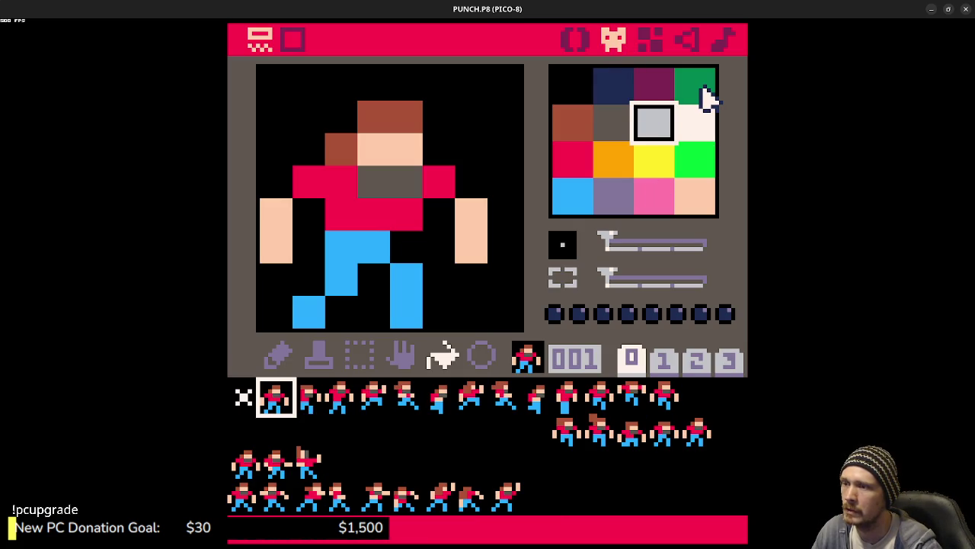
click(577, 39)
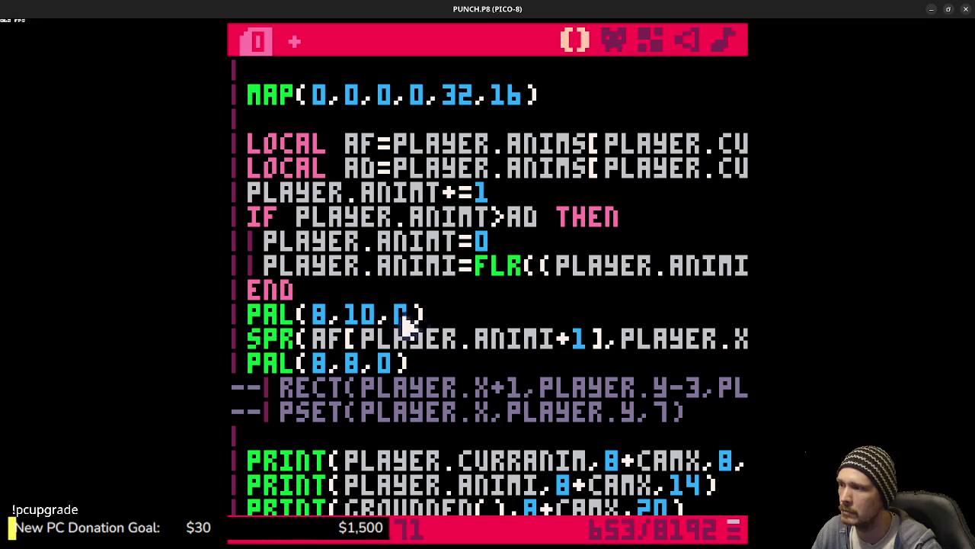
click(613, 39)
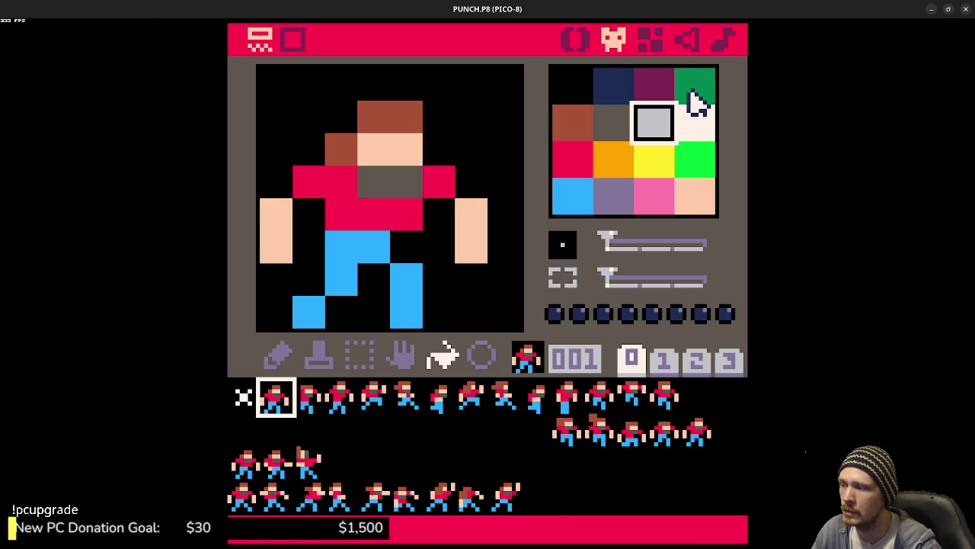
click(576, 40)
click(465, 307)
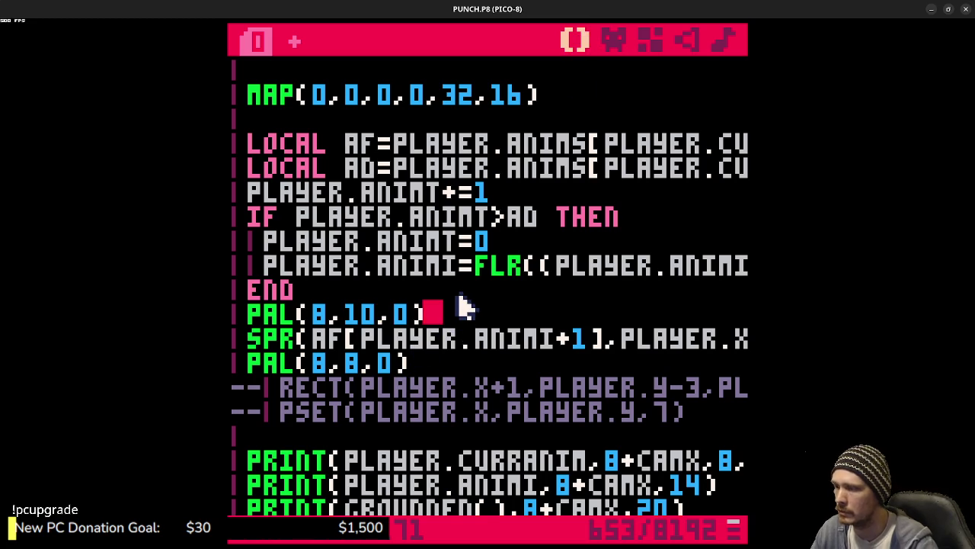
key(Return)
text(PAL()
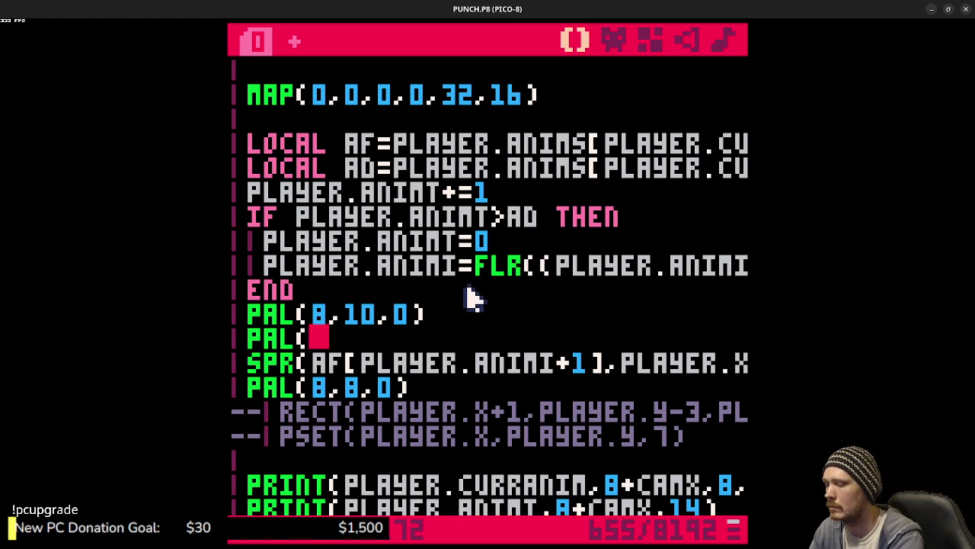
click(615, 40)
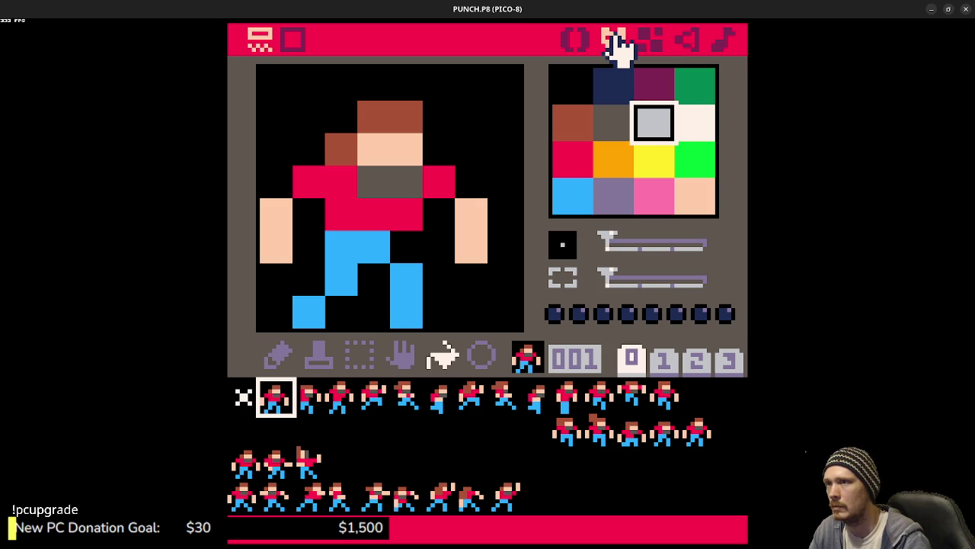
click(580, 40)
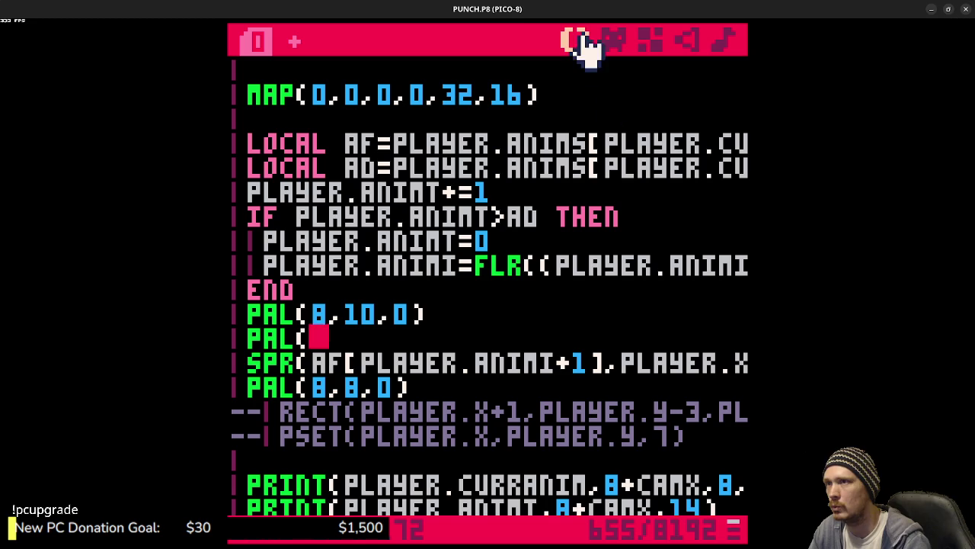
text(12,3,0))
Step: Add a PAL(12,12,0) reset after PAL(8,8,0), save the cart and run it
click(463, 385)
key(Return)
text(PAL(12,)
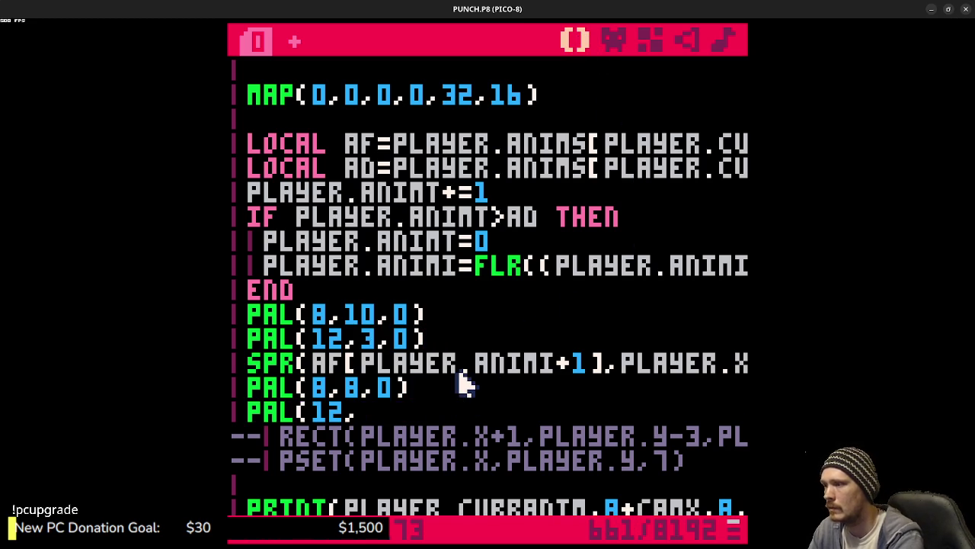
text(12,0))
key(ctrl+s)
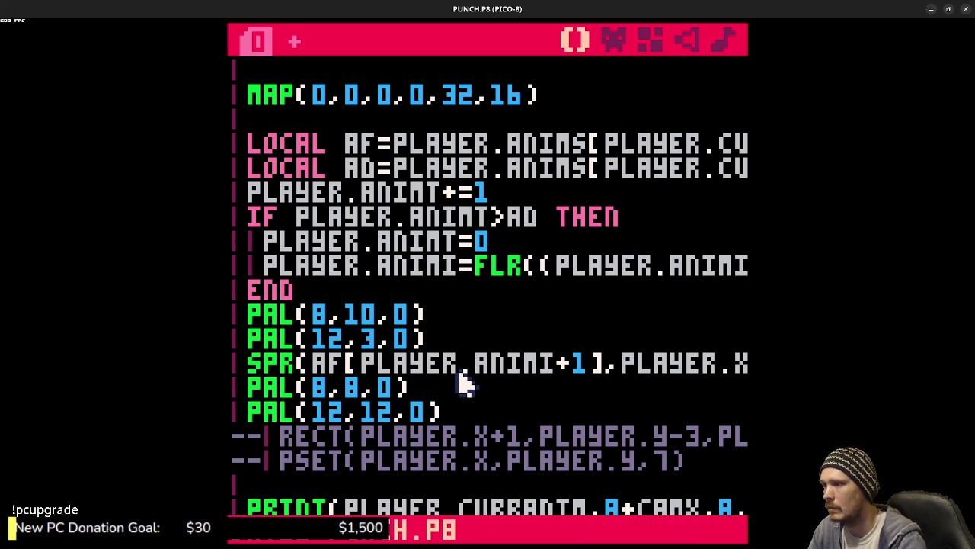
key(ctrl+r)
key(Right)
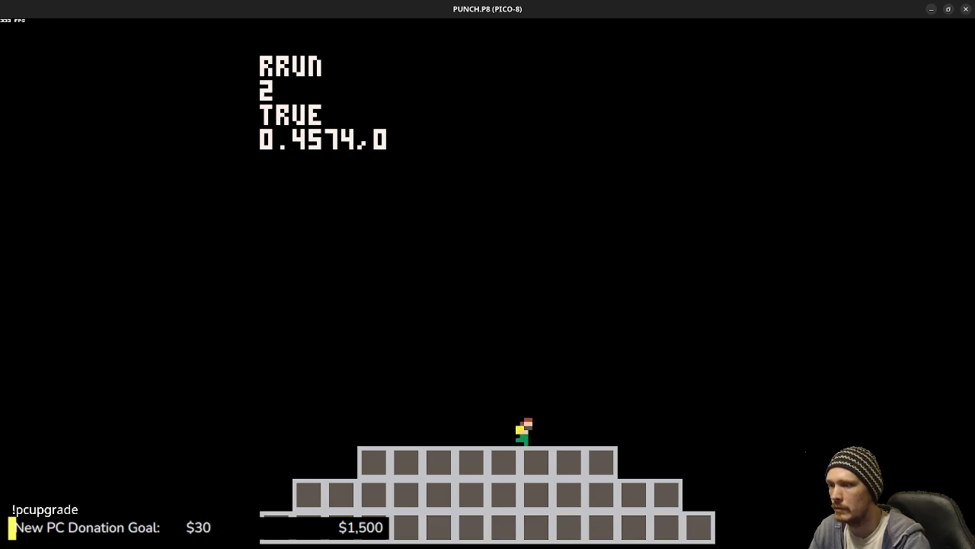
Step: Run and jump the recoloured character back and forth onto the blocks, then stop the game
key(z)
key(Left)
key(Right)
key(z)
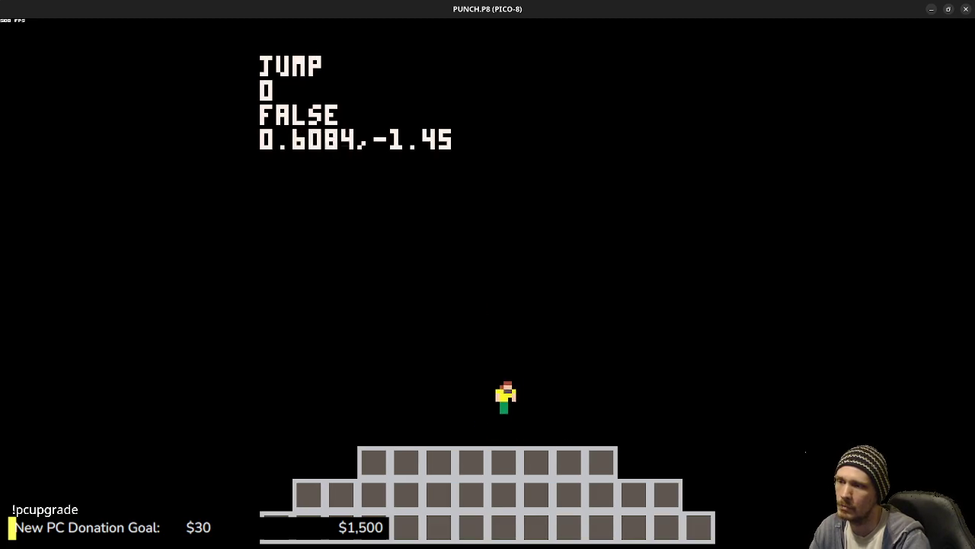
key(Left)
key(z)
key(Right)
key(z)
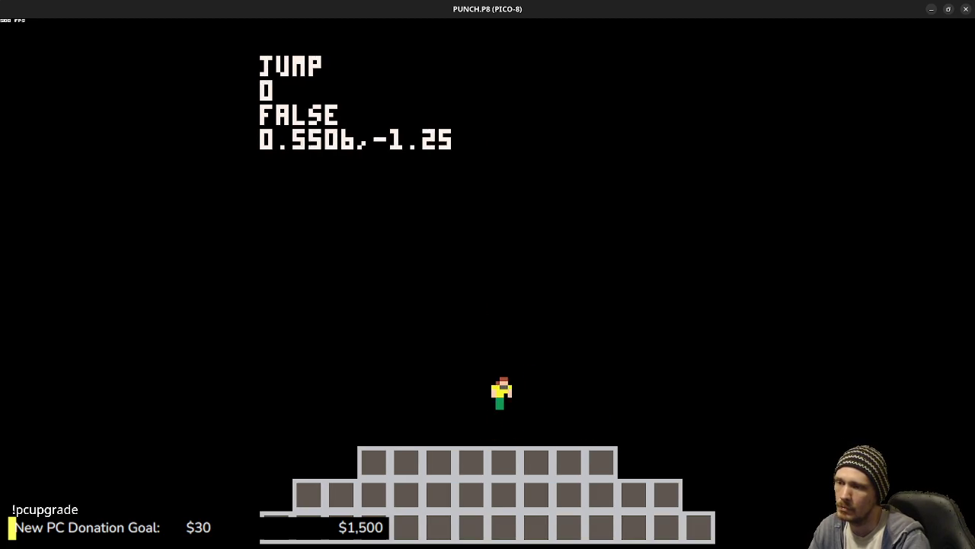
key(Left)
key(z)
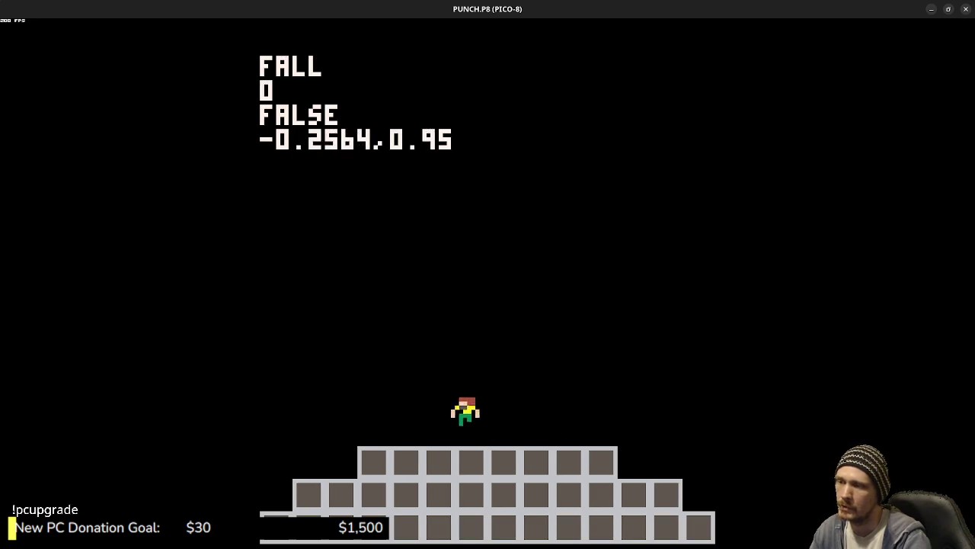
key(Escape)
key(Escape)
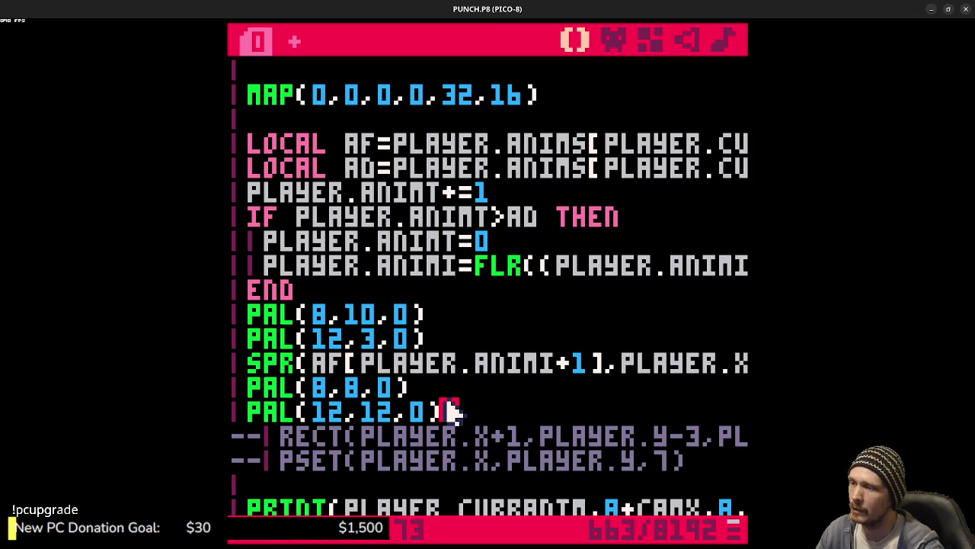
Step: Select the PAL(12,12,0) and PAL(8,8,0) reset lines to check their token cost
mouse_move(468, 409)
mouse_down()
mouse_move(283, 414)
mouse_move(257, 433)
mouse_move(256, 417)
mouse_up()
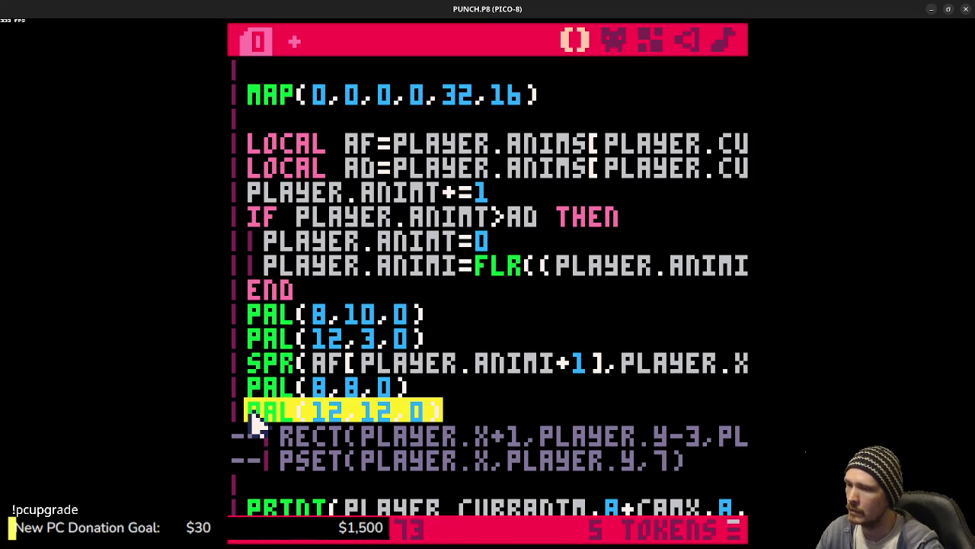
drag(415, 390, 257, 393)
click(446, 392)
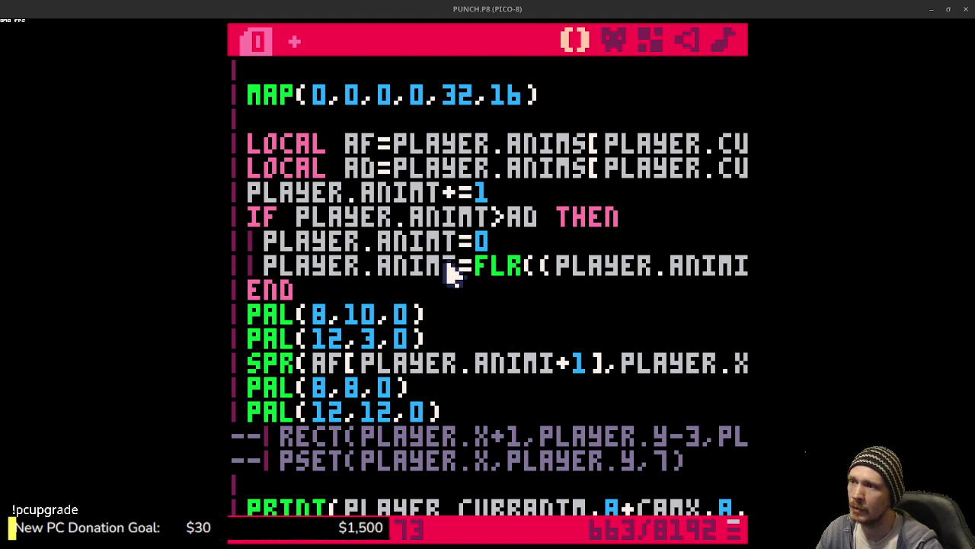
scroll(483, 274, up, 10)
scroll(473, 365, up, 15)
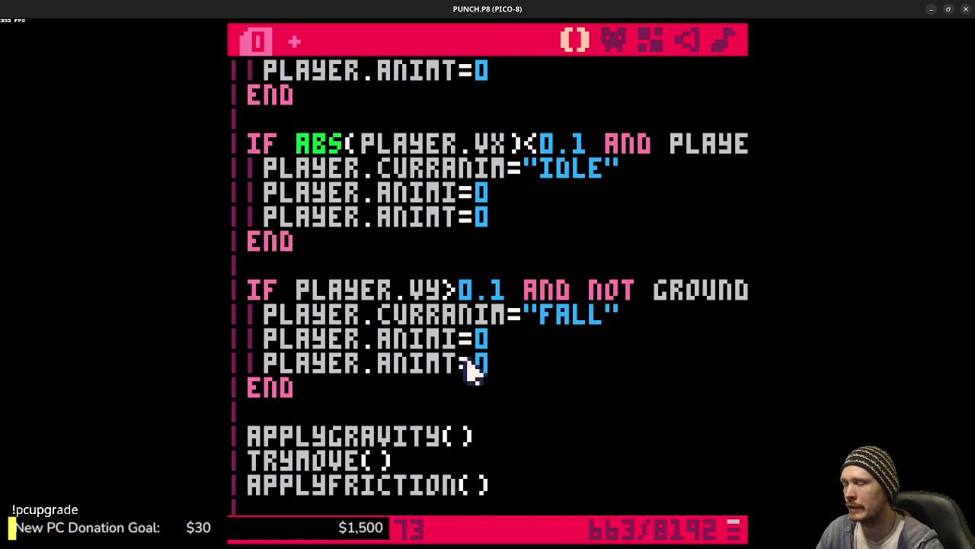
scroll(491, 358, up, 6)
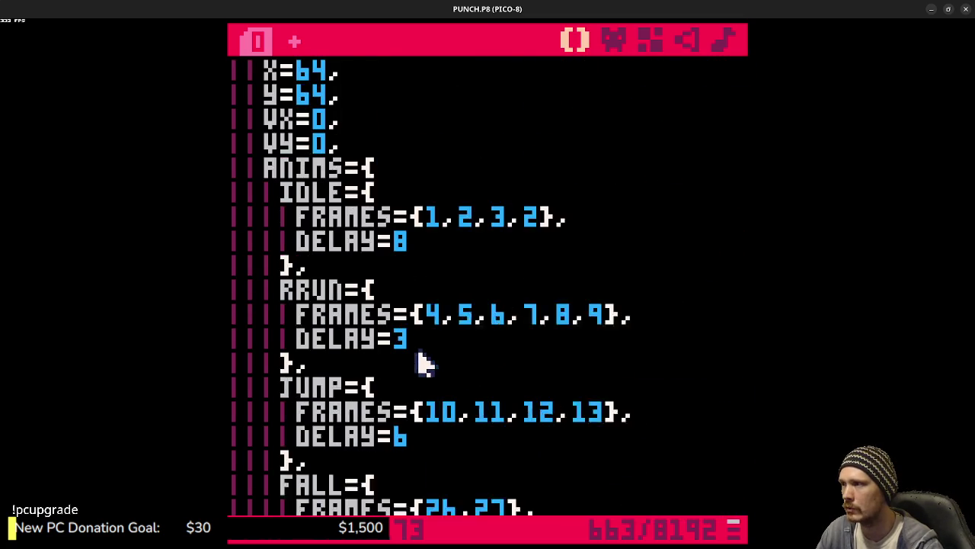
click(385, 218)
click(356, 192)
key(Return)
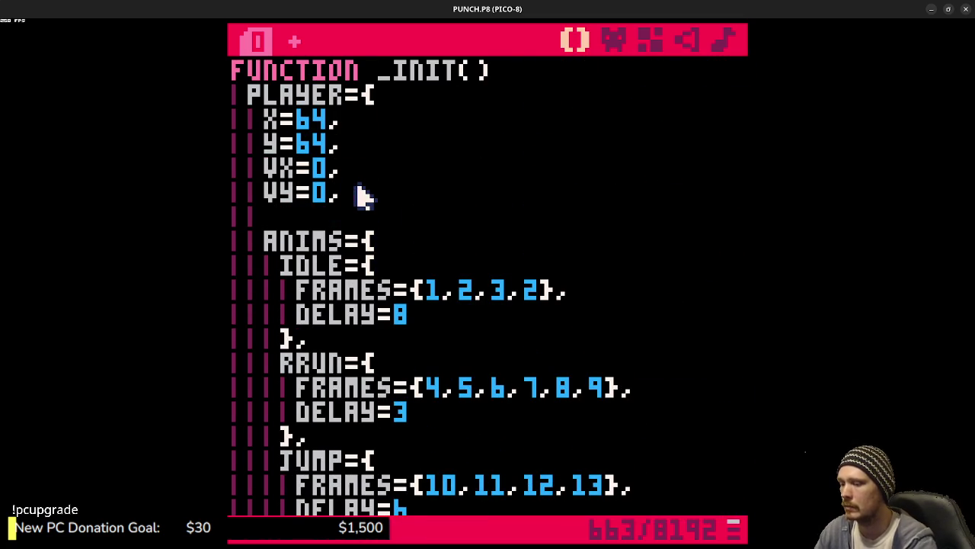
text(TAB=)
key(BackSpace)
text(={},)
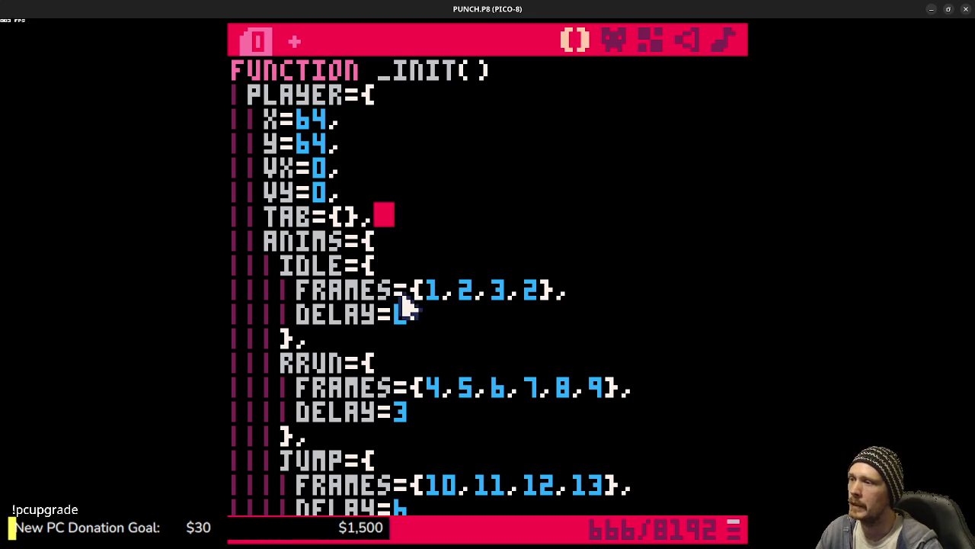
text(8)
click(428, 297)
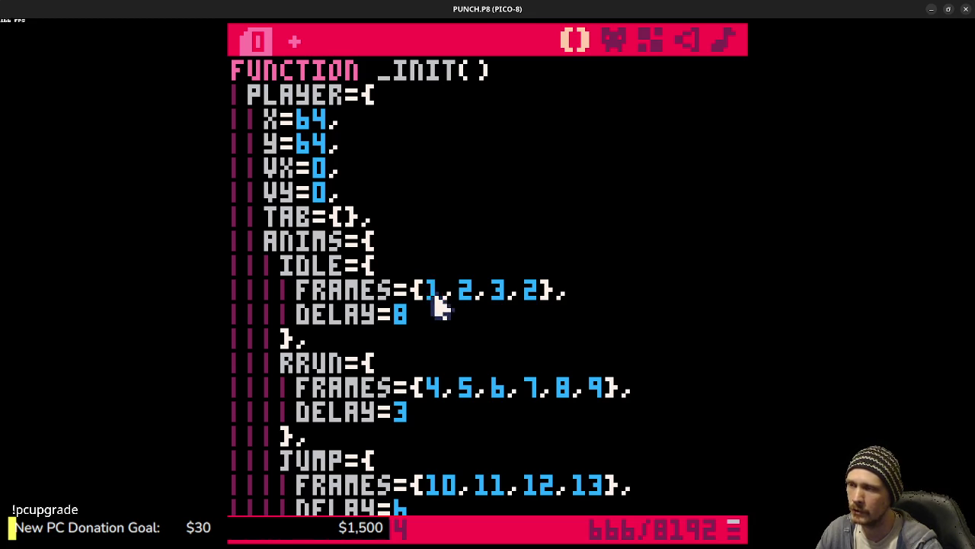
drag(580, 288, 302, 281)
click(411, 203)
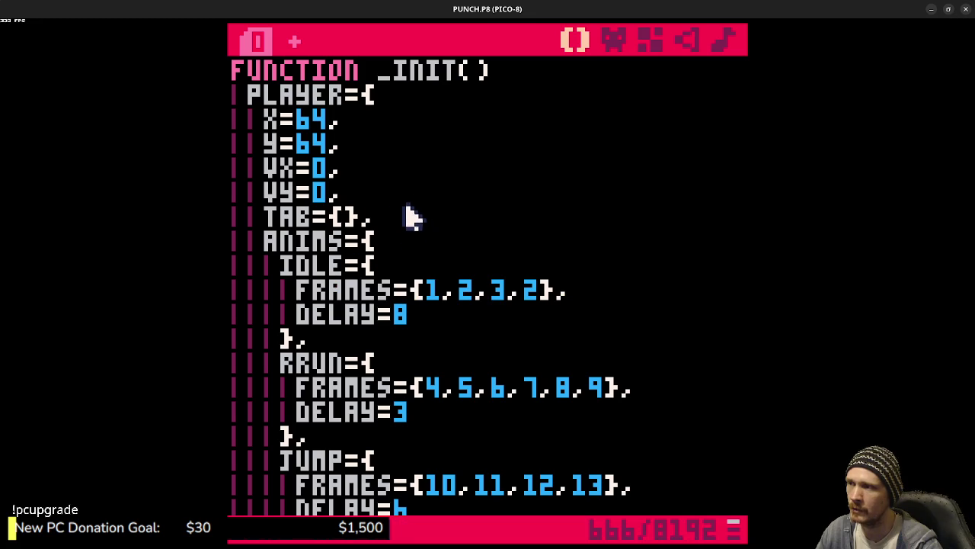
drag(416, 213, 410, 204)
key(BackSpace)
key(ctrl+s)
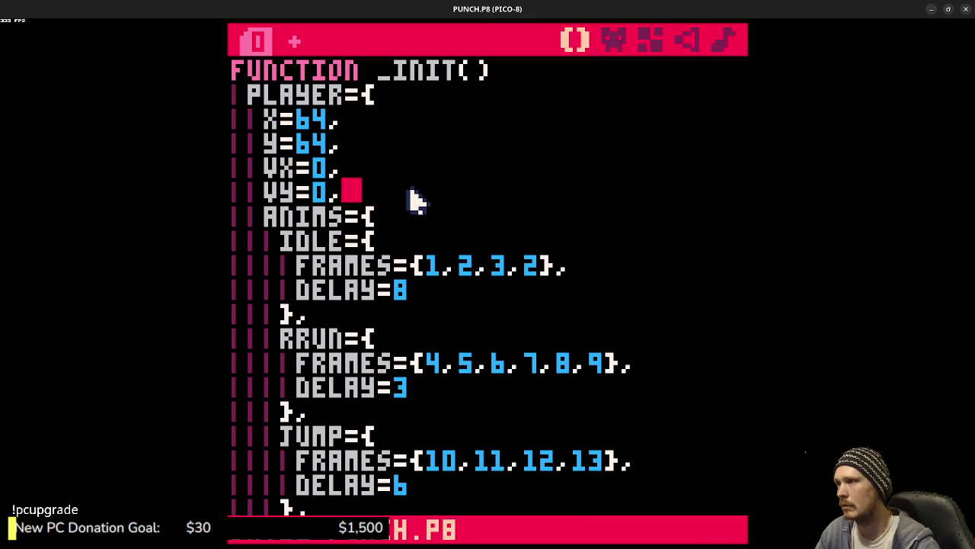
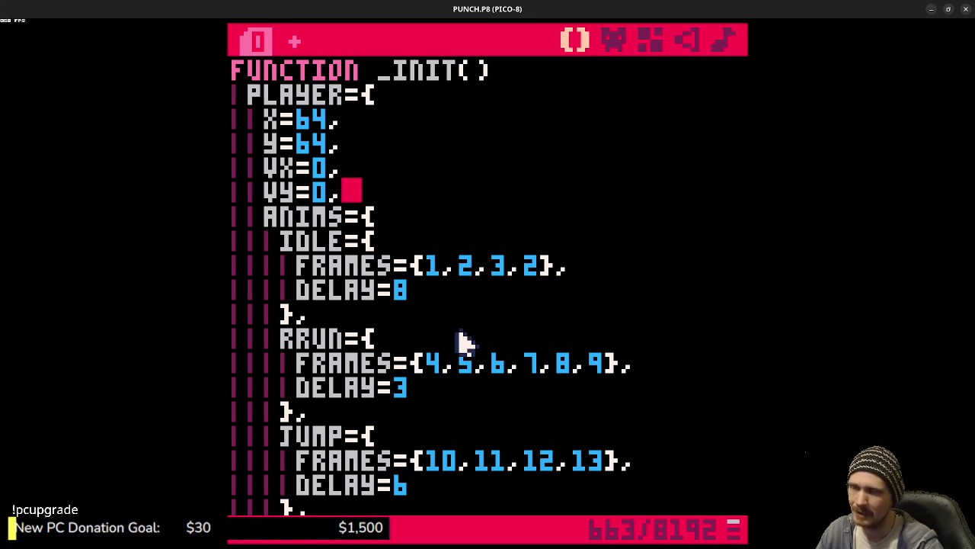
Step: Restore, then delete the TAB={} entry and its leftover empty line in the player table
key(ctrl+z)
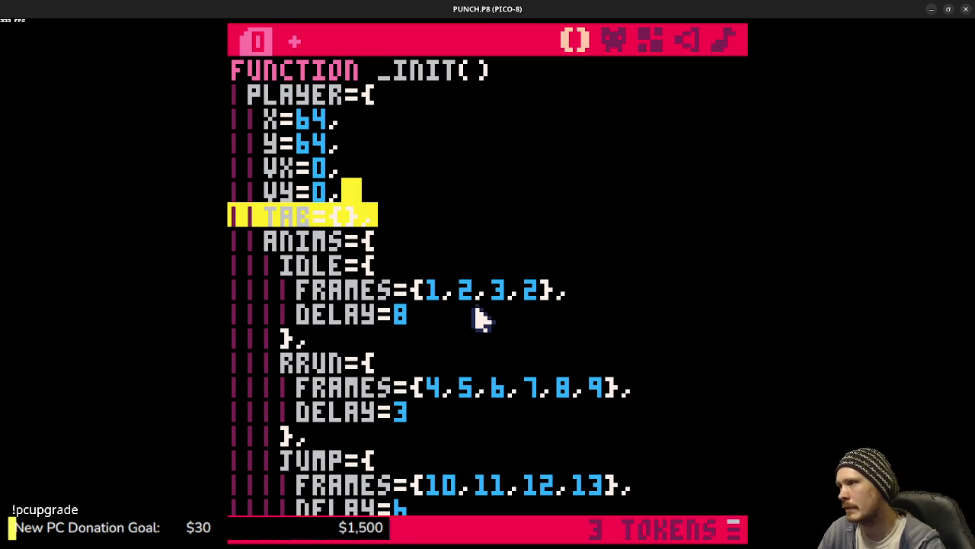
key(BackSpace)
key(BackSpace)
key(BackSpace)
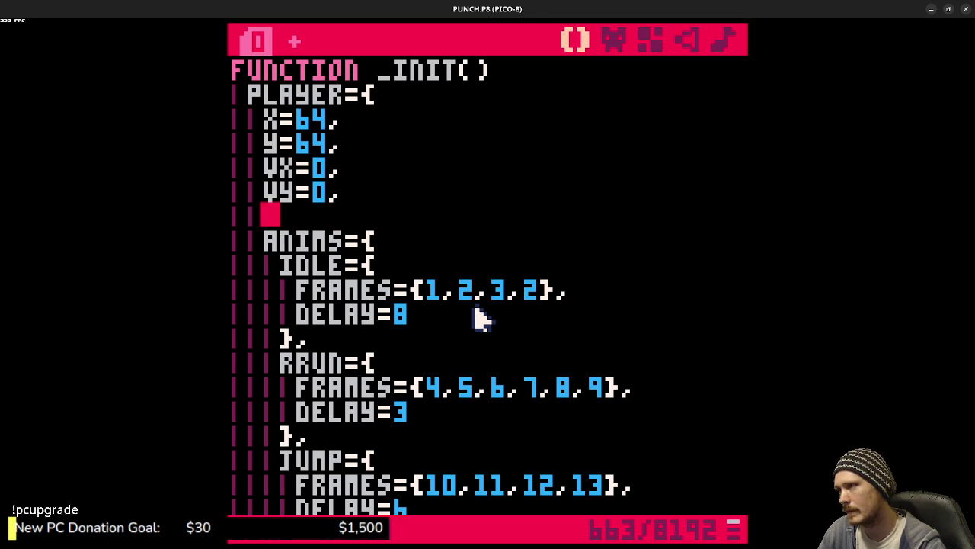
key(BackSpace)
Step: Run the cart to show the player falling above the stepped platform
key(Page_Down)
key(Page_Down)
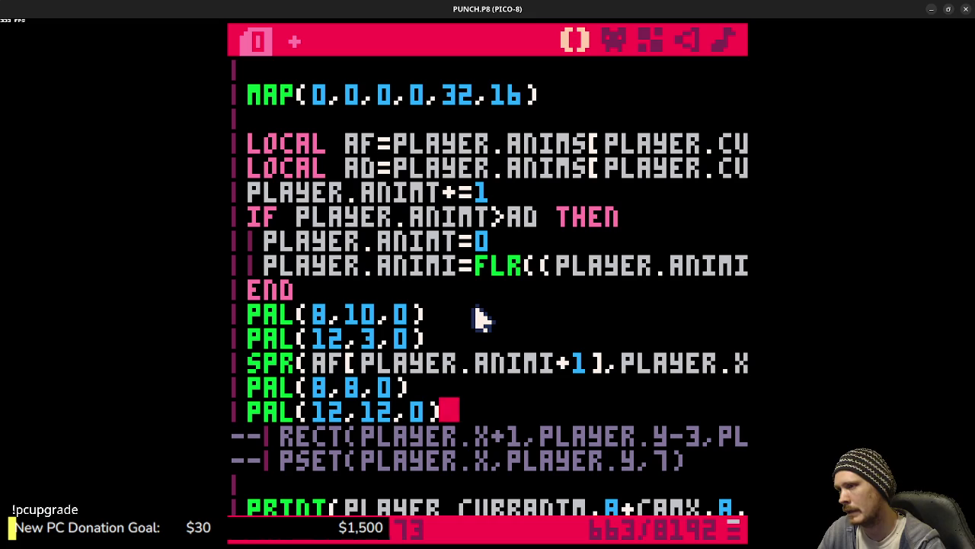
key(Page_Up)
key(Page_Up)
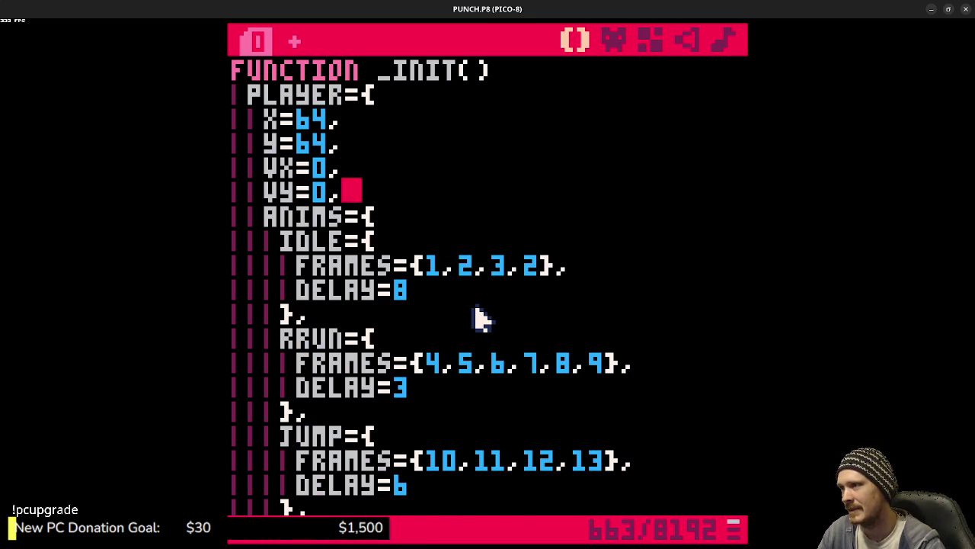
key(Page_Down)
key(Page_Down)
key(ctrl+r)
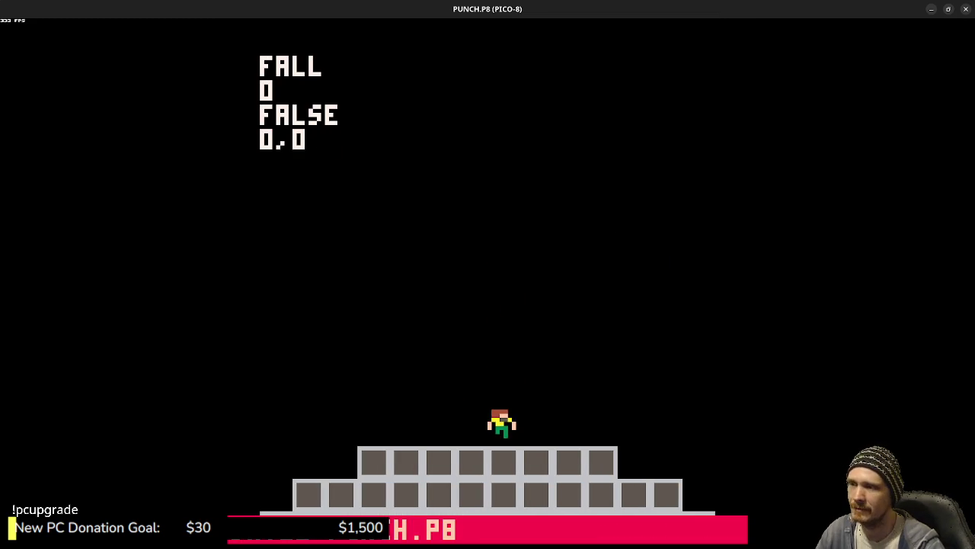
Step: Play-test running left and right and jumping across the steps, then return to the code editor
key(Right)
key(Left)
key(z)
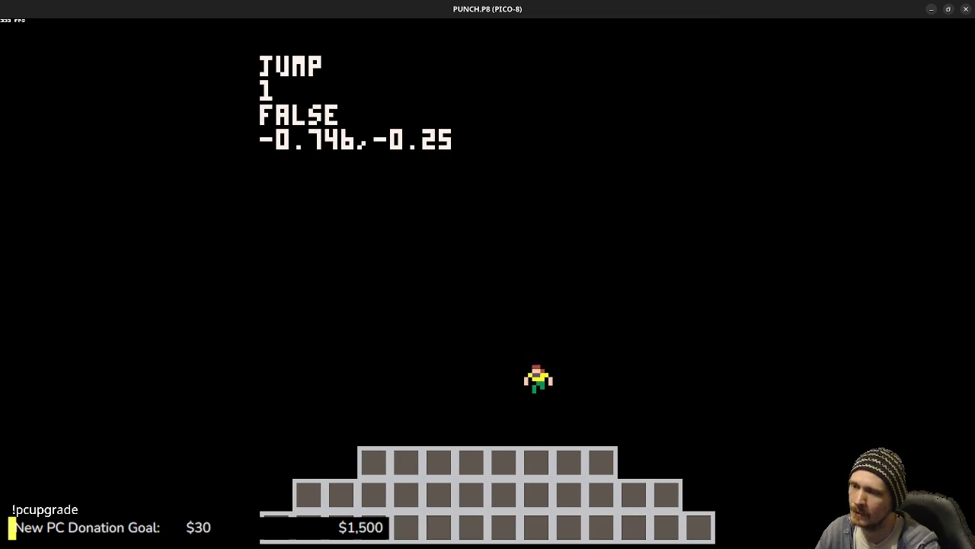
key(Right)
key(z)
key(z)
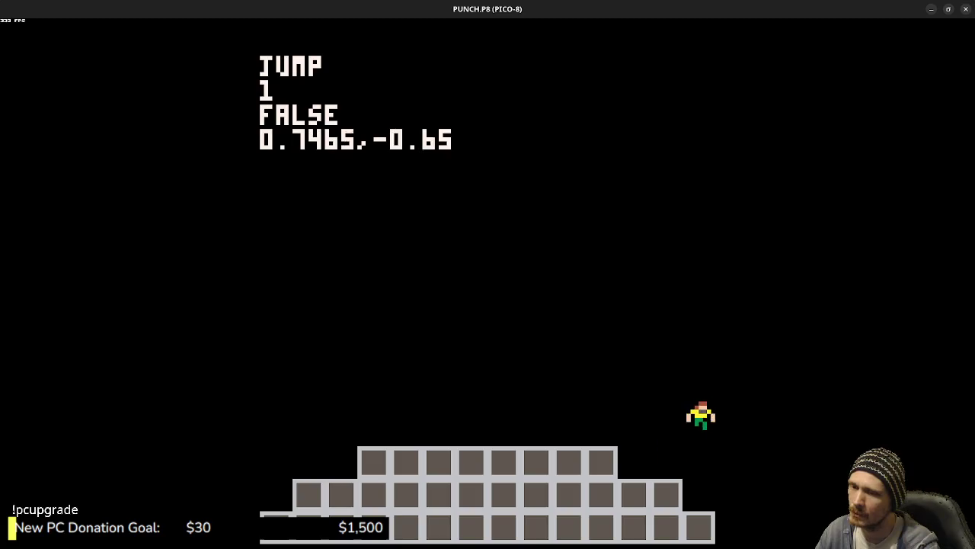
key(Left)
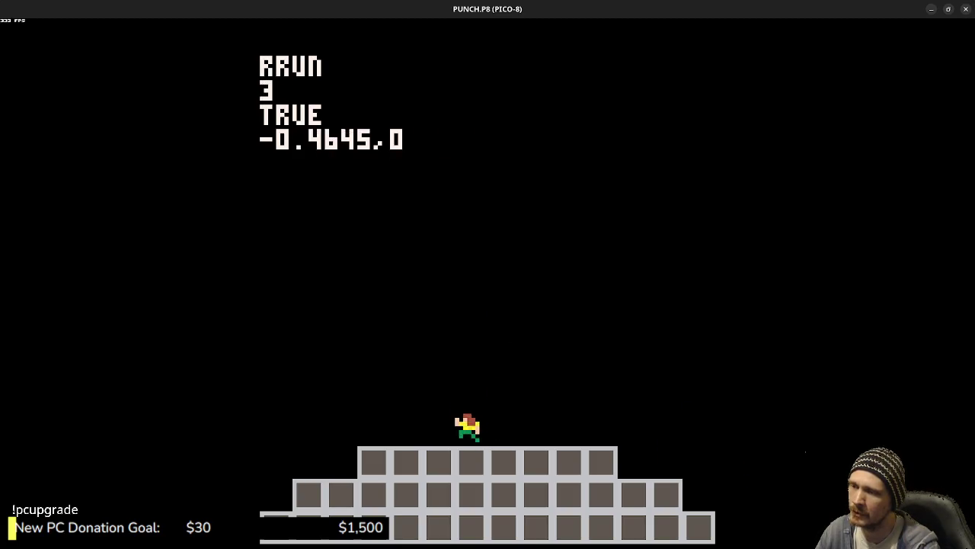
key(z)
key(z)
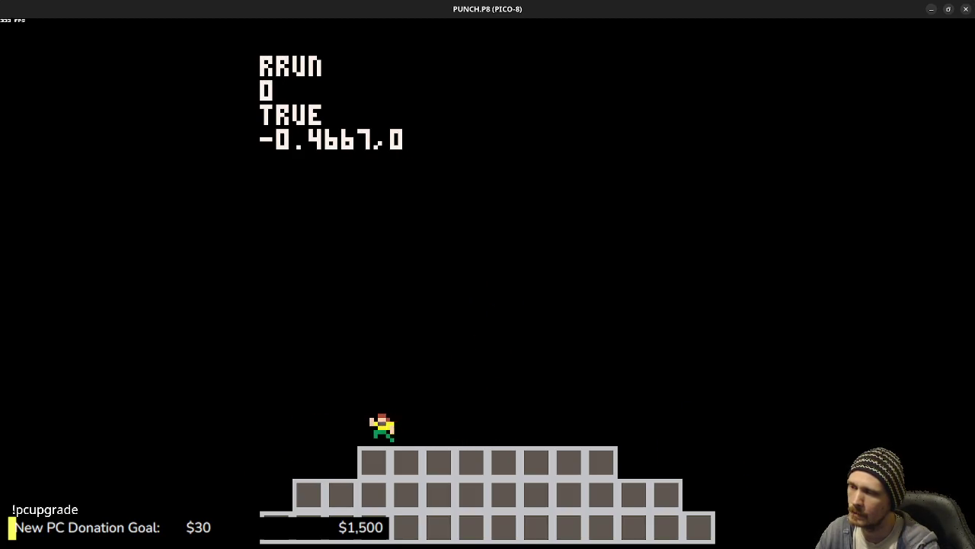
key(z)
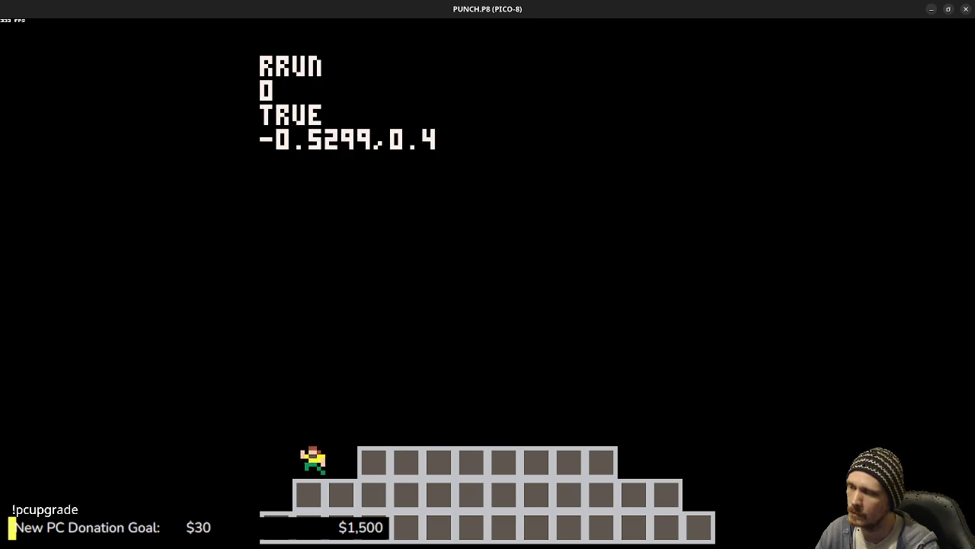
key(z)
key(Right)
key(z)
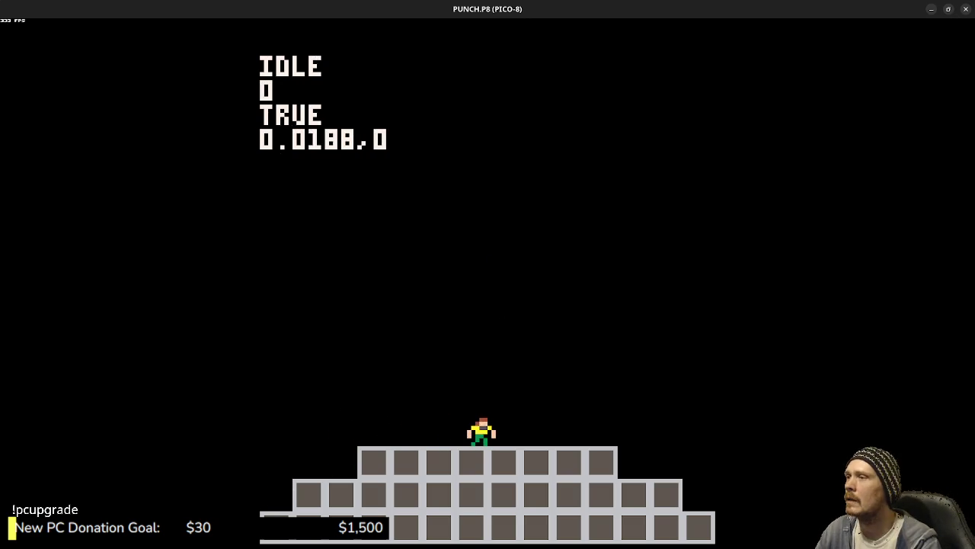
key(Right)
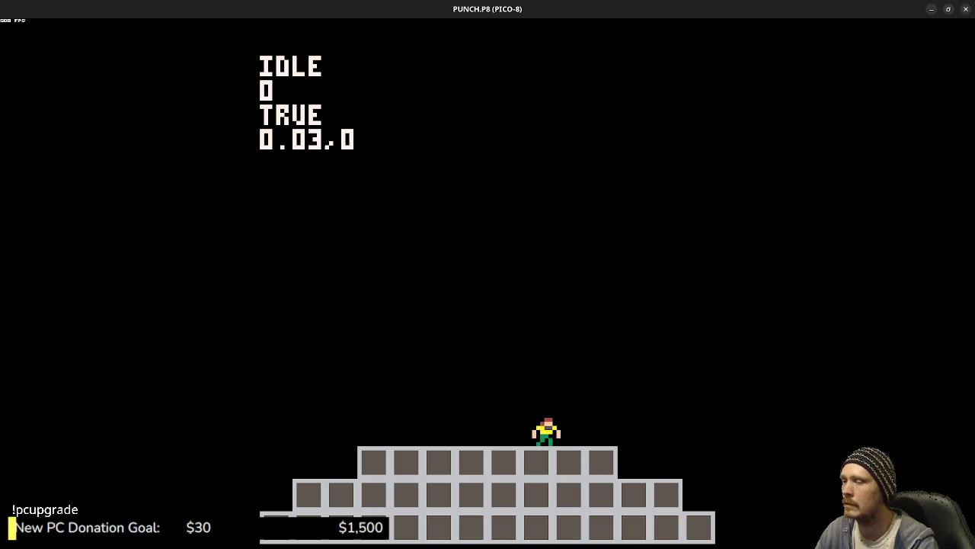
key(z)
key(Left)
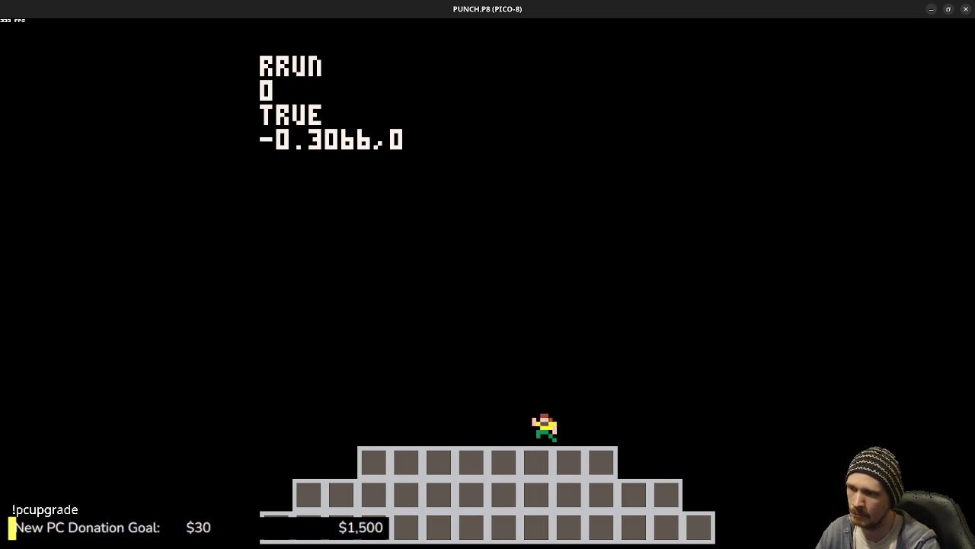
key(Left)
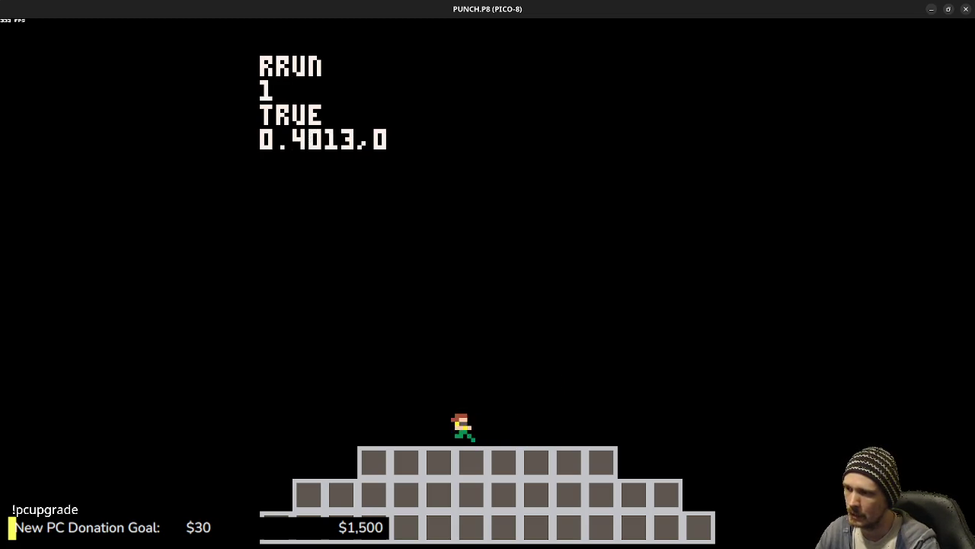
key(z)
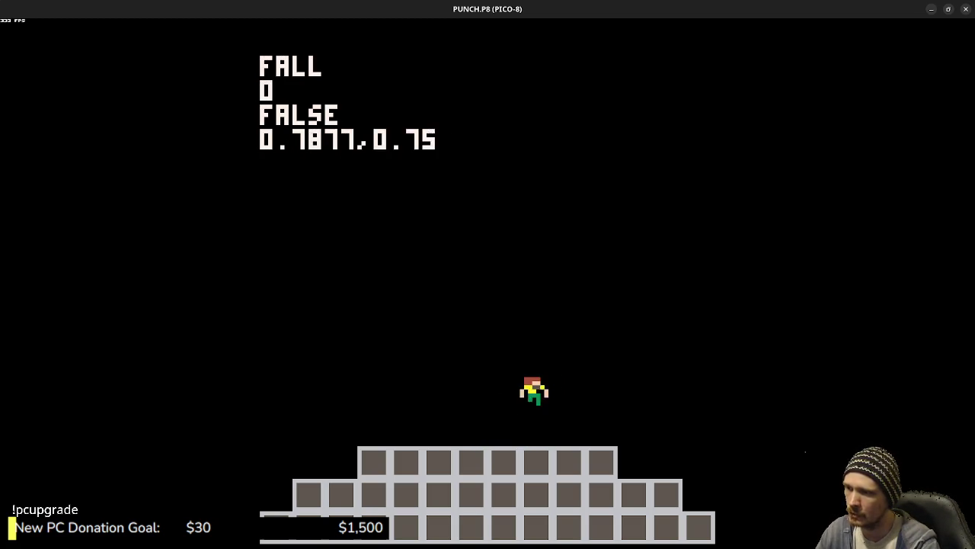
key(Left)
key(z)
key(Right)
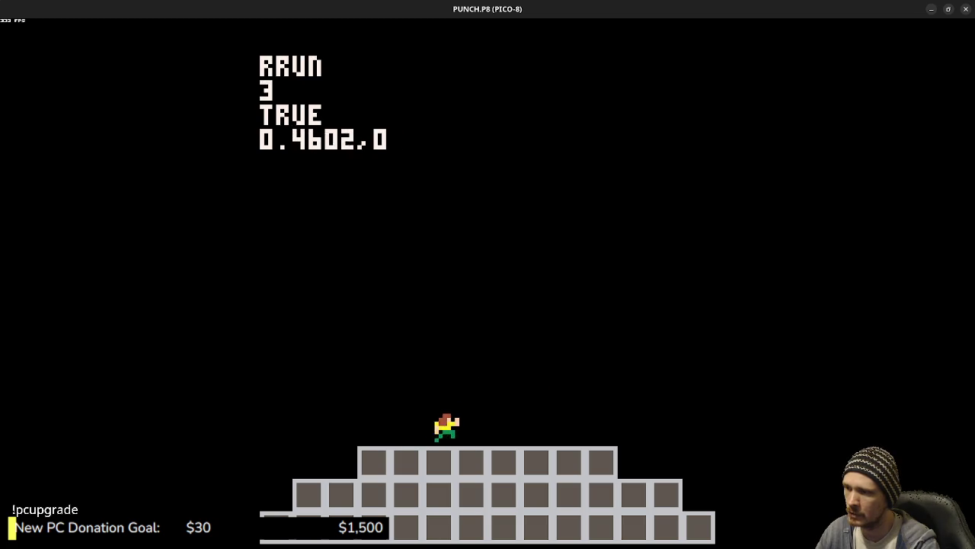
key(z)
key(Left)
key(z)
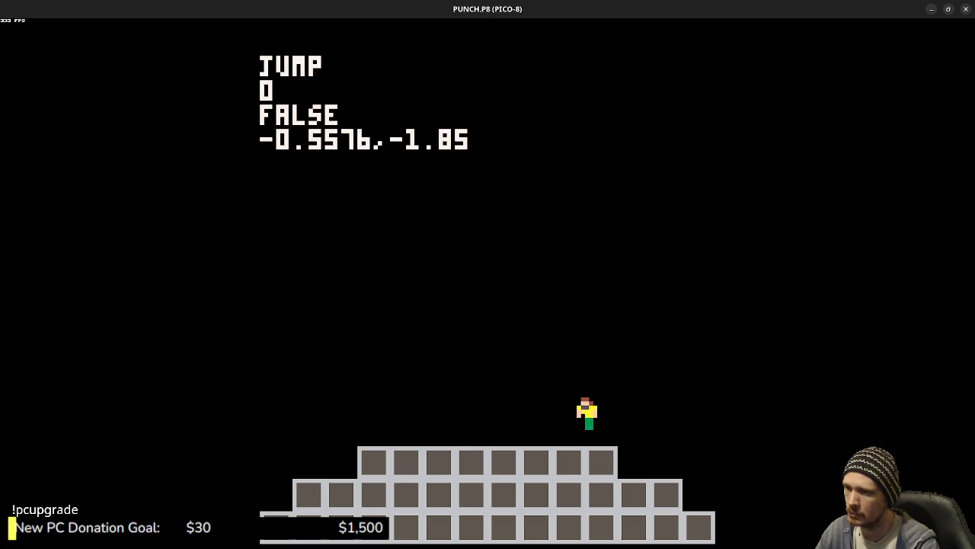
key(z)
key(Right)
key(z)
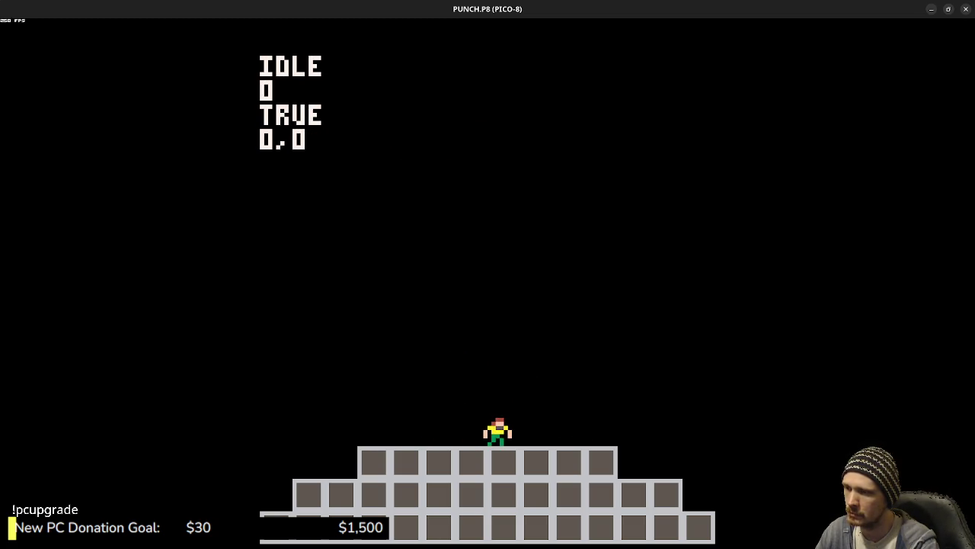
key(Escape)
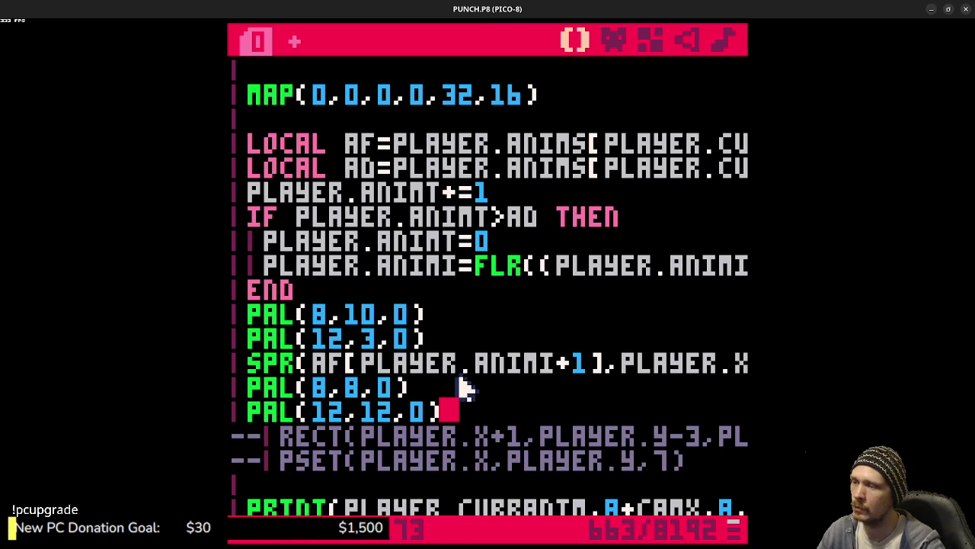
Step: Delete the PAL(8,8,0), PAL(12,12,0), PAL(8,10,0) and PAL(12,3,0) lines around SPR
drag(453, 414, 233, 390)
key(Delete)
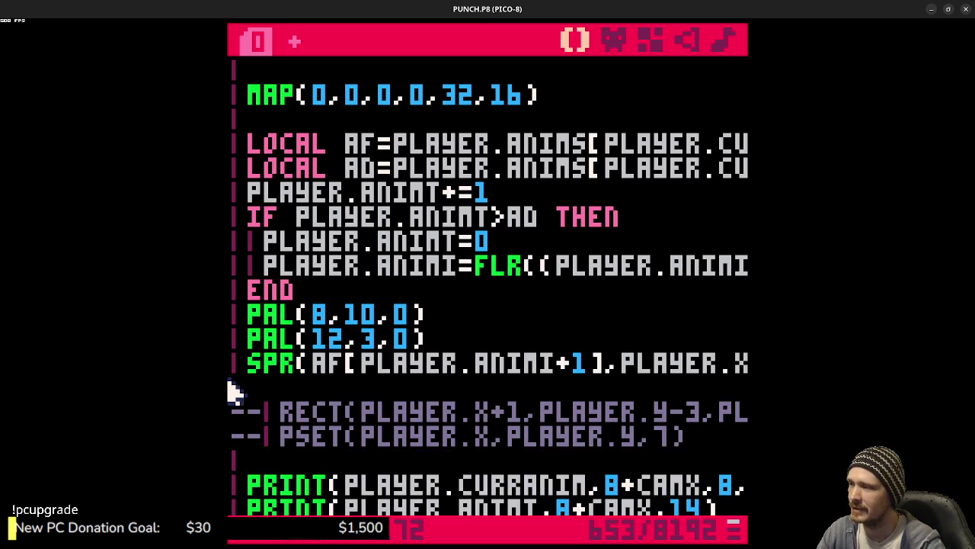
double_click(244, 361)
key(shift+Home)
key(shift+Up)
key(Delete)
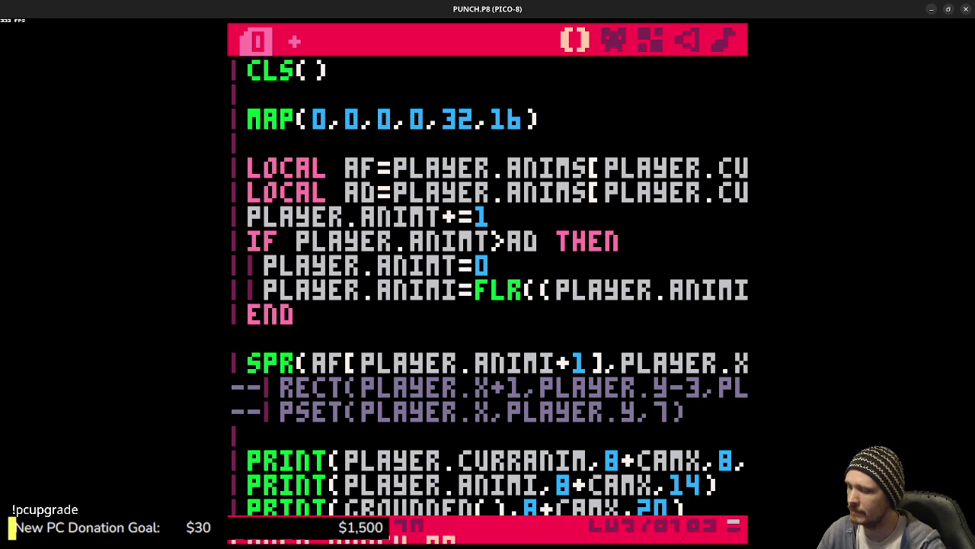
Step: Save the cart, remove the blank line after END, and run it to check colours
key(ctrl+s)
key(BackSpace)
key(ctrl+r)
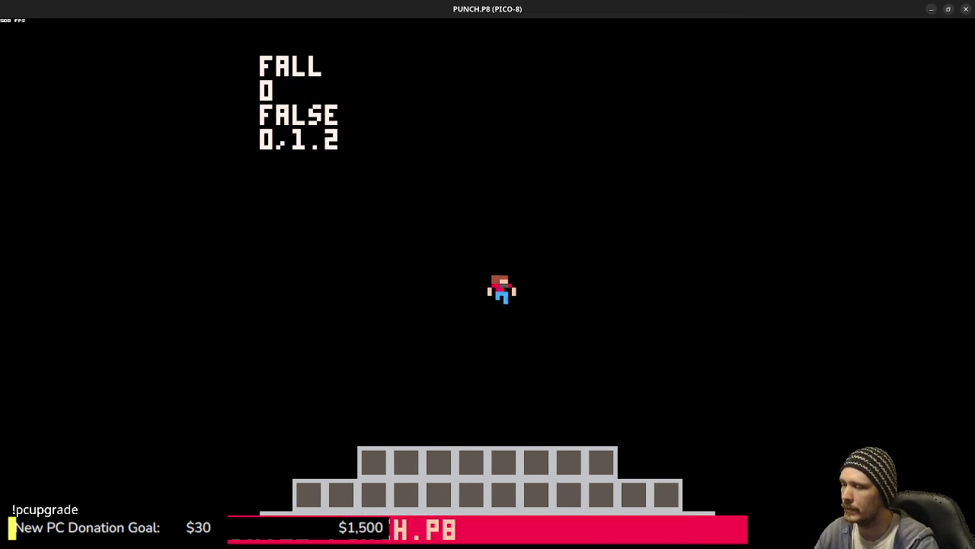
Step: Play-test running off the platform edges and jumping between the steps
key(Right)
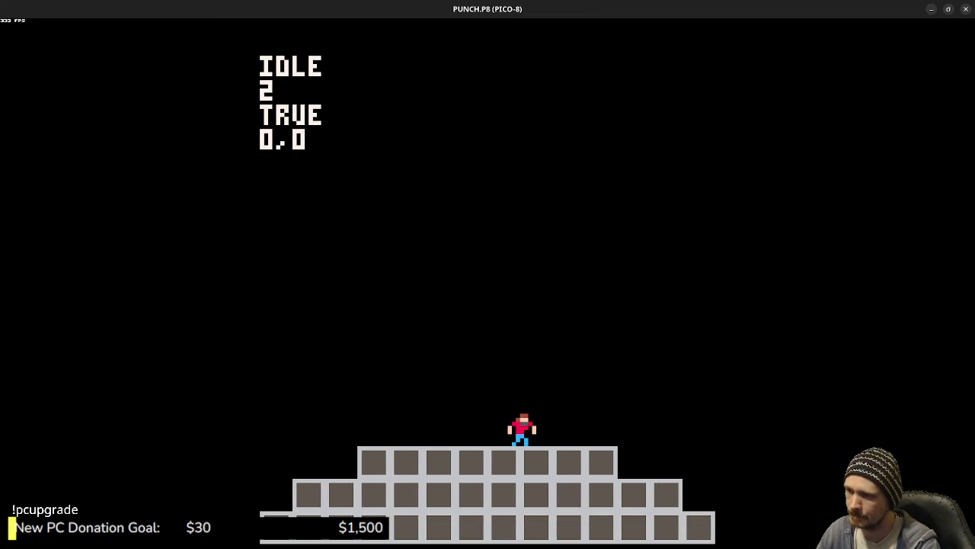
key(Right)
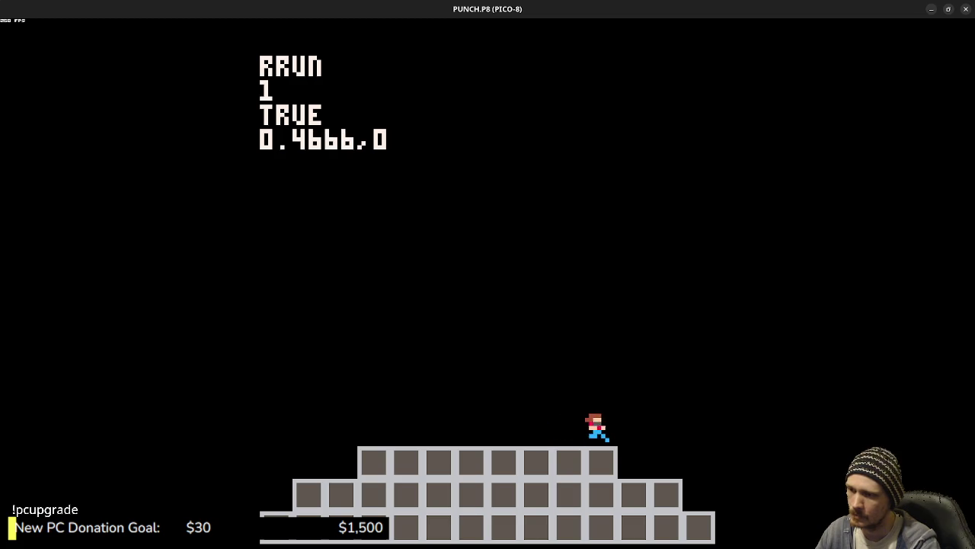
key(Right)
key(z)
key(Left)
key(Right)
key(Right)
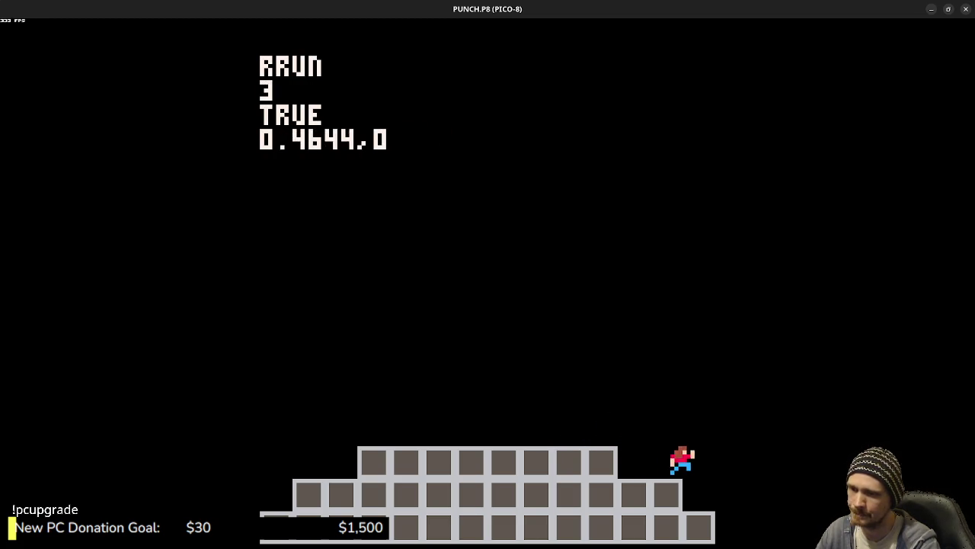
key(Left)
key(z)
key(Right)
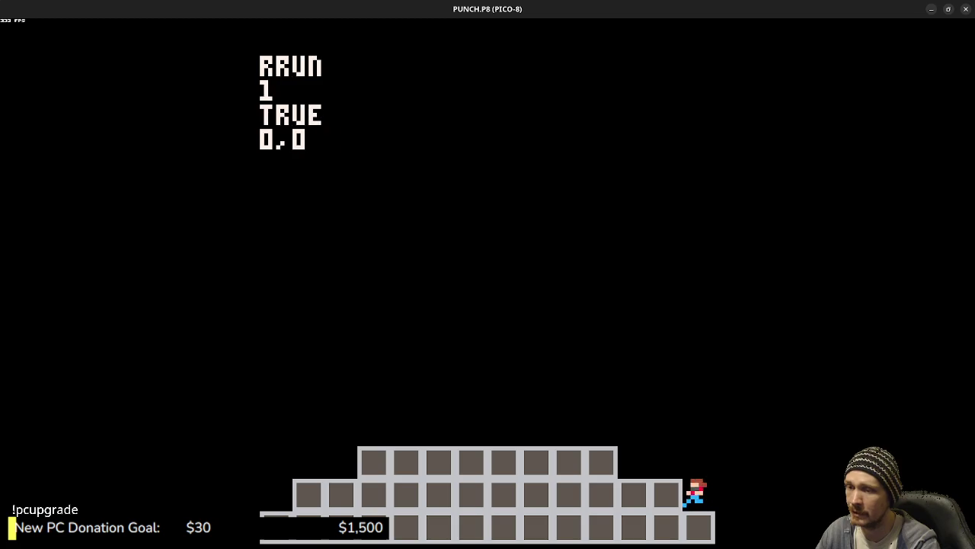
key(Left)
key(z)
key(z)
Step: Jump the character back onto the top platform, then return to the code and save PUNCH.P8
key(Right)
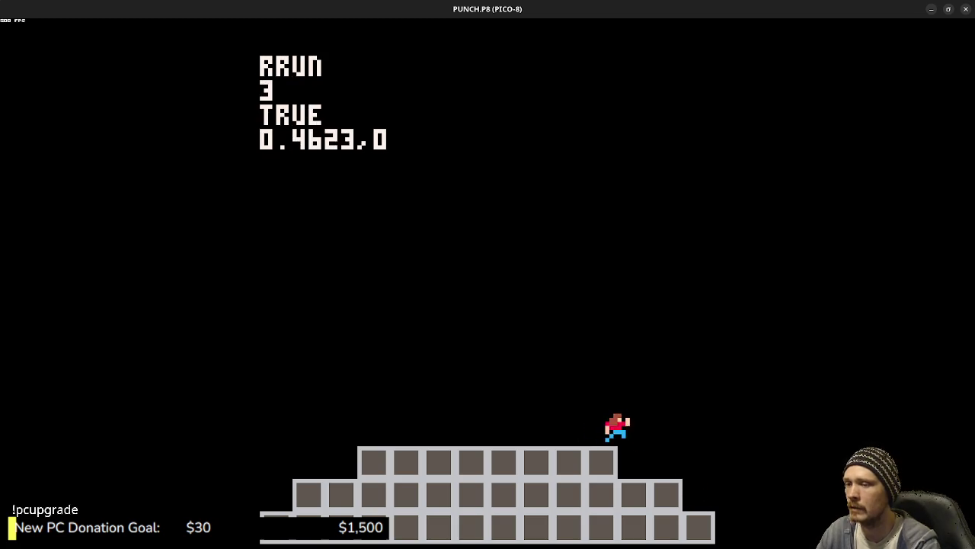
key(Left)
key(z)
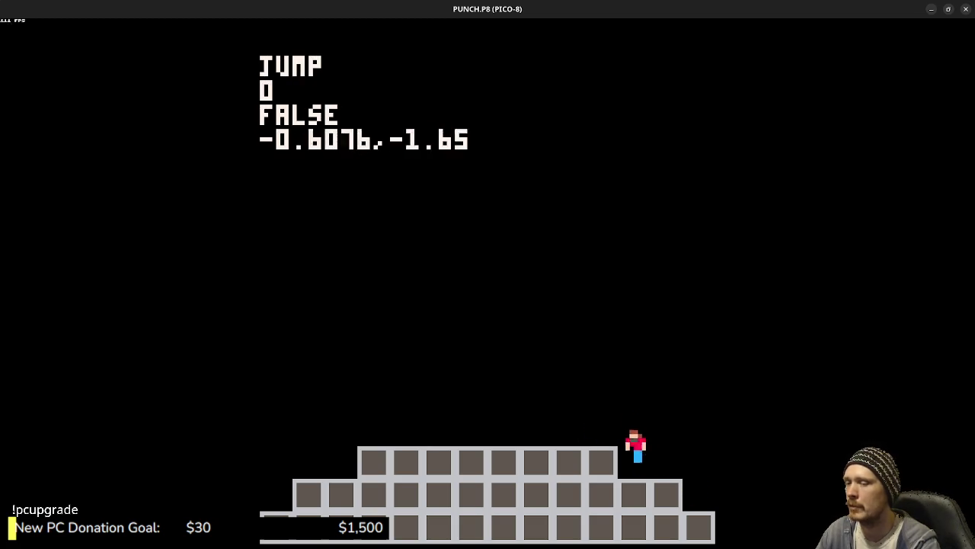
key(Right)
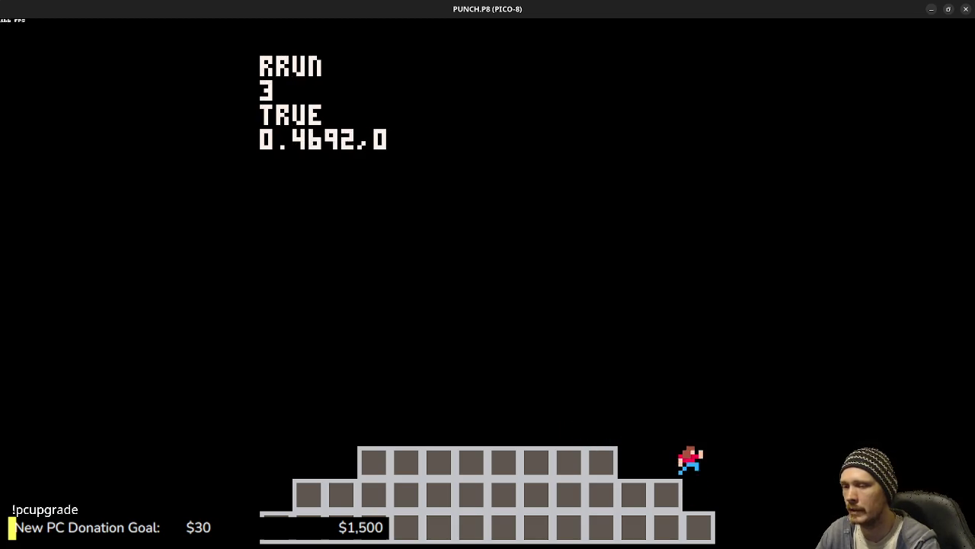
key(Left)
key(z)
key(z)
key(Right)
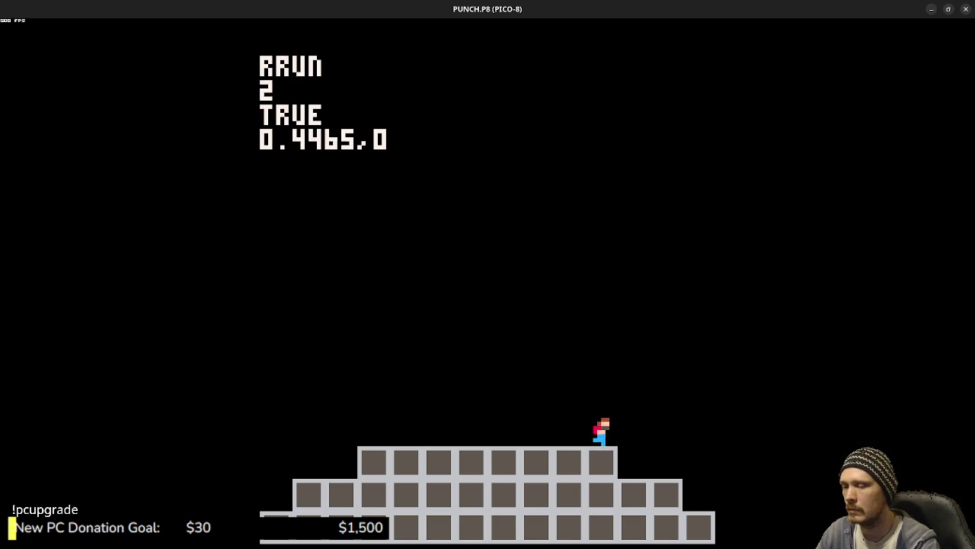
key(Left)
key(z)
key(z)
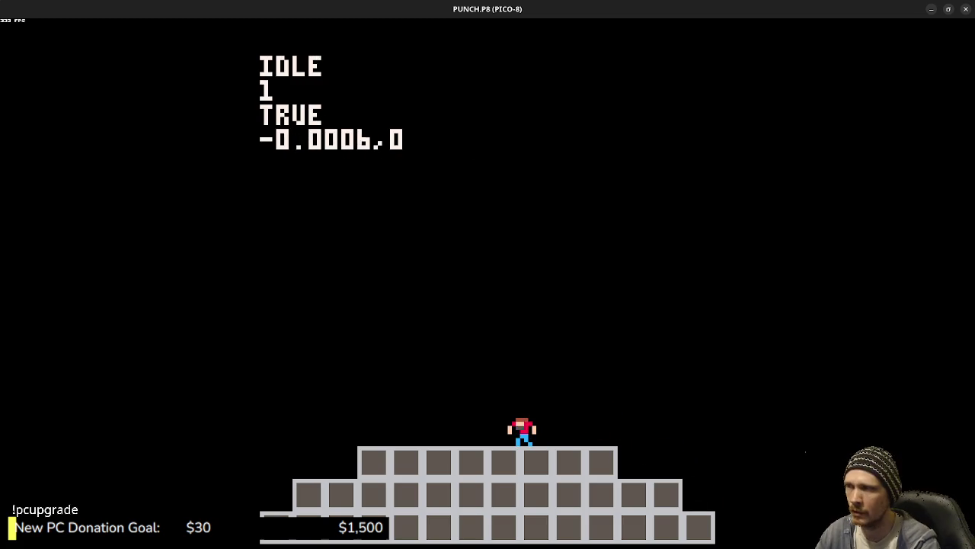
key(Escape)
key(ctrl+s)
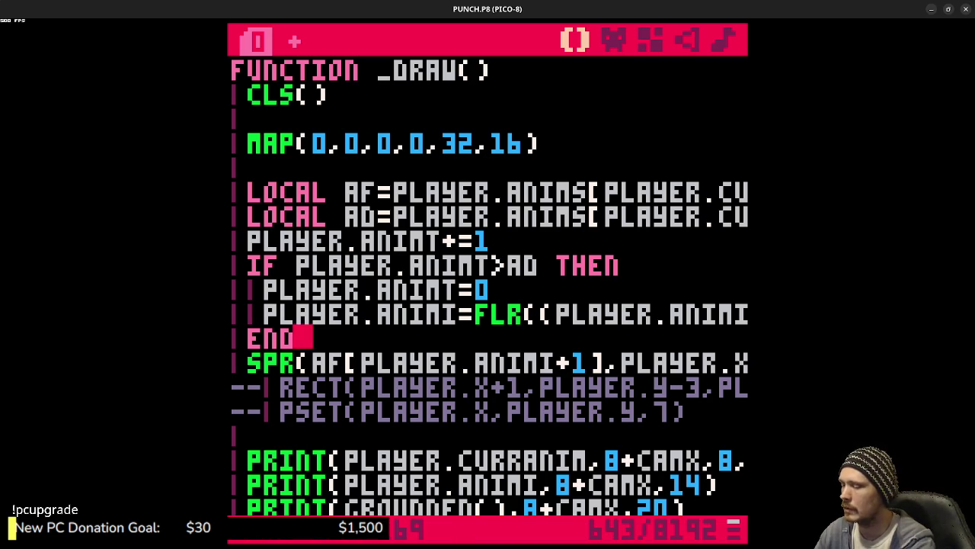
Step: At the console, go up to the root folder, list it, and change into the tests folder
key(Escape)
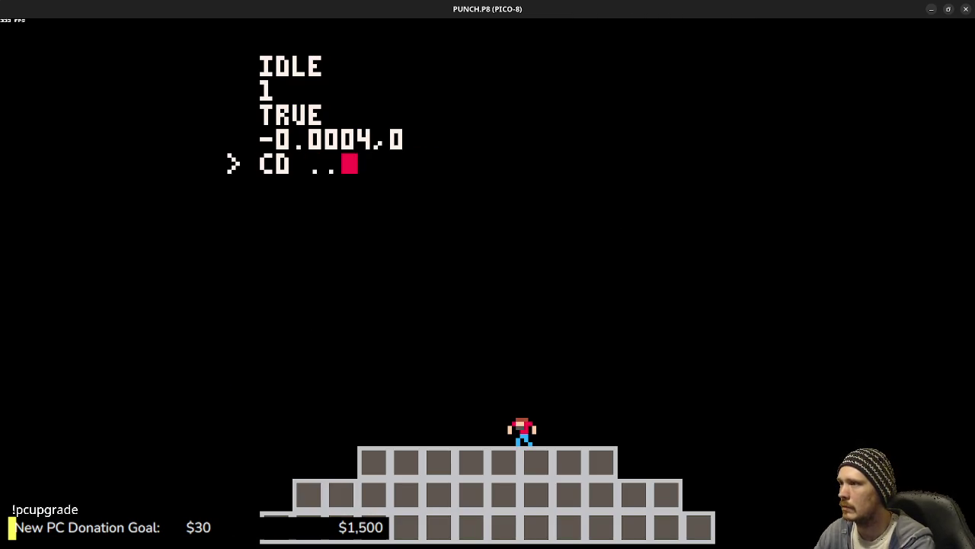
text(s)
key(Return)
text(CD)
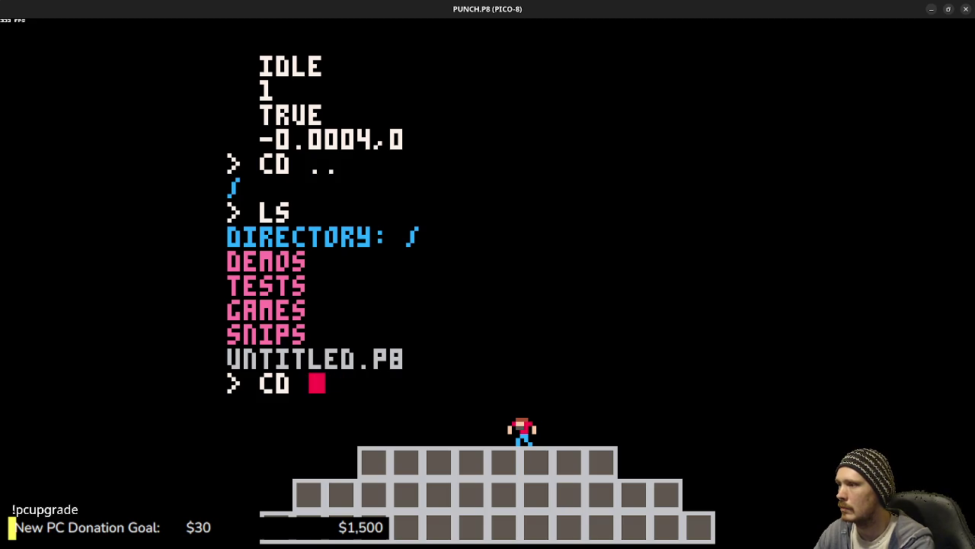
text(tests)
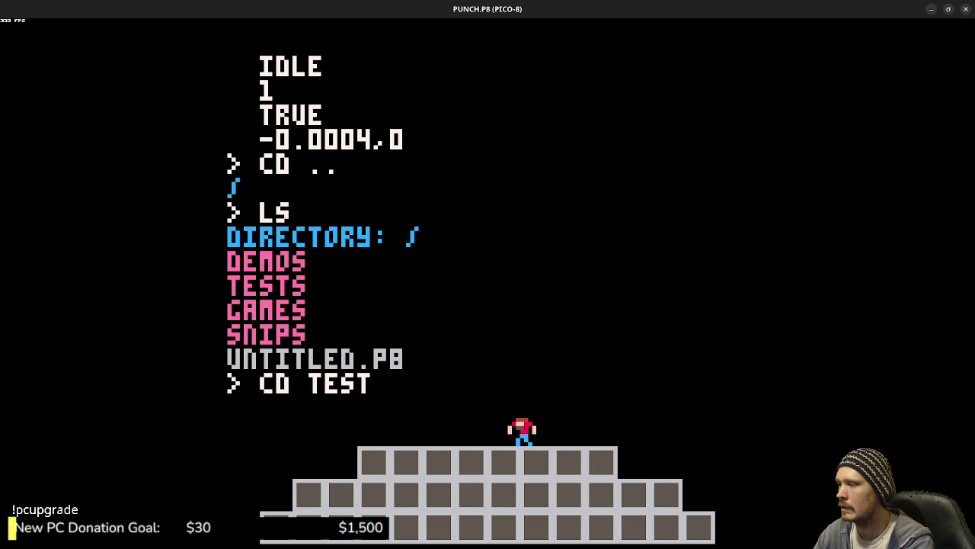
key(Return)
key(Return)
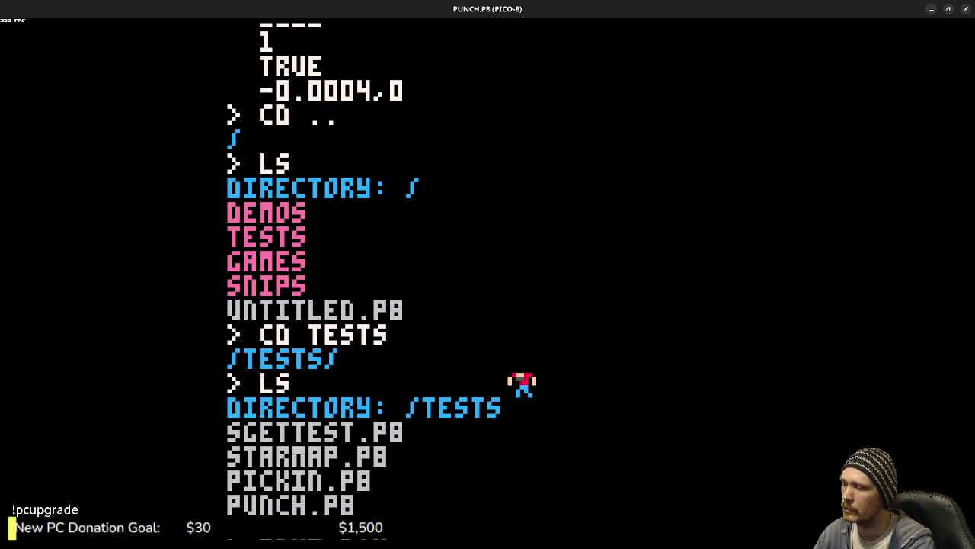
Step: Load STARMAP.P8 and run it, tilting the camera upward
text(rr)
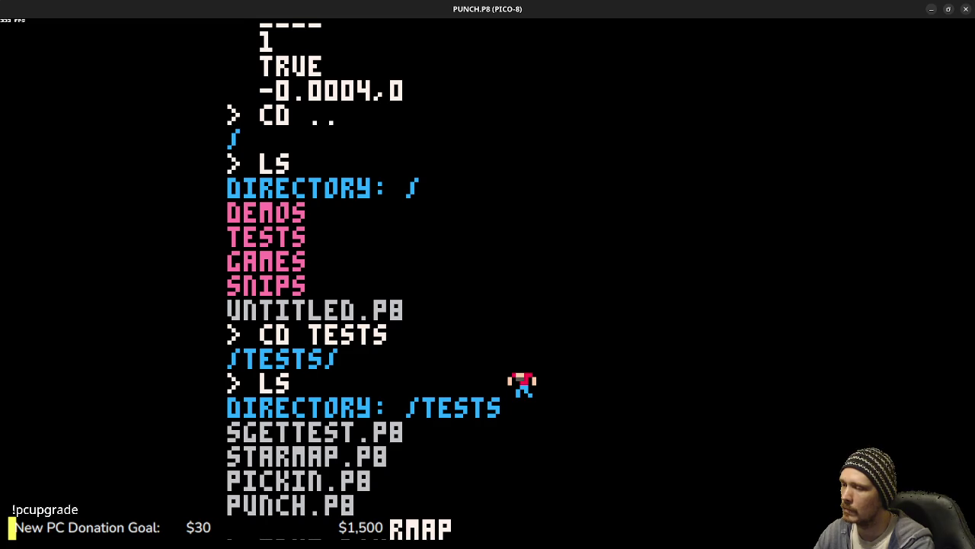
key(Return)
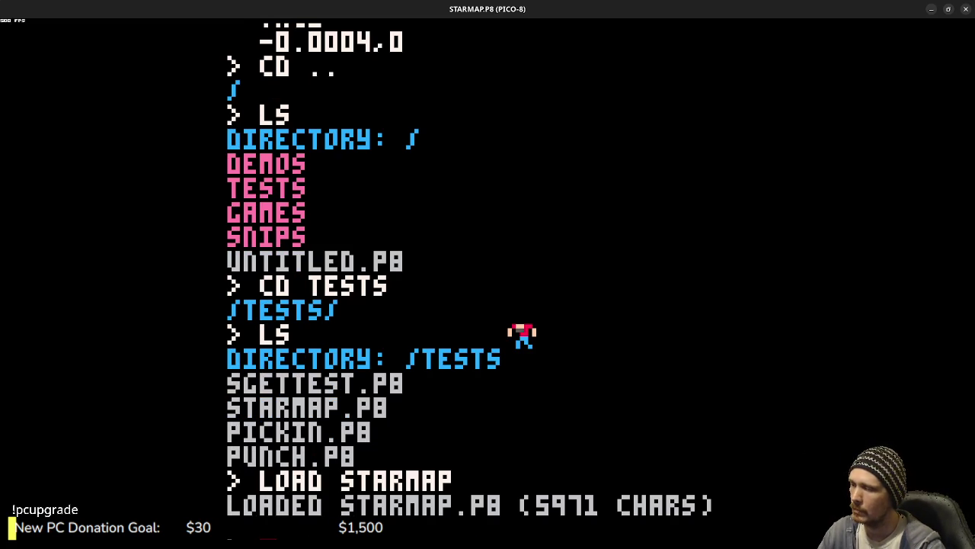
key(ctrl+r)
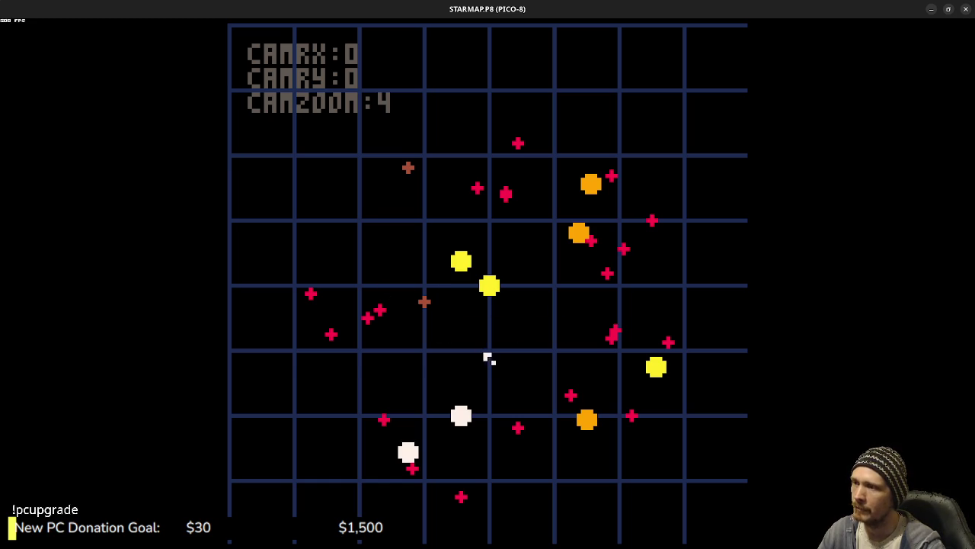
key(Up)
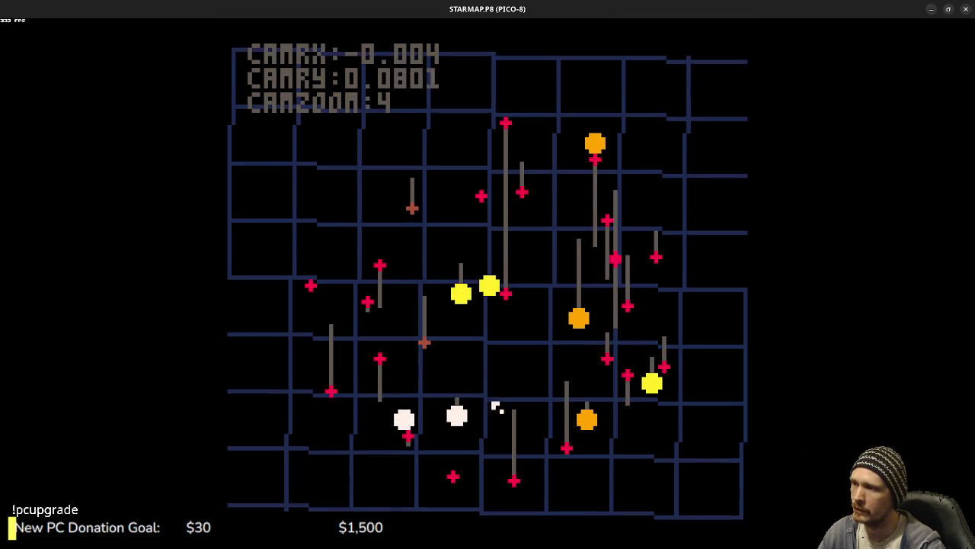
Step: Rotate and tilt the star map camera, zoom in, then back out to CAMZOOM 4.4
key(Up)
key(Right)
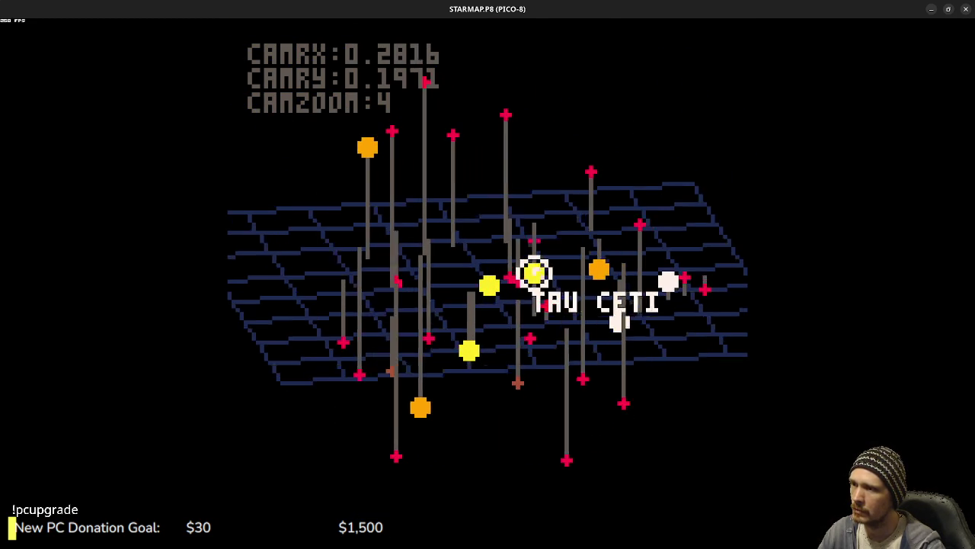
key(Right)
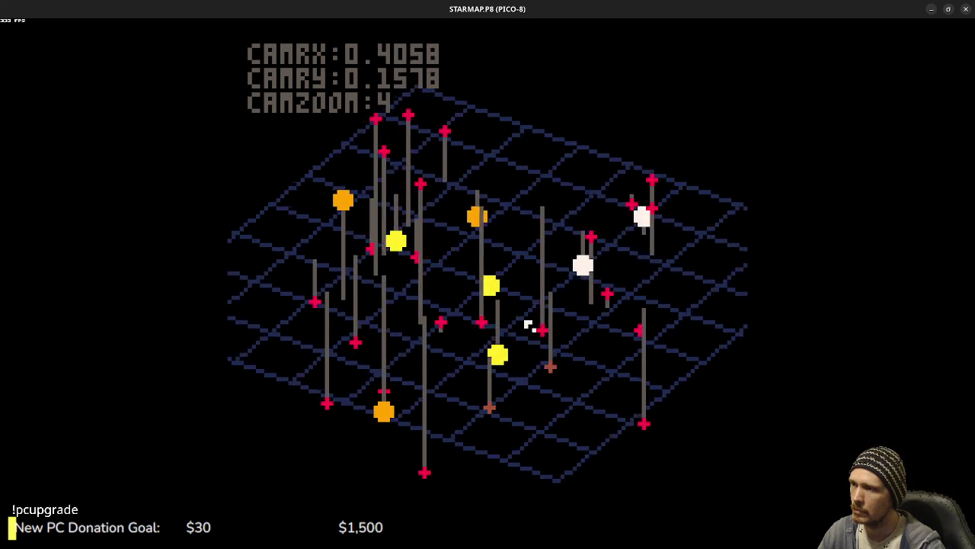
key(Right)
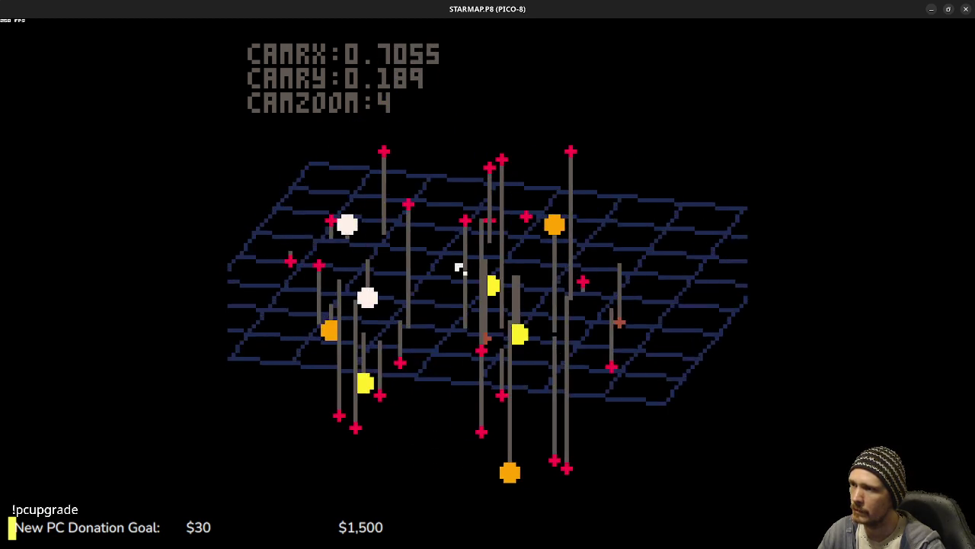
key(Right)
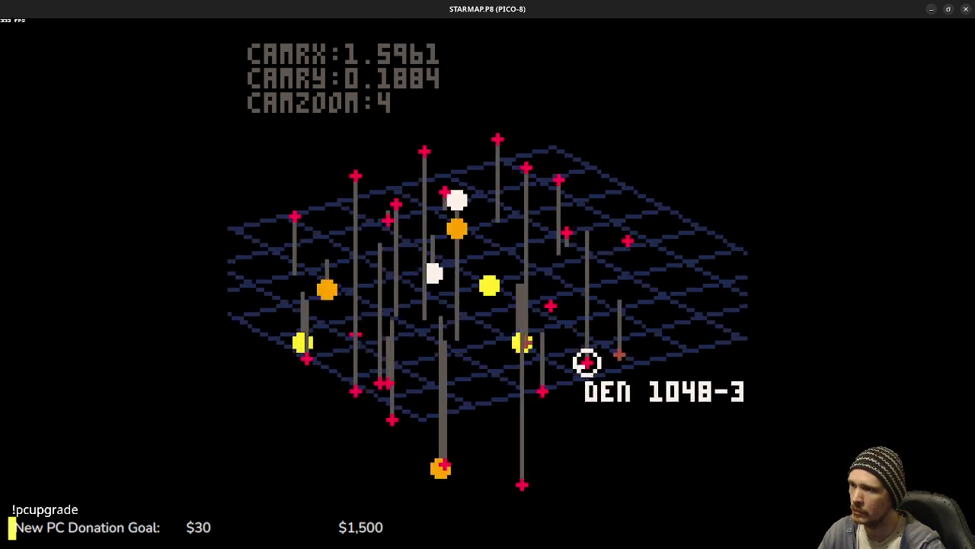
key(Right)
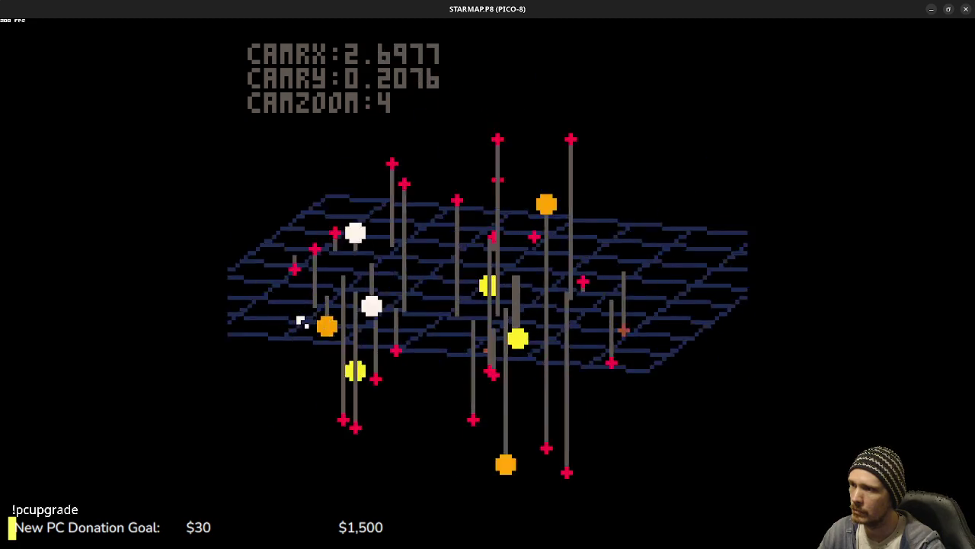
key(Right)
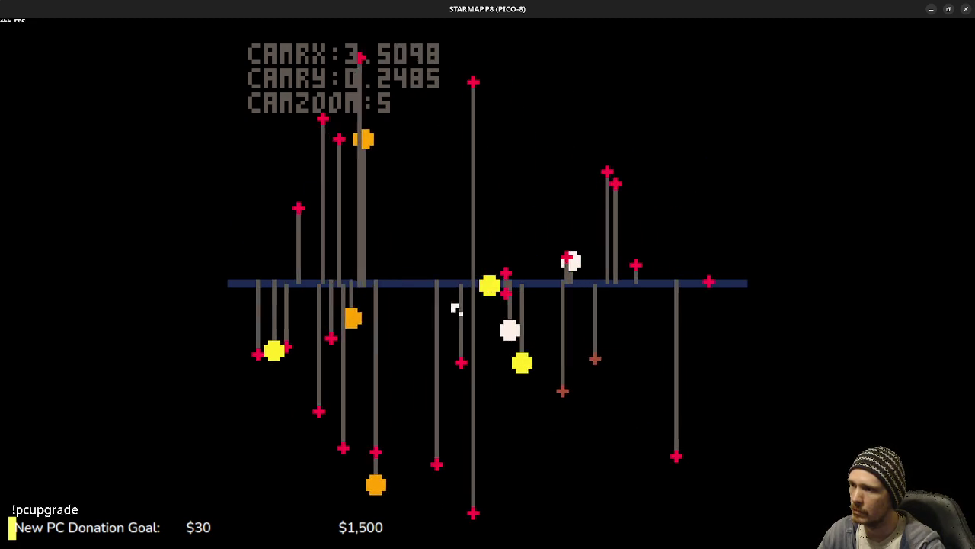
key(x)
key(Up)
key(Left)
key(z)
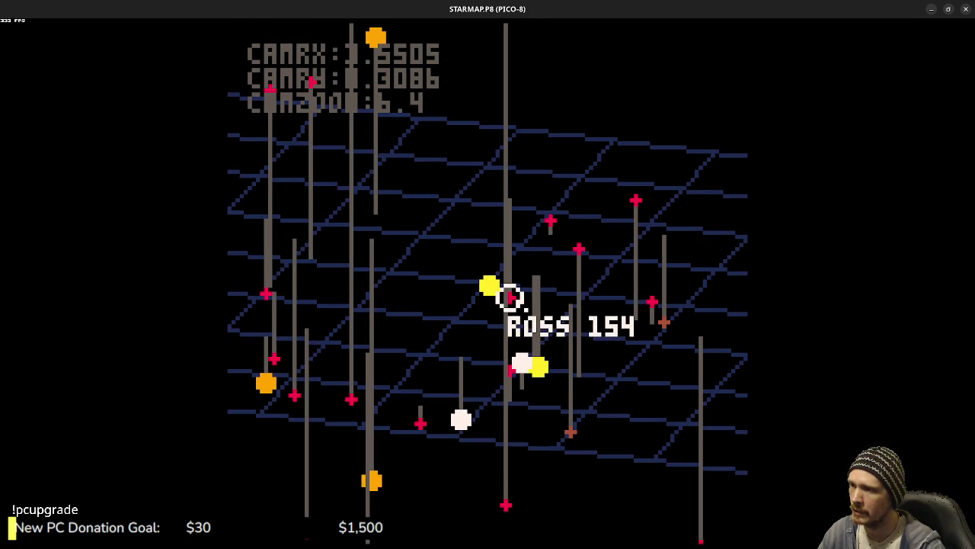
key(z)
key(Left)
key(Up)
key(Right)
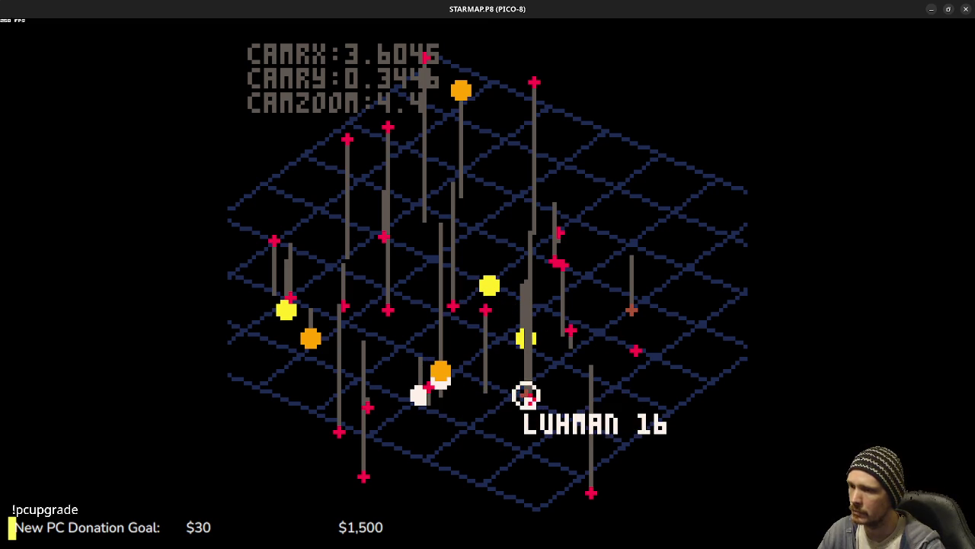
mouse_move(492, 384)
mouse_down()
mouse_move(601, 342)
mouse_move(714, 366)
mouse_up()
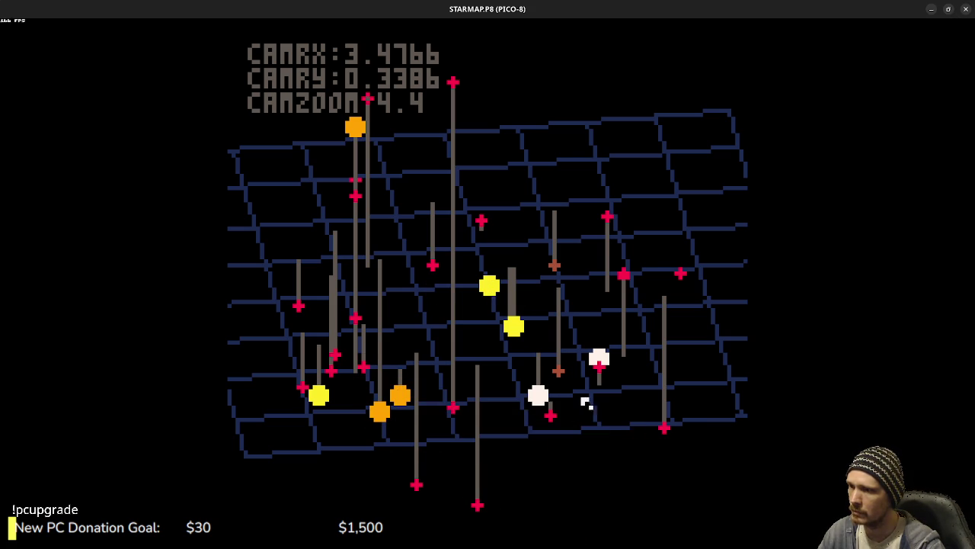
Step: Orbit the star map to a low side angle, then stop and list the /TESTS carts
mouse_move(446, 307)
mouse_down()
mouse_move(562, 383)
mouse_move(615, 366)
mouse_move(627, 375)
mouse_move(701, 367)
mouse_up()
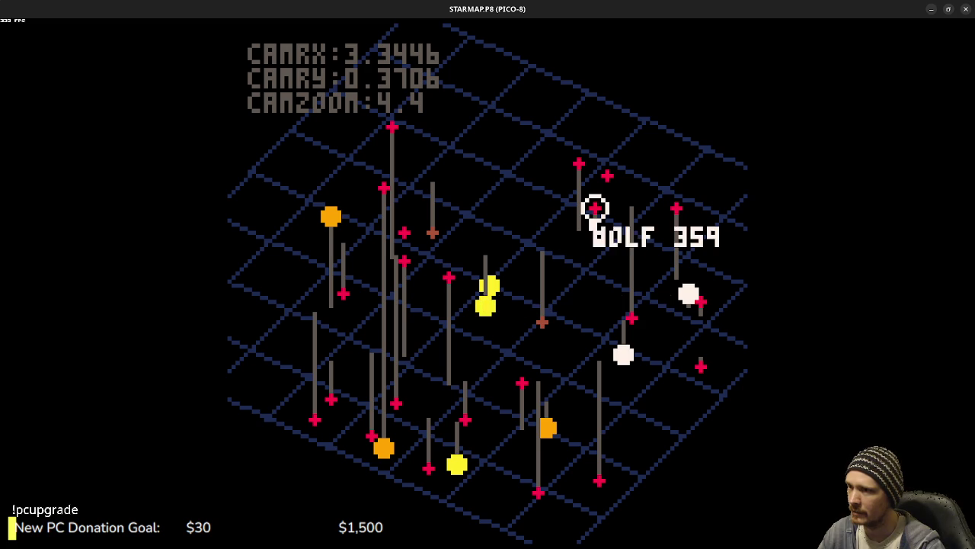
drag(543, 321, 631, 381)
mouse_move(435, 323)
mouse_down()
mouse_move(476, 343)
mouse_move(460, 312)
mouse_move(544, 310)
mouse_move(562, 322)
mouse_up()
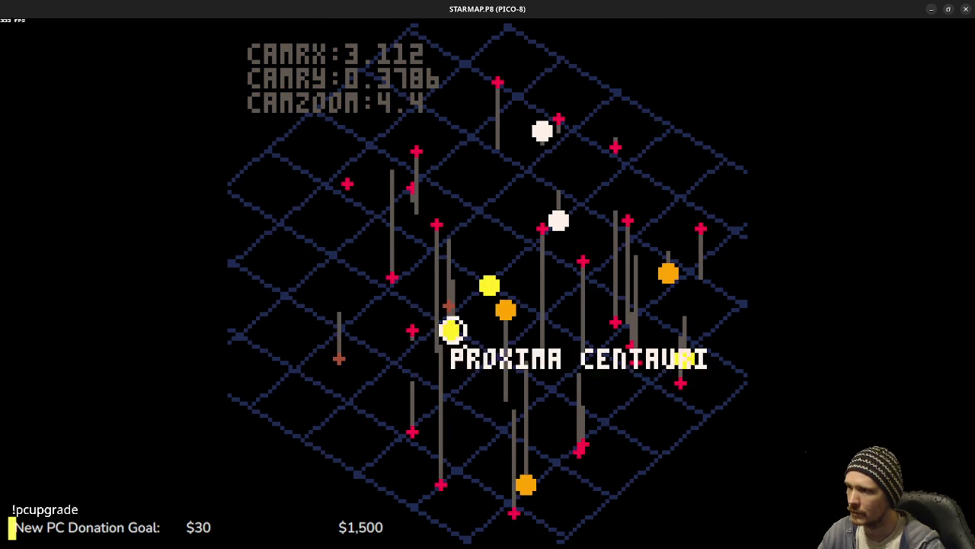
drag(457, 329, 642, 342)
drag(425, 326, 494, 357)
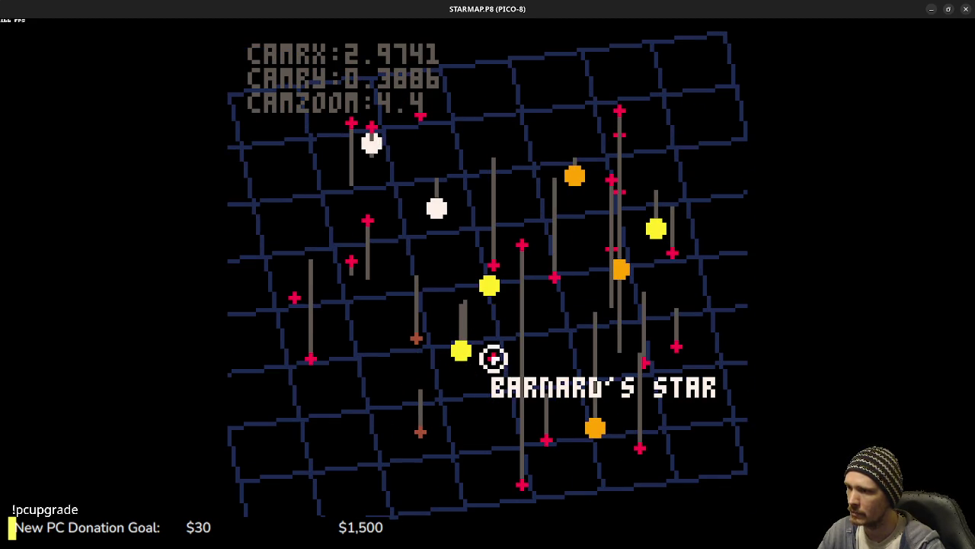
mouse_move(367, 309)
mouse_down()
mouse_move(505, 370)
mouse_move(492, 305)
mouse_move(647, 311)
mouse_move(554, 305)
mouse_move(498, 316)
mouse_move(605, 352)
mouse_move(594, 326)
mouse_move(618, 342)
mouse_move(492, 351)
mouse_move(459, 326)
mouse_up()
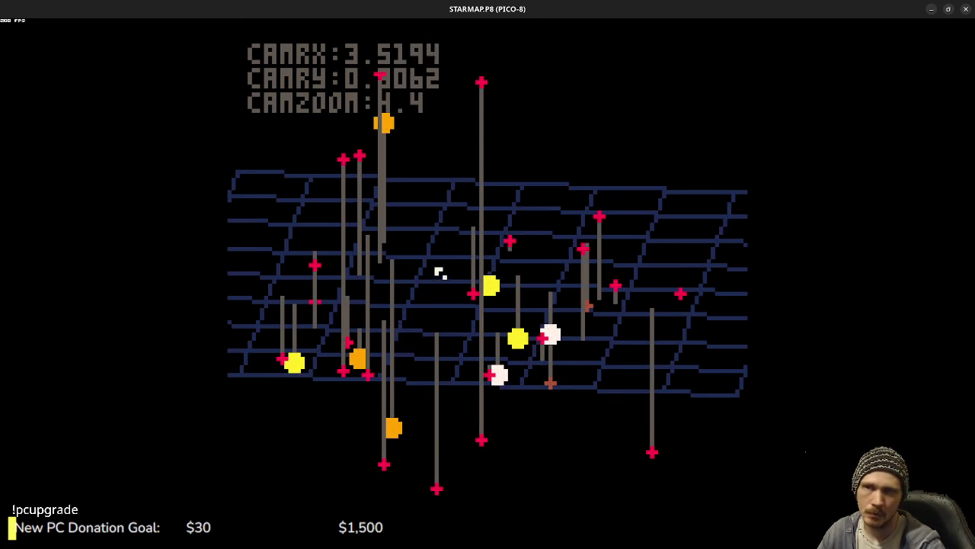
mouse_move(577, 252)
mouse_down()
mouse_move(377, 254)
mouse_move(324, 235)
mouse_up()
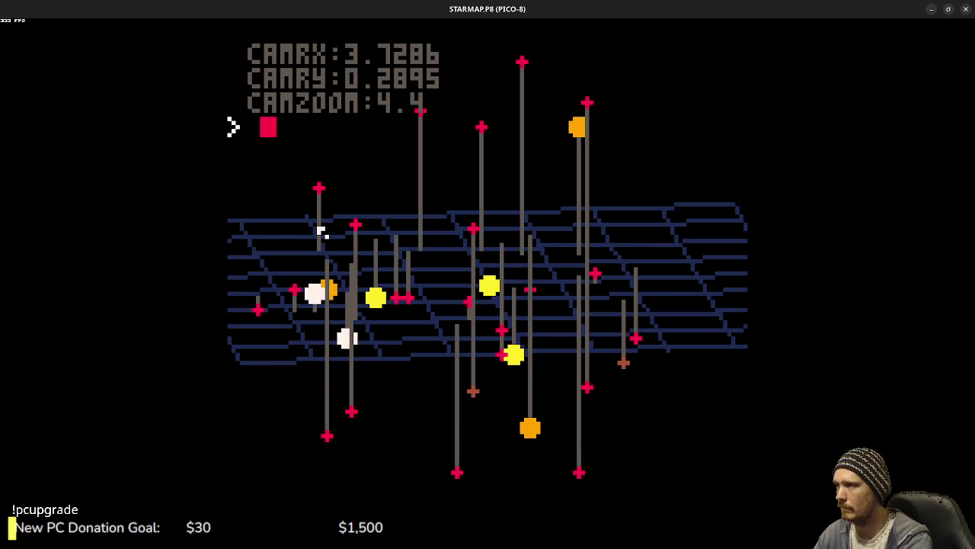
text(ls)
key(Return)
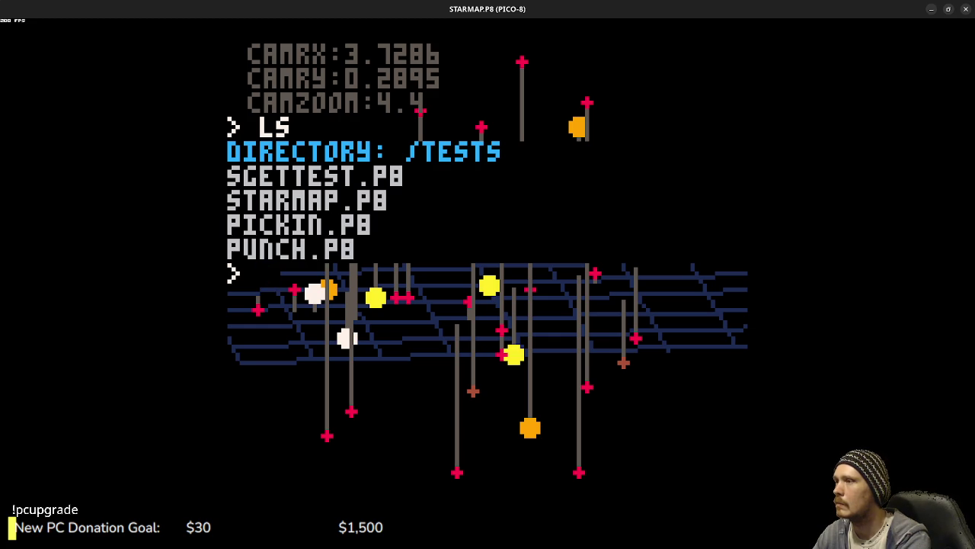
Step: Load PUNCH.P8 again and run it, with the player falling toward the platforms
text(load)
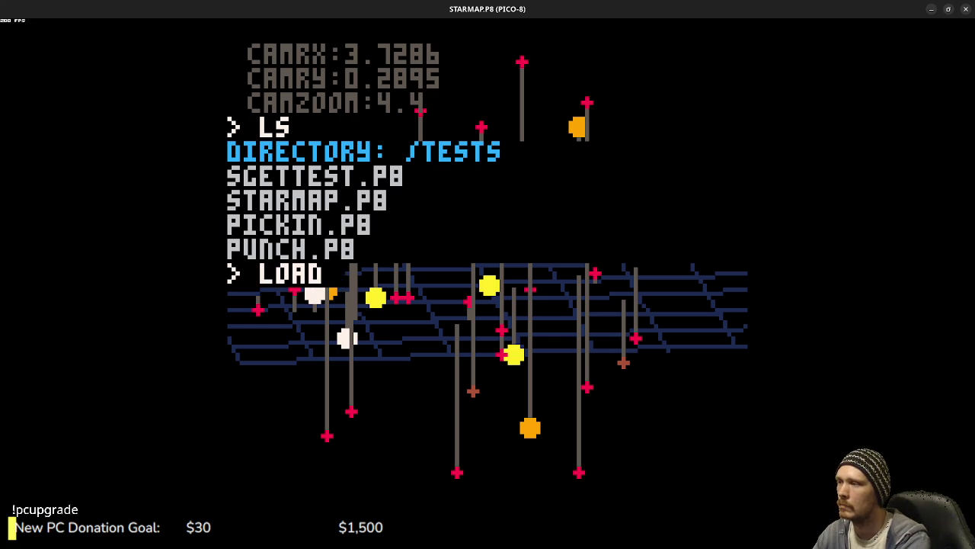
text(nch)
key(Return)
key(ctrl+r)
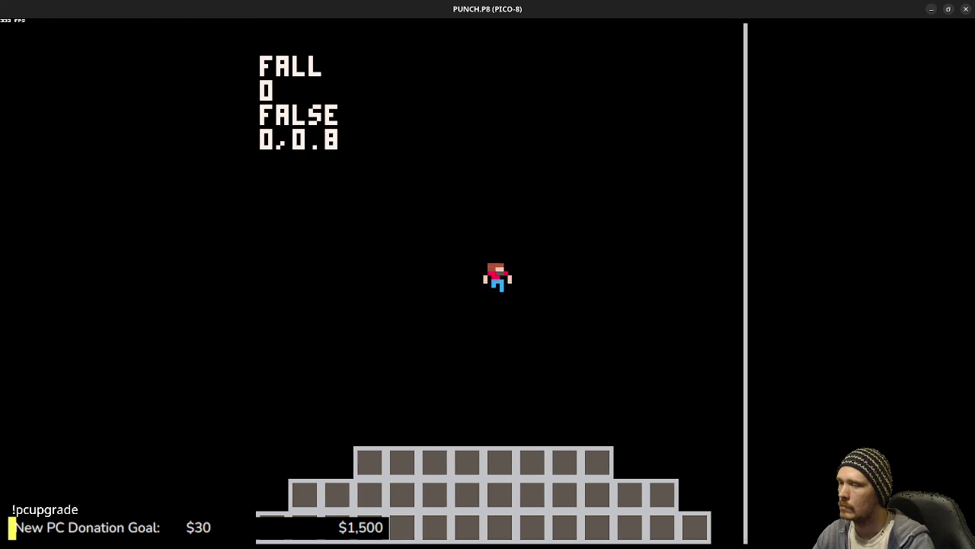
Step: Run the character left and right and jump between the platforms to check the RRUN and JUMP animations
key(Left)
key(z)
key(Right)
key(z)
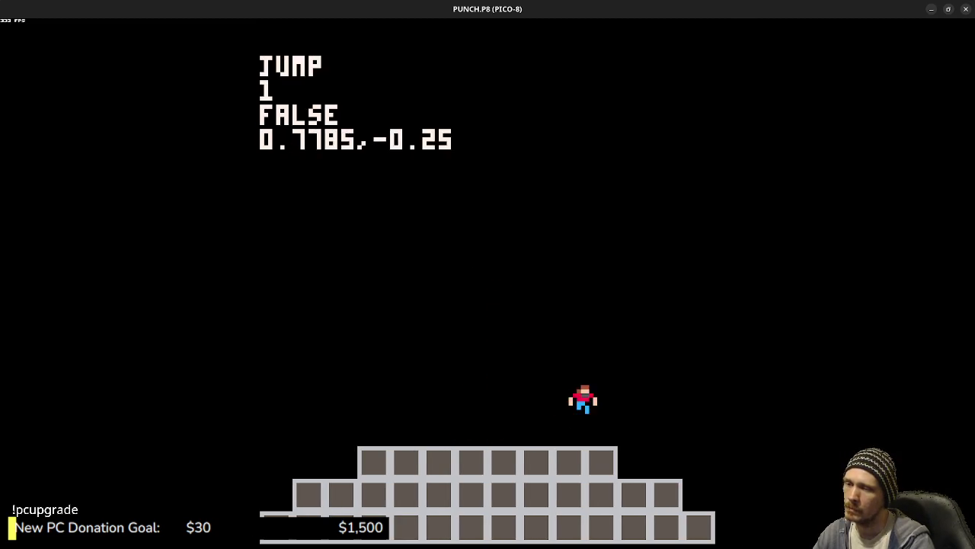
key(Right)
key(z)
key(Left)
key(z)
key(z)
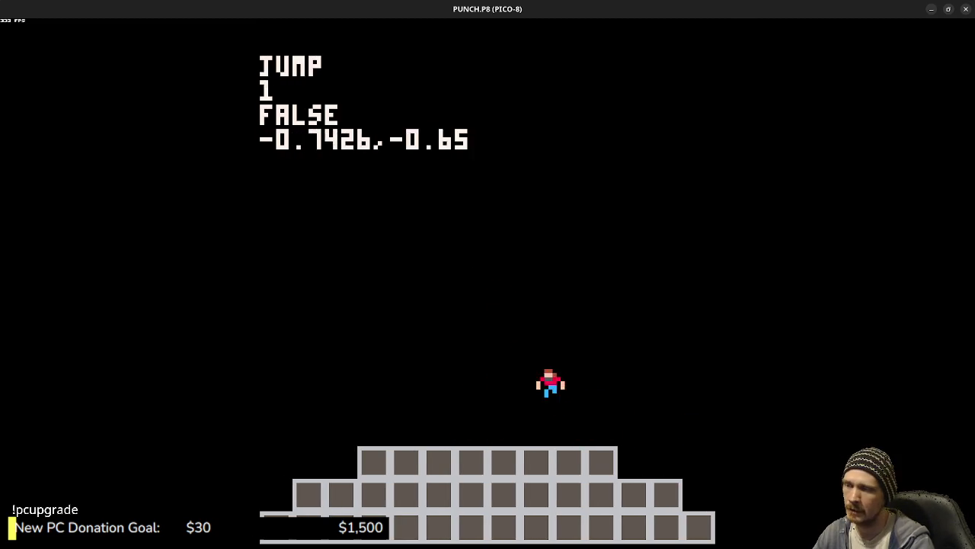
key(Left)
key(z)
key(Right)
key(z)
key(z)
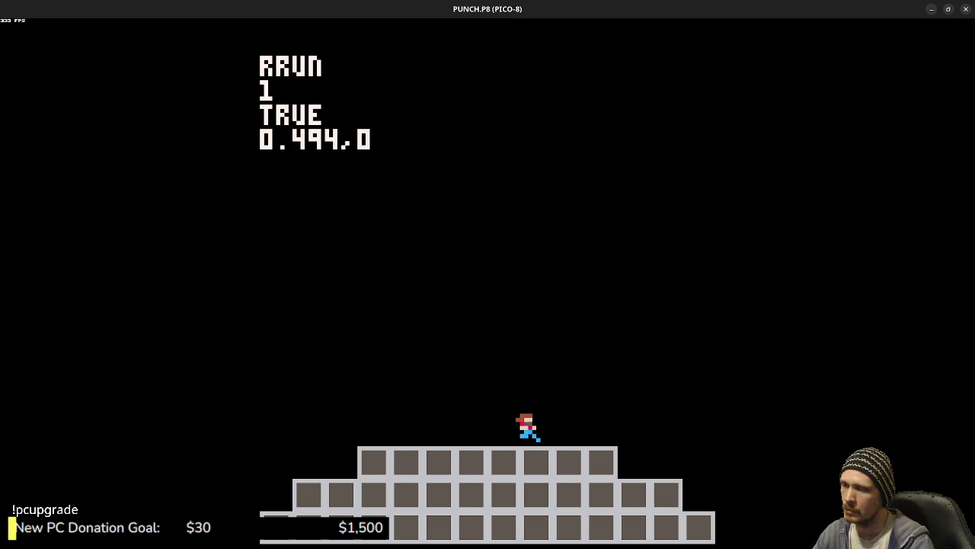
key(Left)
key(z)
key(z)
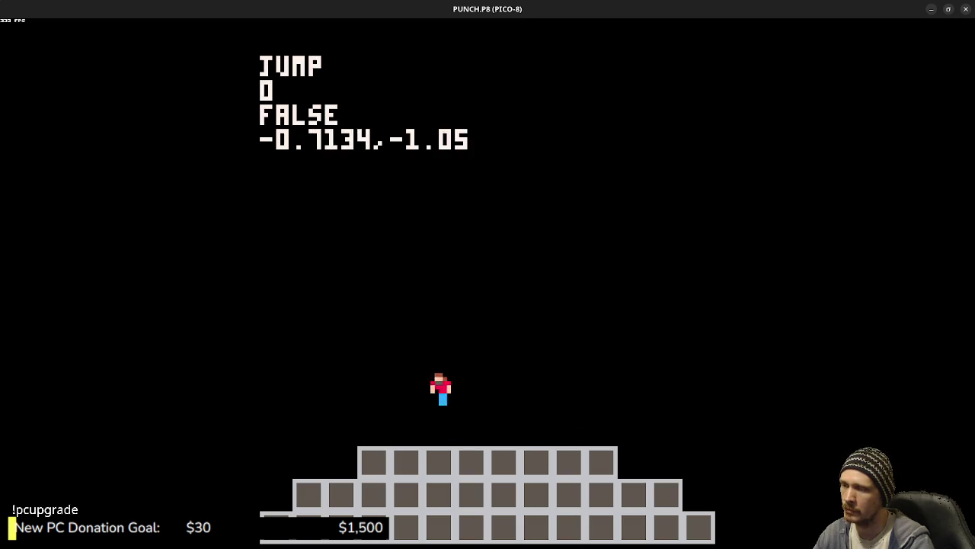
key(Right)
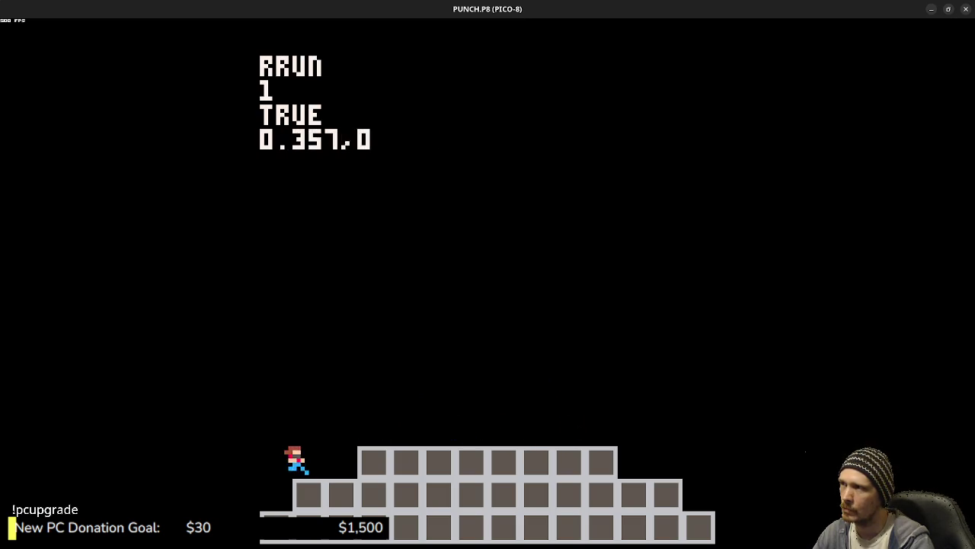
key(z)
key(z)
key(z)
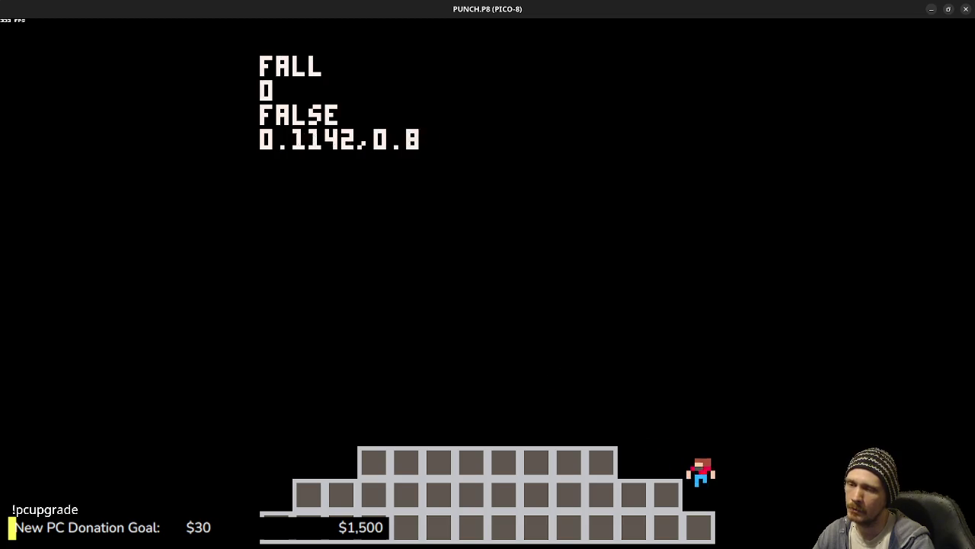
key(Left)
key(z)
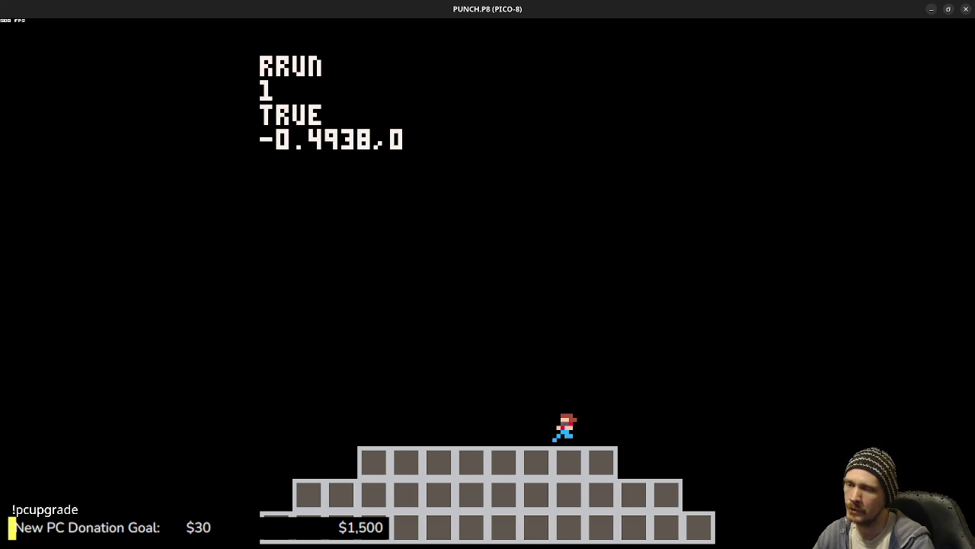
key(z)
key(Right)
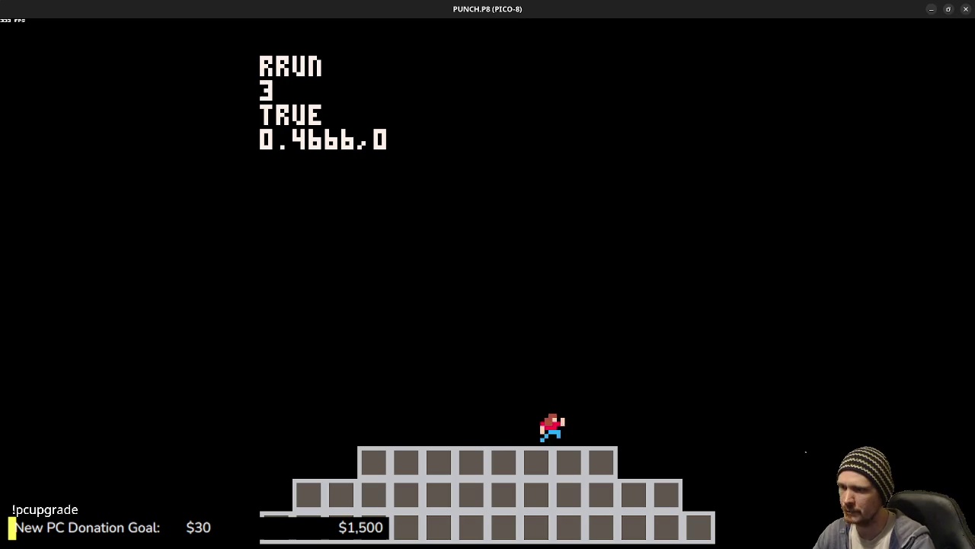
key(z)
key(z)
key(Left)
key(Right)
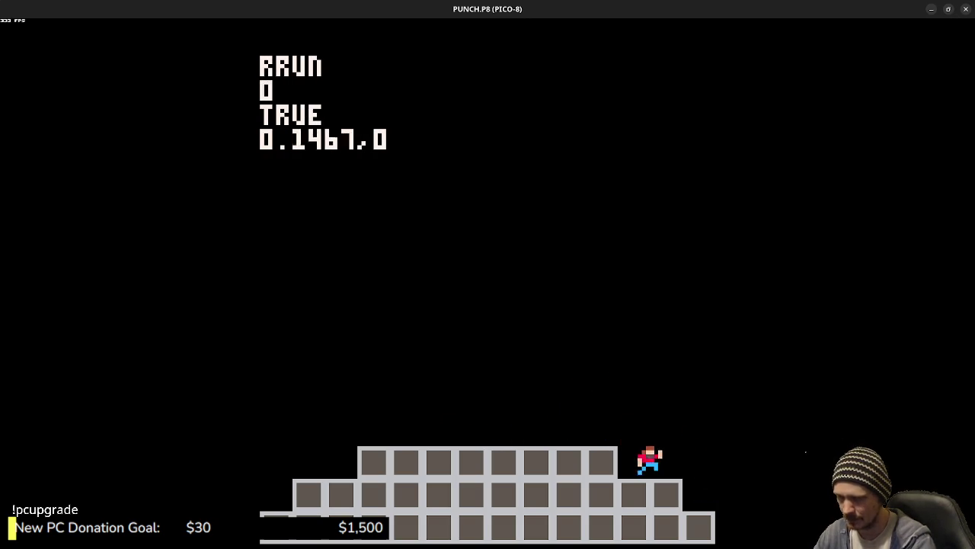
key(Left)
key(z)
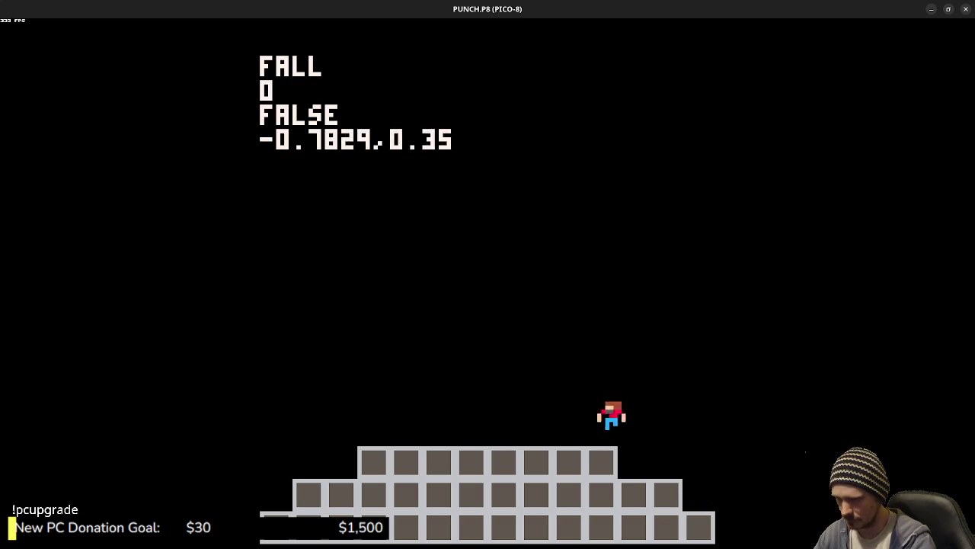
key(Right)
key(Left)
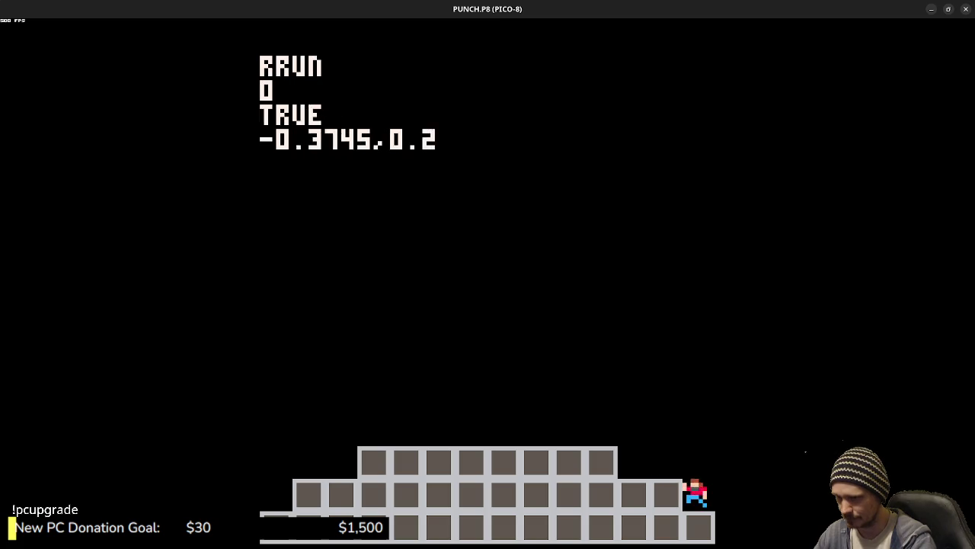
key(z)
key(Right)
key(z)
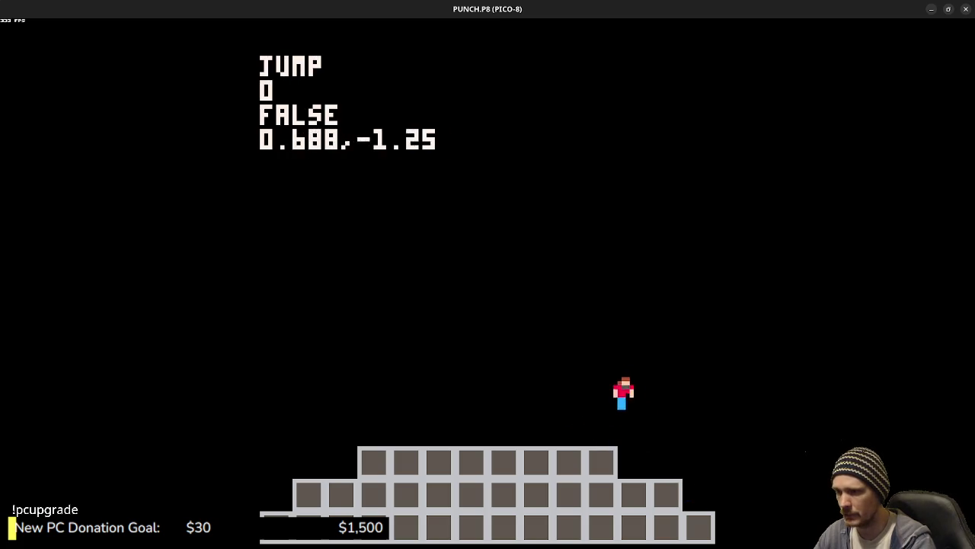
Step: Jump off the platform edges to check the FALL animation, stop to see IDLE, then exit the game
key(Left)
key(z)
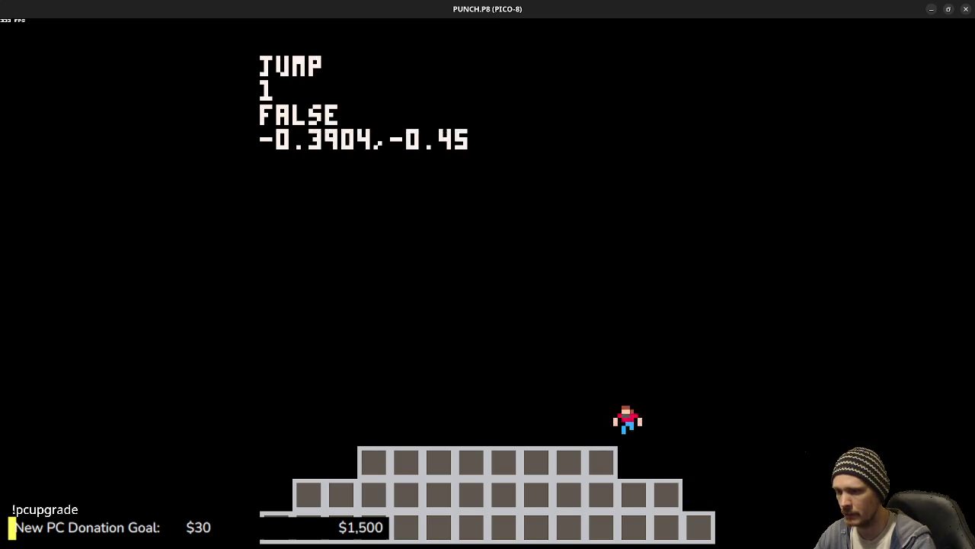
key(Left)
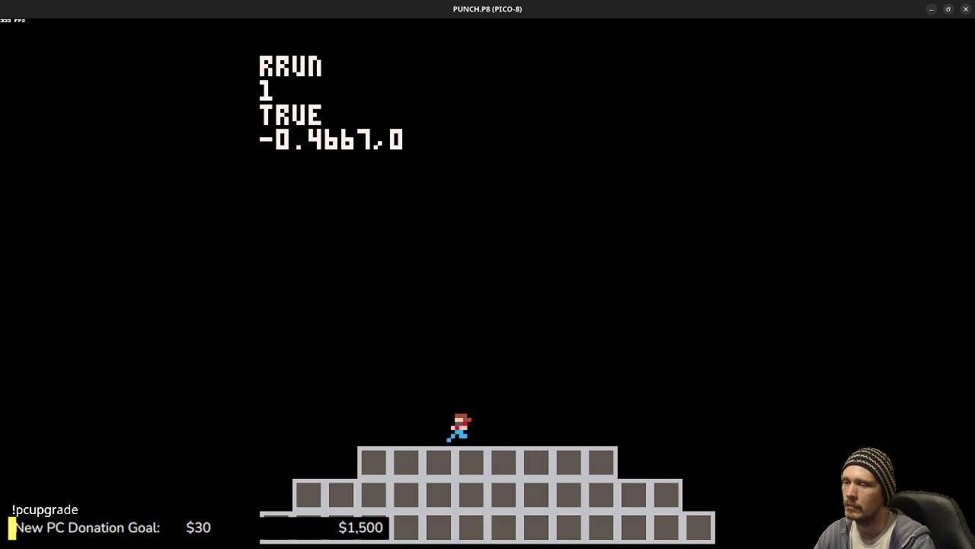
key(Right)
key(z)
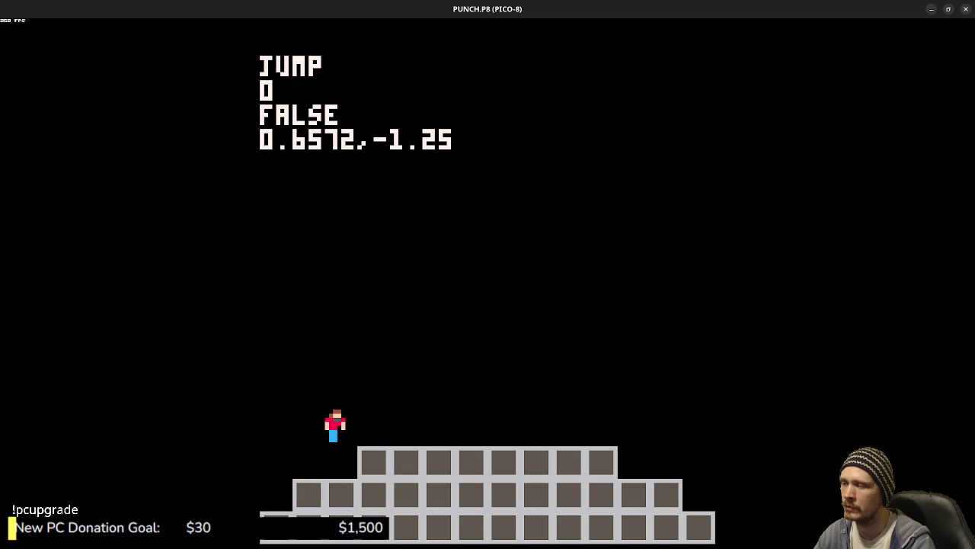
key(z)
key(Right)
key(z)
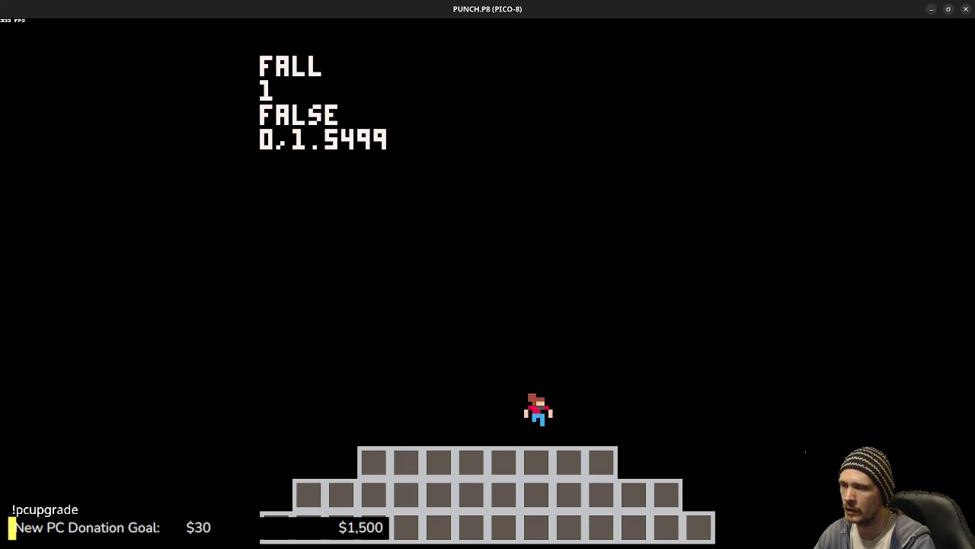
key(Right)
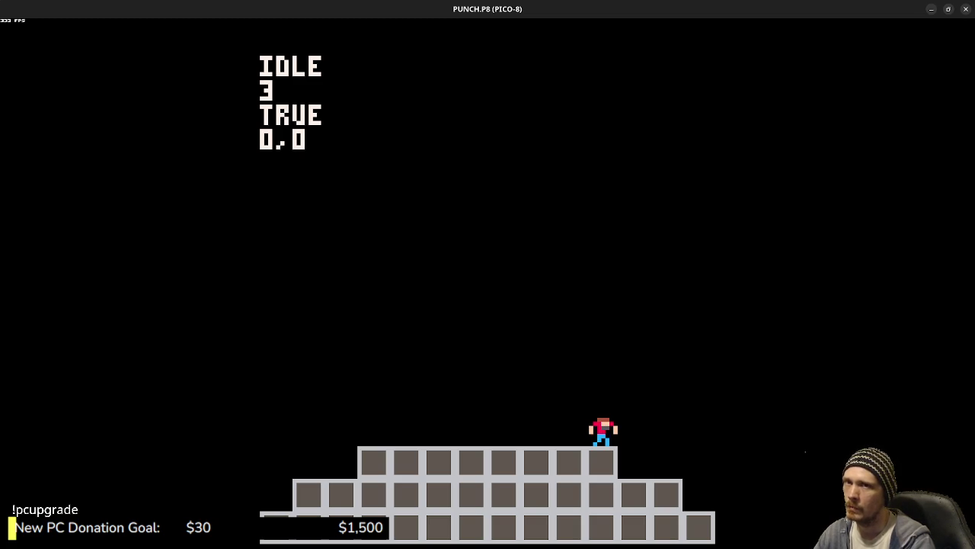
key(Right)
key(Right)
key(z)
key(Right)
key(Left)
key(Right)
key(z)
key(Left)
key(z)
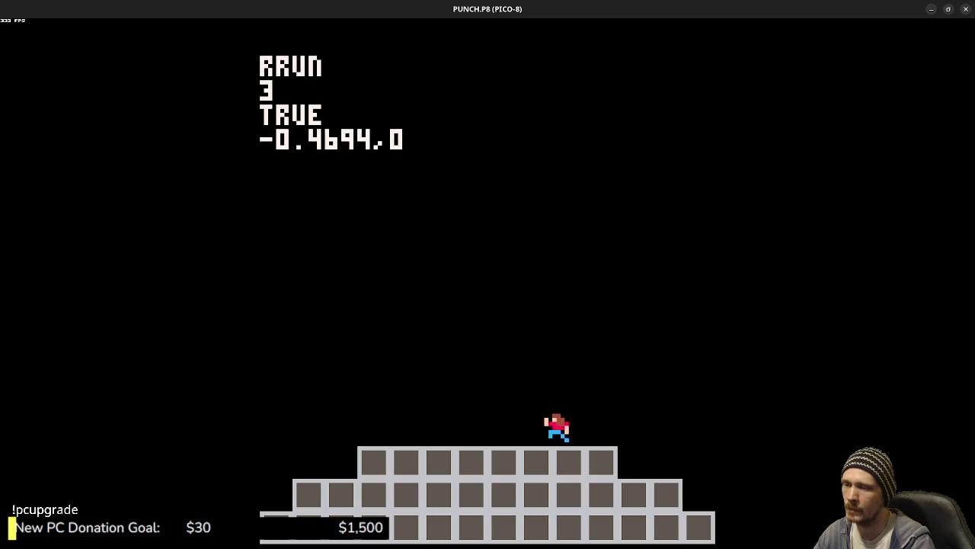
key(Right)
key(z)
key(Left)
key(z)
key(z)
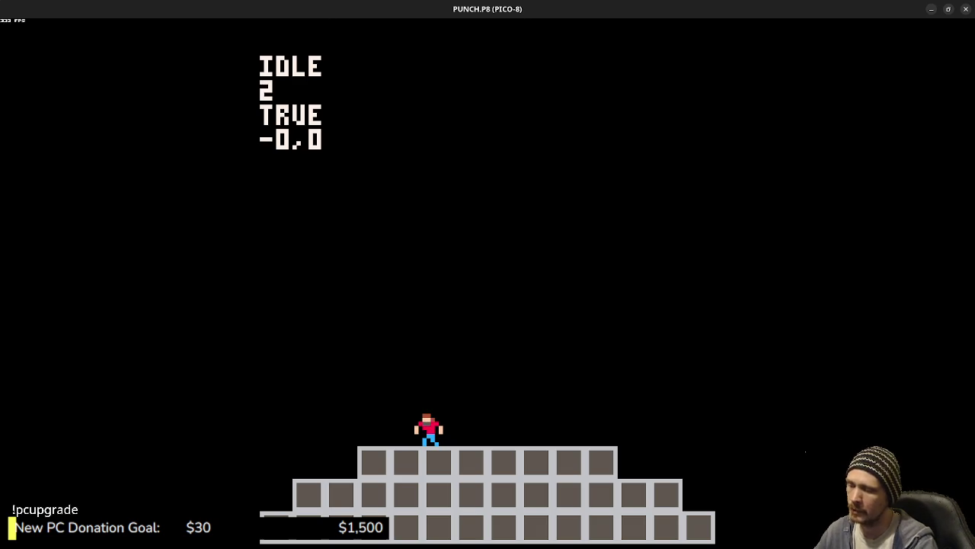
key(Left)
key(z)
key(Right)
key(z)
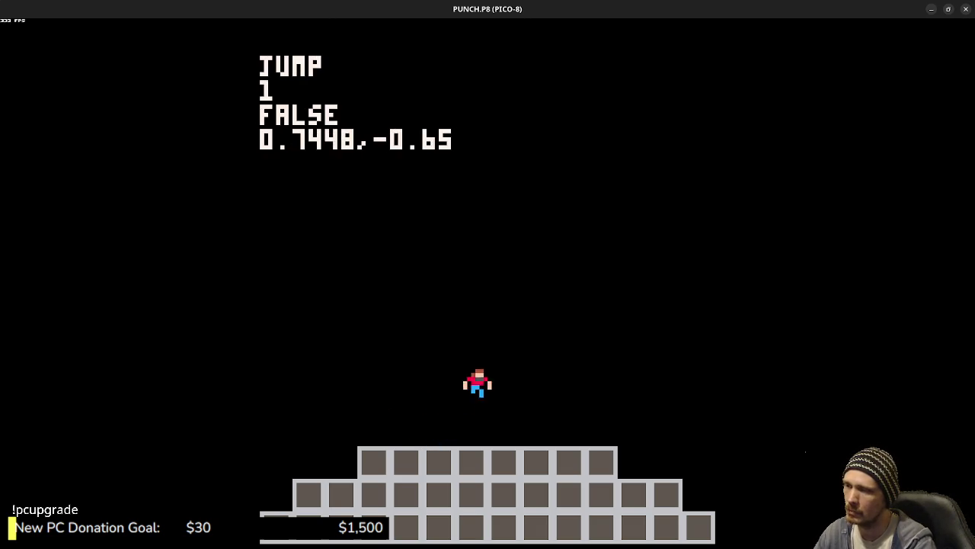
key(z)
key(Left)
key(z)
key(z)
key(z)
key(Right)
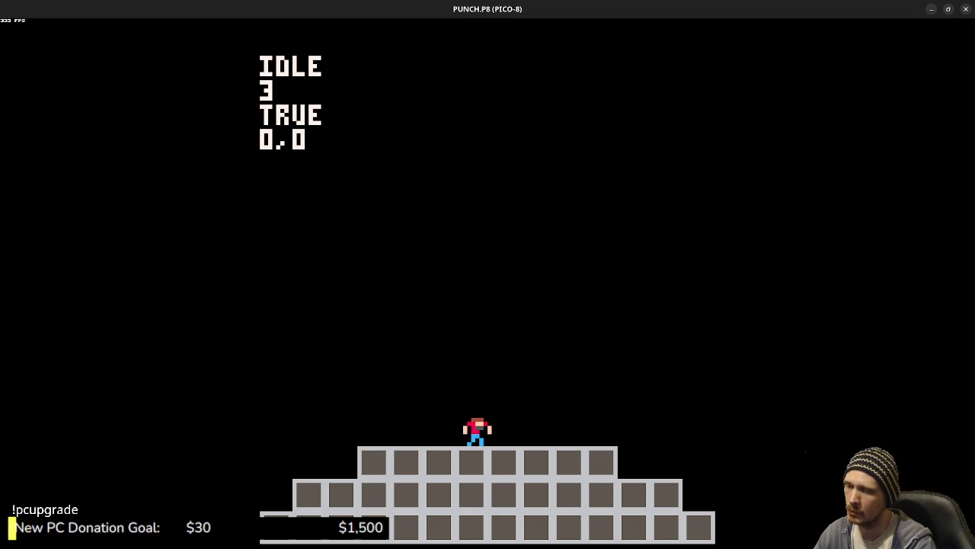
key(Escape)
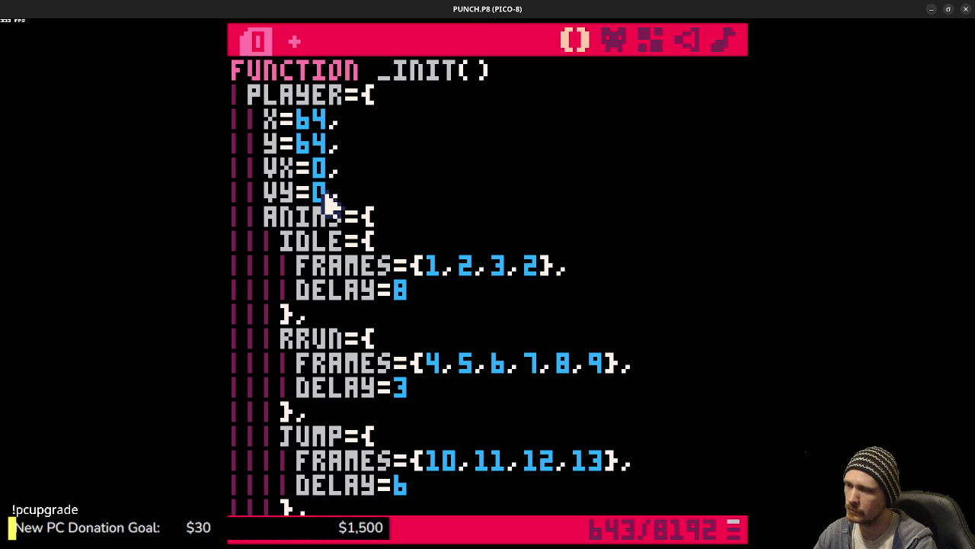
scroll(512, 272, down, 5)
scroll(547, 302, down, 2)
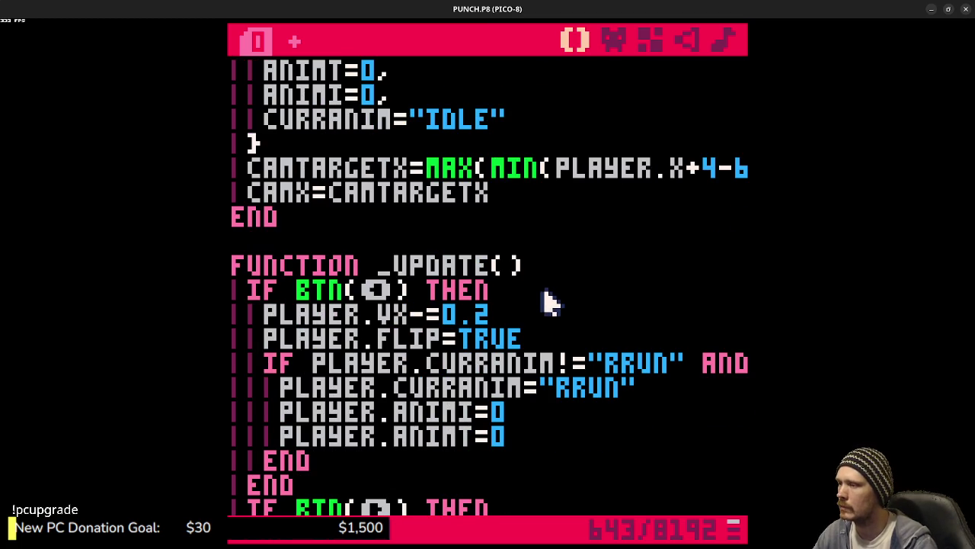
scroll(548, 305, down, 4)
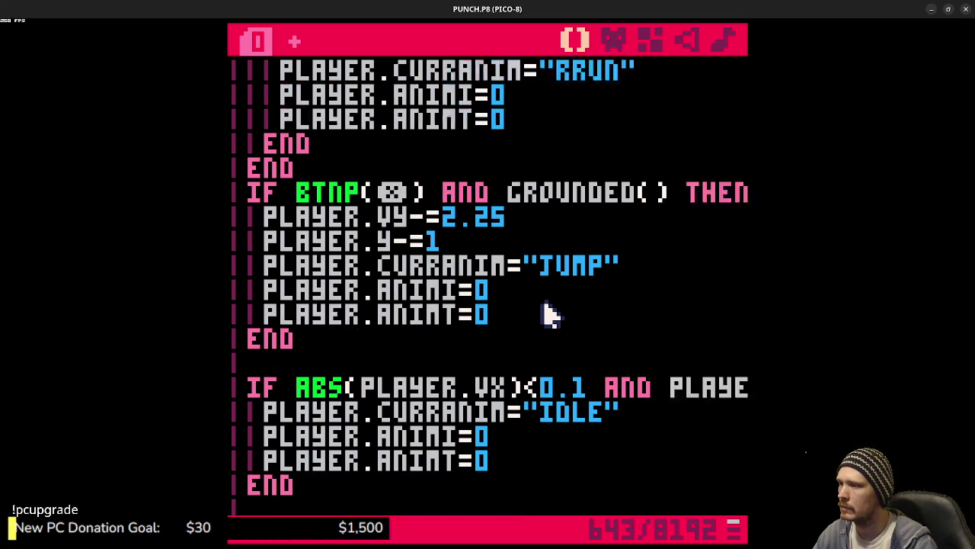
scroll(553, 320, down, 3)
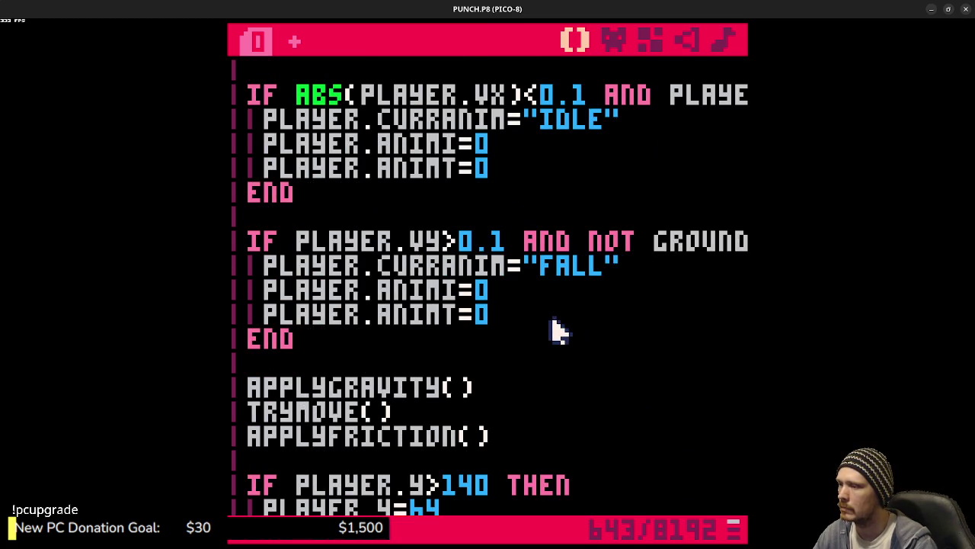
scroll(560, 329, up, 3)
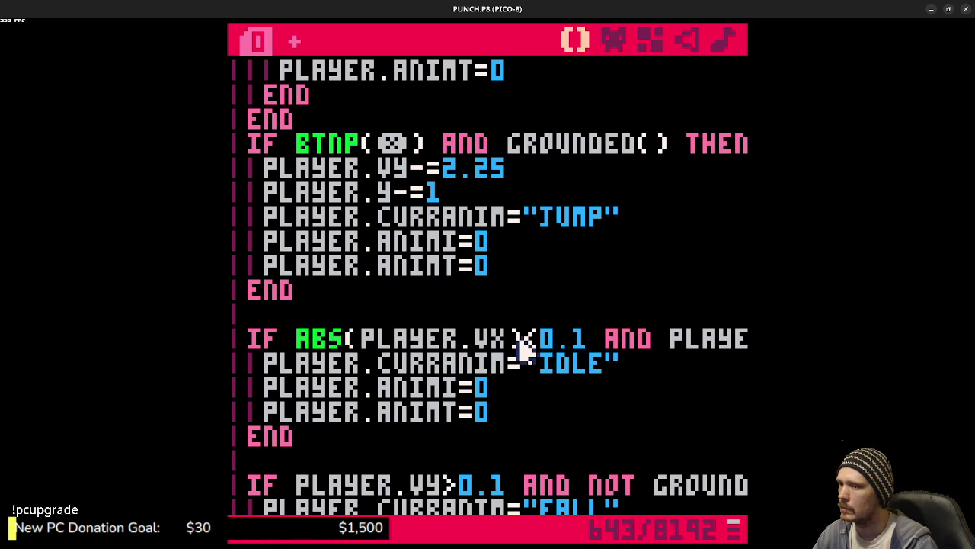
drag(608, 337, 766, 338)
click(549, 343)
drag(594, 346, 415, 352)
key(shift+Home)
scroll(326, 305, up, 10)
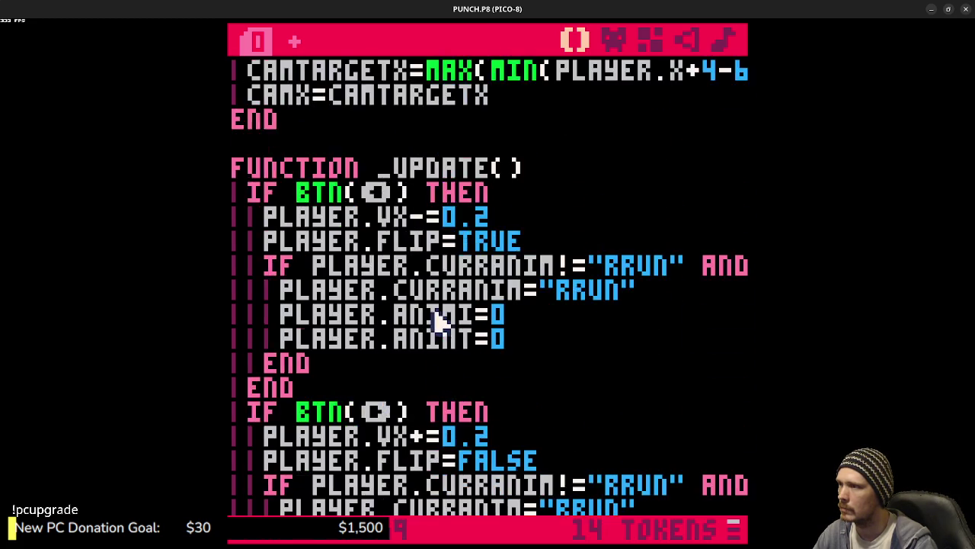
scroll(436, 320, up, 8)
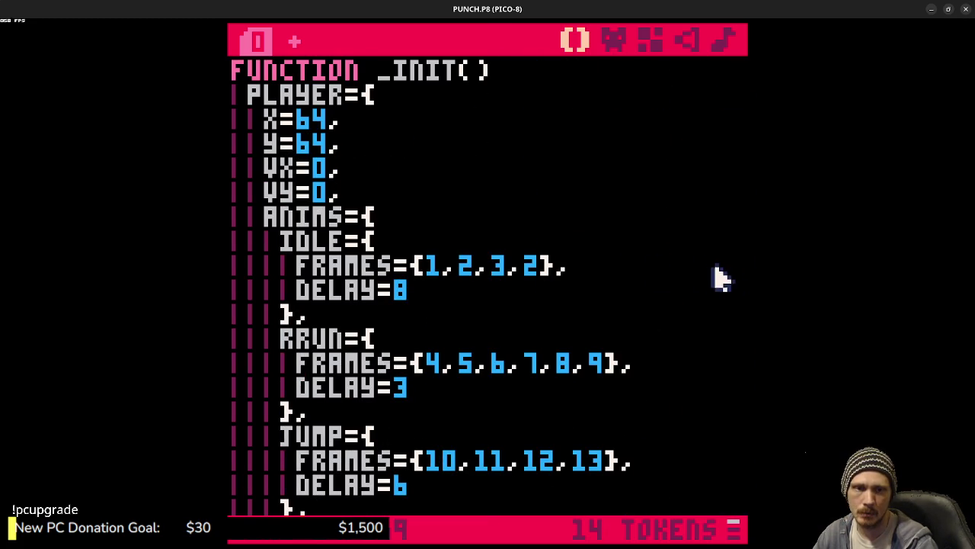
scroll(463, 348, down, 4)
scroll(429, 385, down, 2)
click(337, 418)
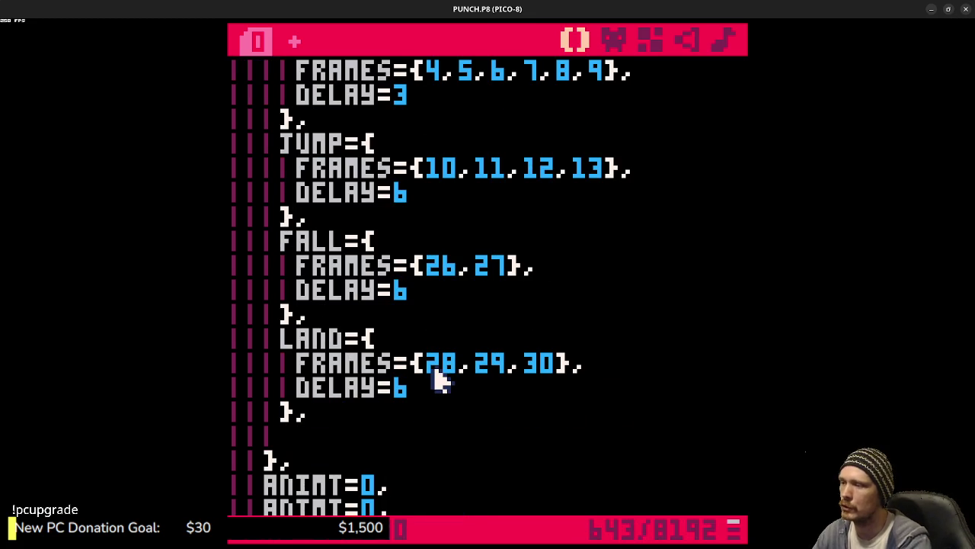
Step: Add a PUNCH={ } table to the ANIMS list with its closing brace aligned
text(PUNCH=)
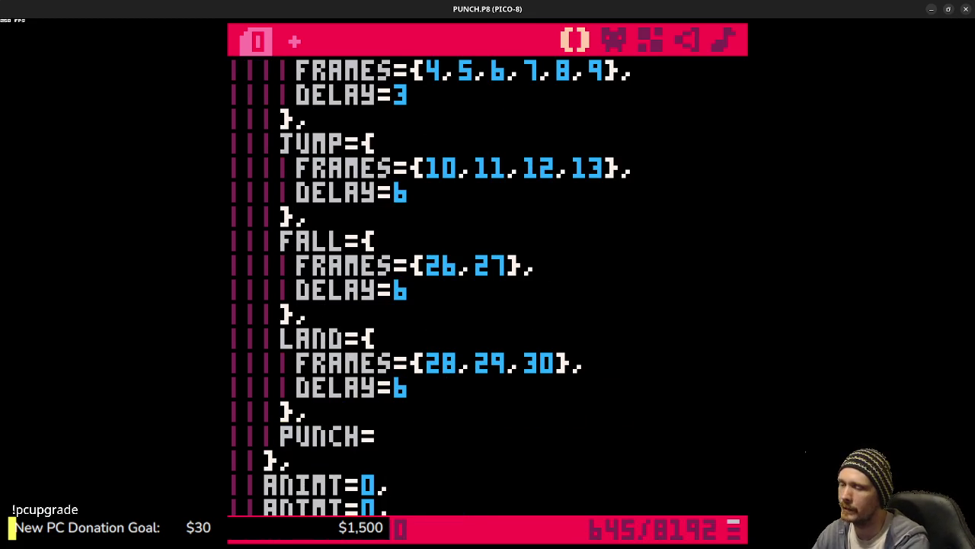
text({)
key(Return)
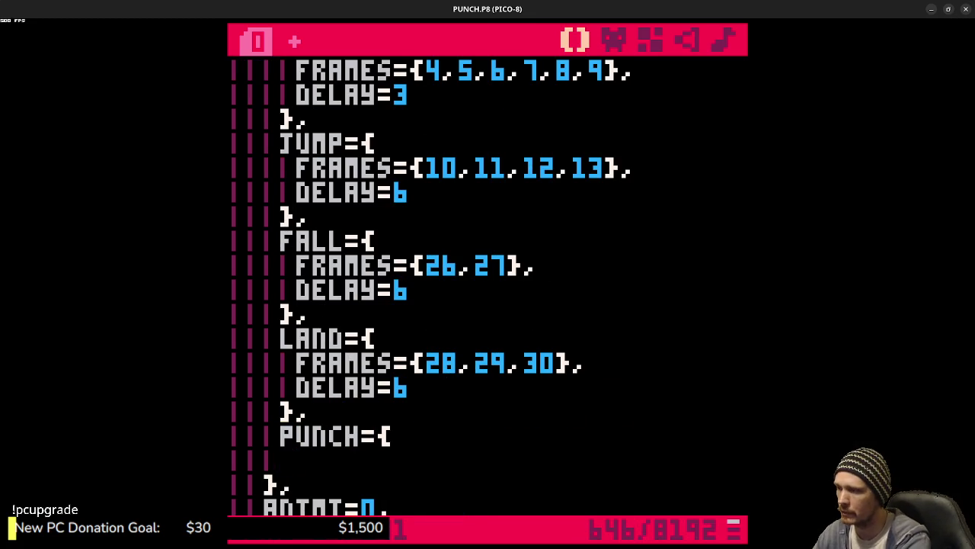
key(Down)
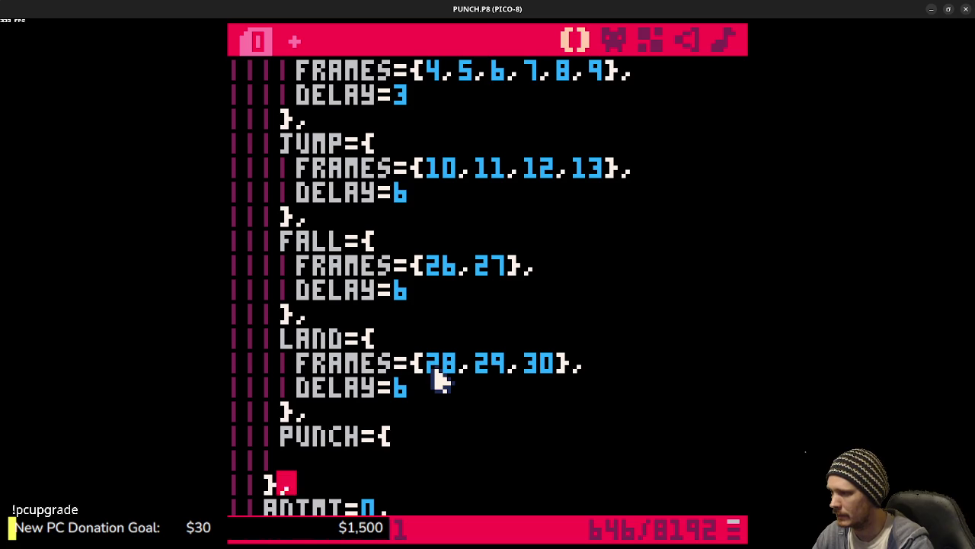
key(Tab)
key(Down)
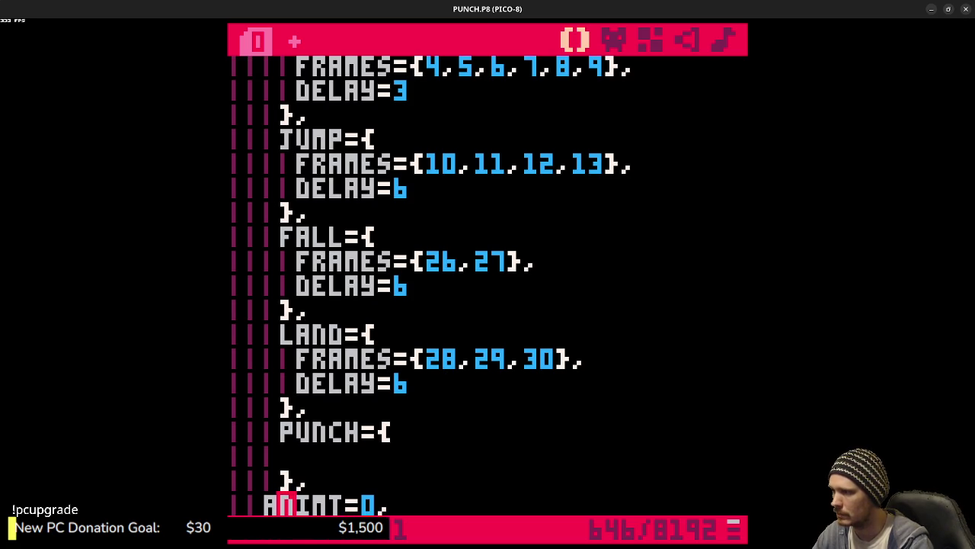
scroll(457, 342, down, 2)
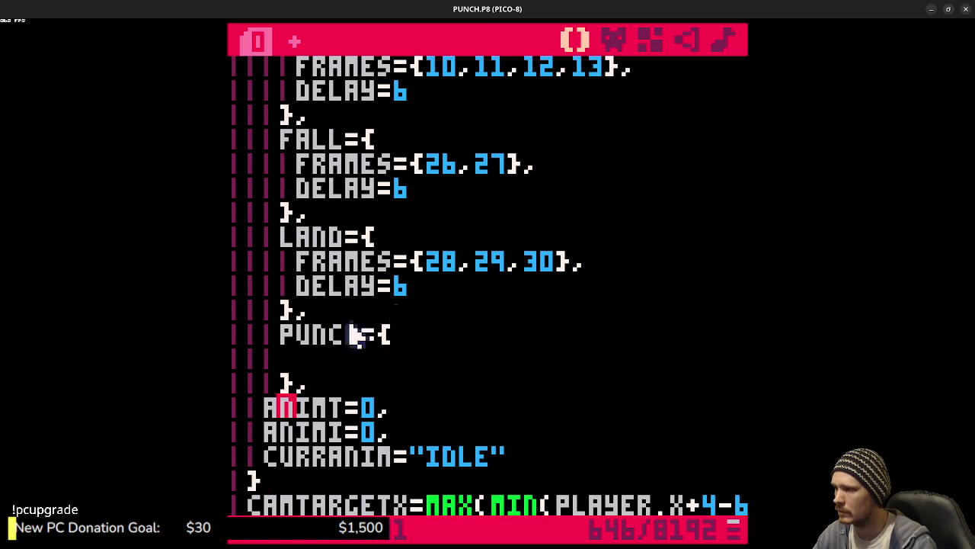
click(335, 381)
scroll(336, 381, up, 2)
key(Home)
key(BackSpace)
key(Up)
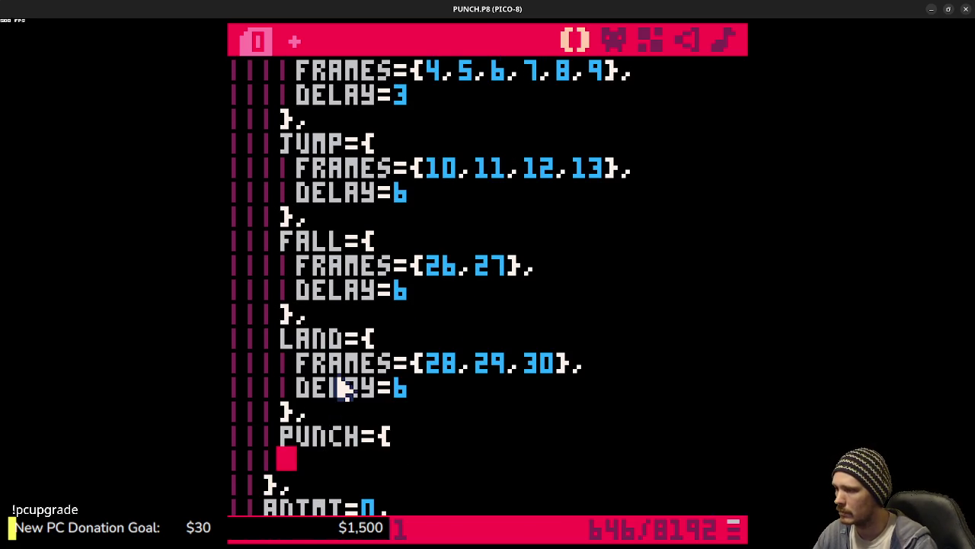
text(})
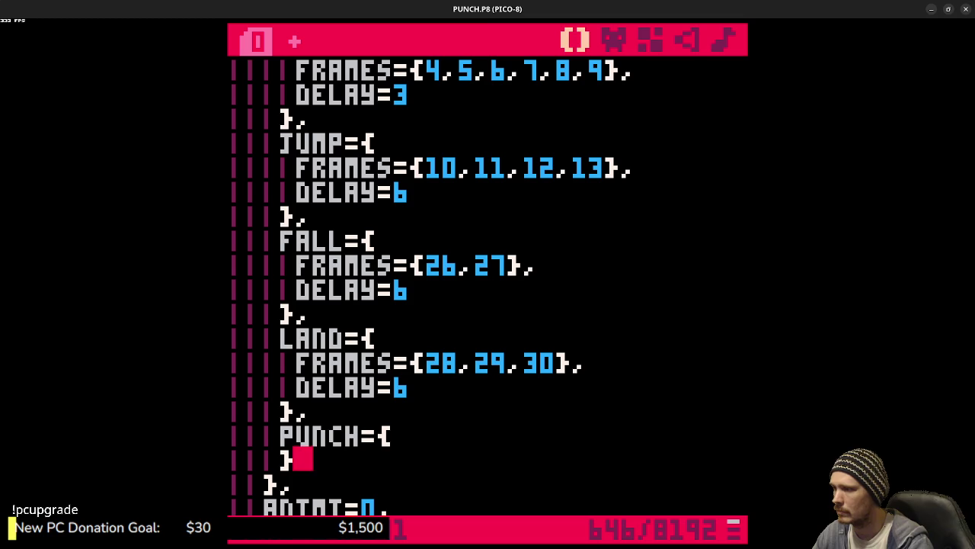
Step: Fill the PUNCH table with FRAMES={}, and DELAY=4 lines
click(437, 445)
key(Return)
text(FRAMES)
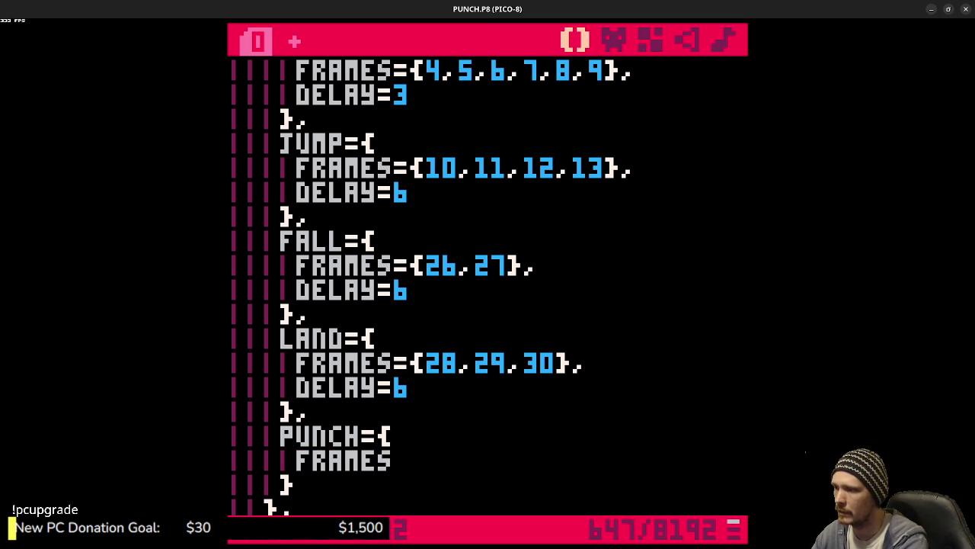
text(={},)
key(Return)
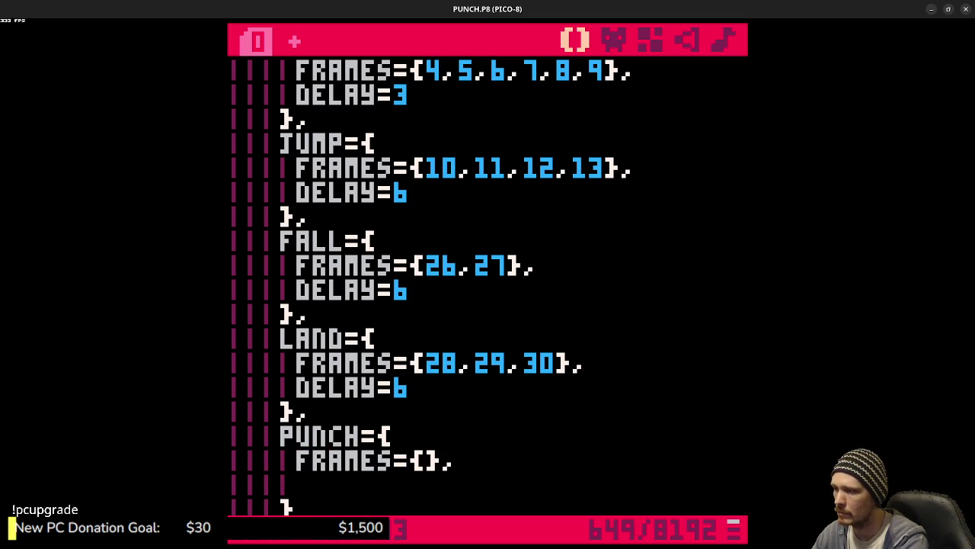
text(F)
key(BackSpace)
text(DELAY=)
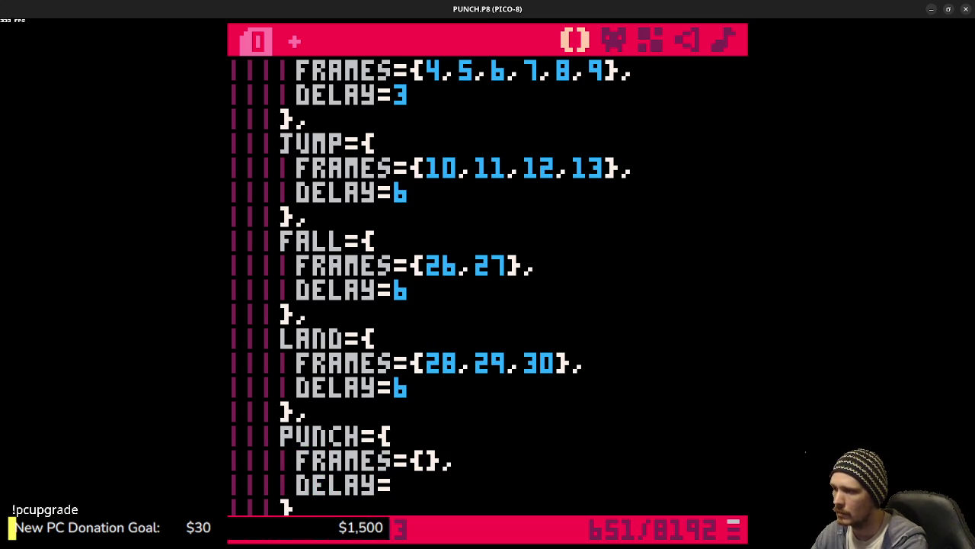
text(4)
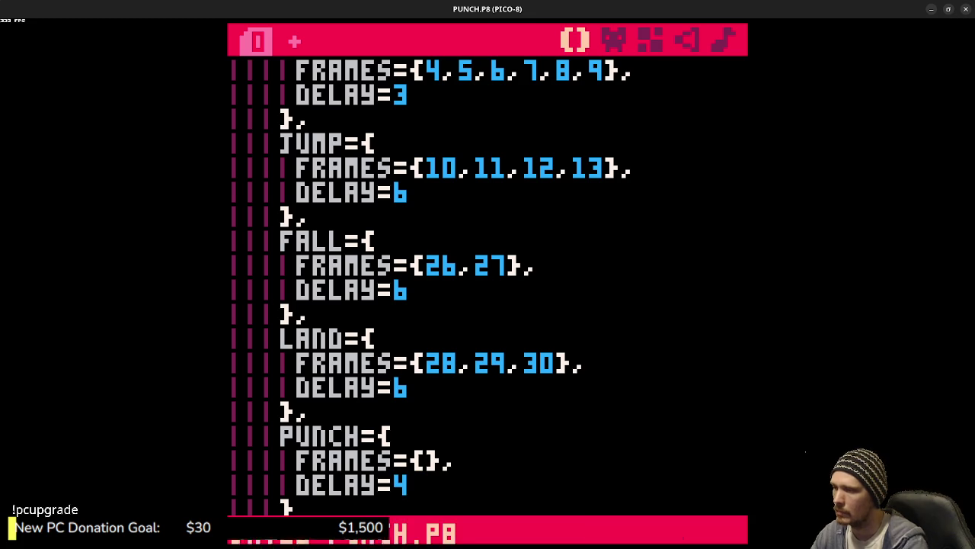
click(616, 42)
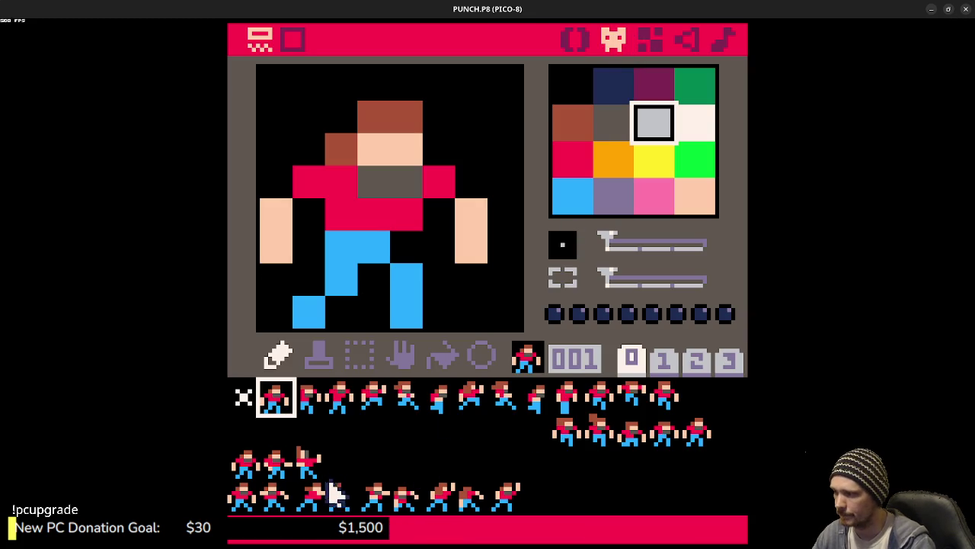
Step: Preview sprites 048, 049 and 050, flipping between them and comparing with sprite 001
click(242, 503)
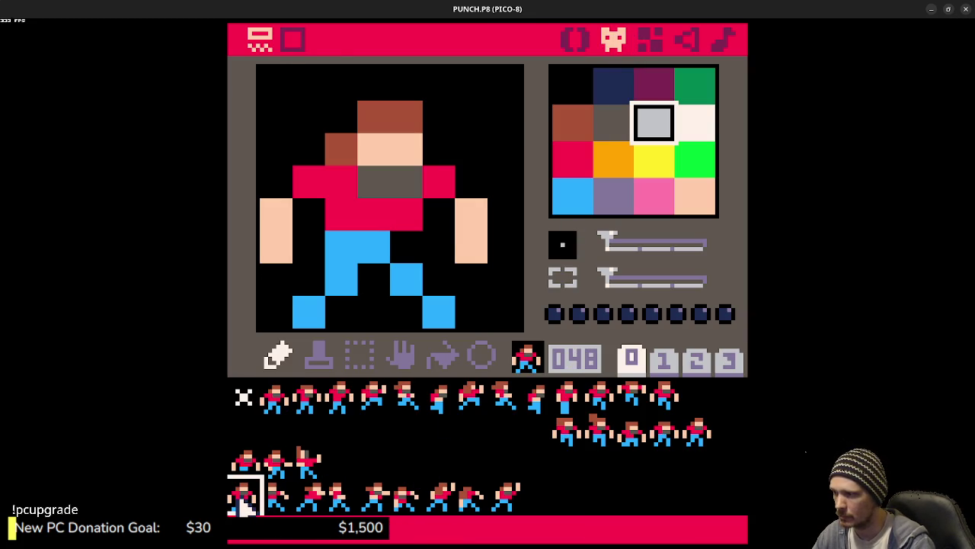
click(276, 501)
click(311, 500)
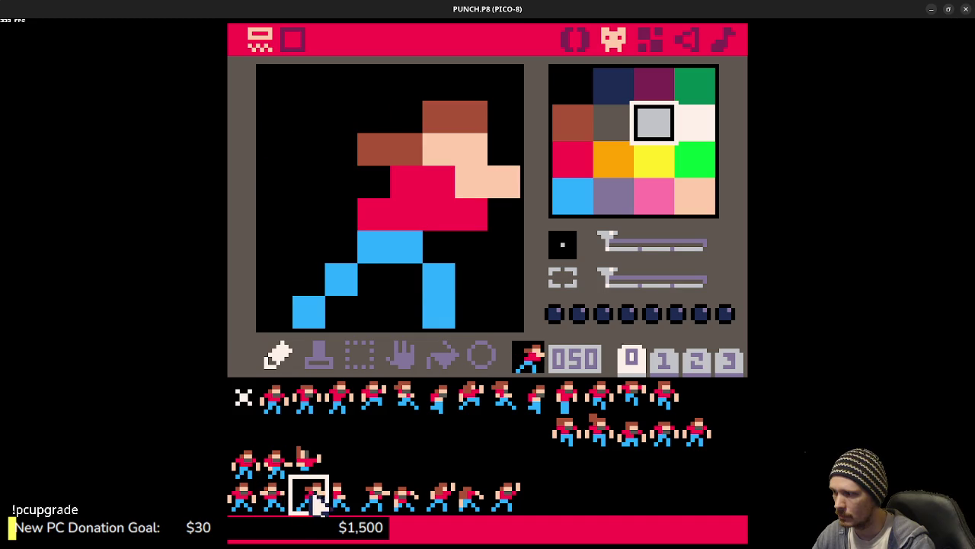
click(275, 500)
click(242, 500)
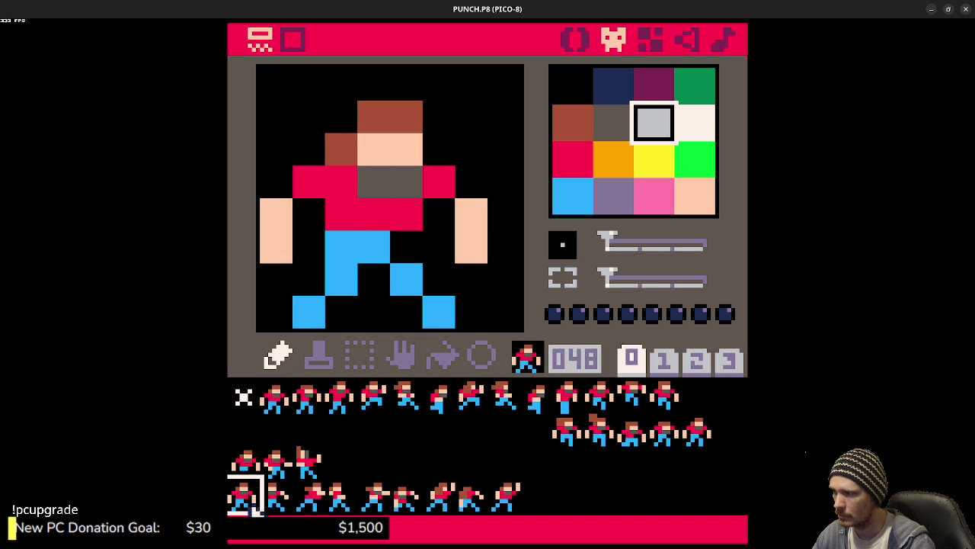
click(274, 407)
click(244, 505)
click(268, 506)
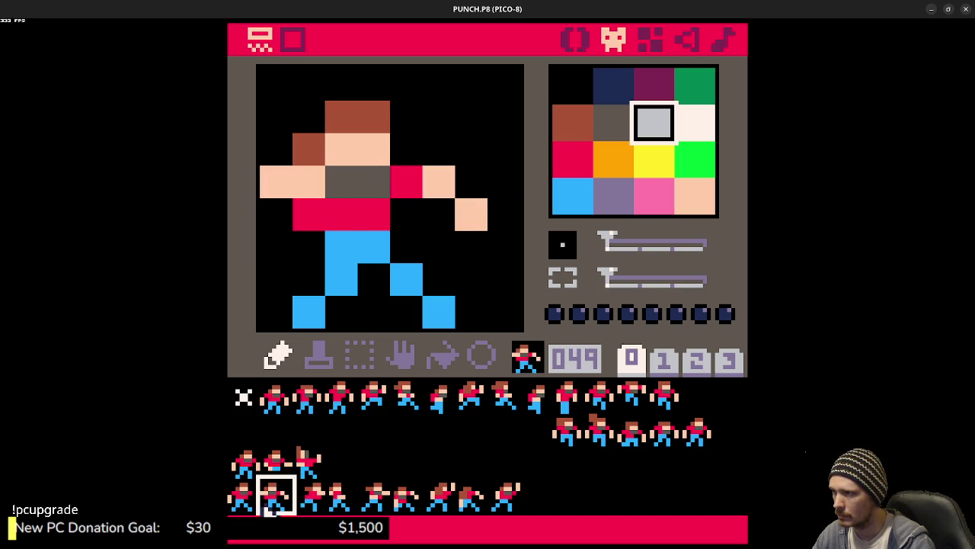
click(243, 503)
click(271, 501)
click(247, 500)
click(269, 506)
click(309, 506)
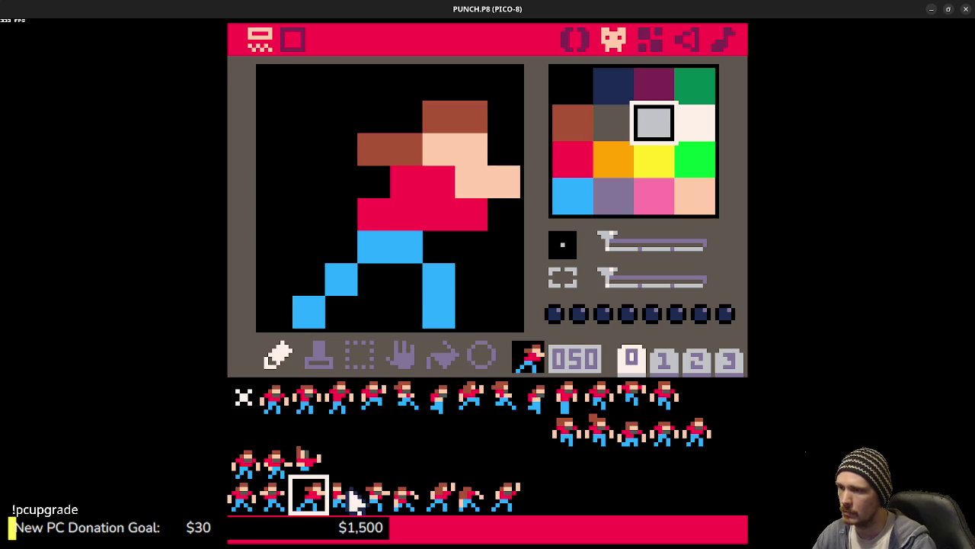
Step: Run the game briefly, then go back to the code inside PUNCH's empty FRAMES braces
key(ctrl+r)
key(Escape)
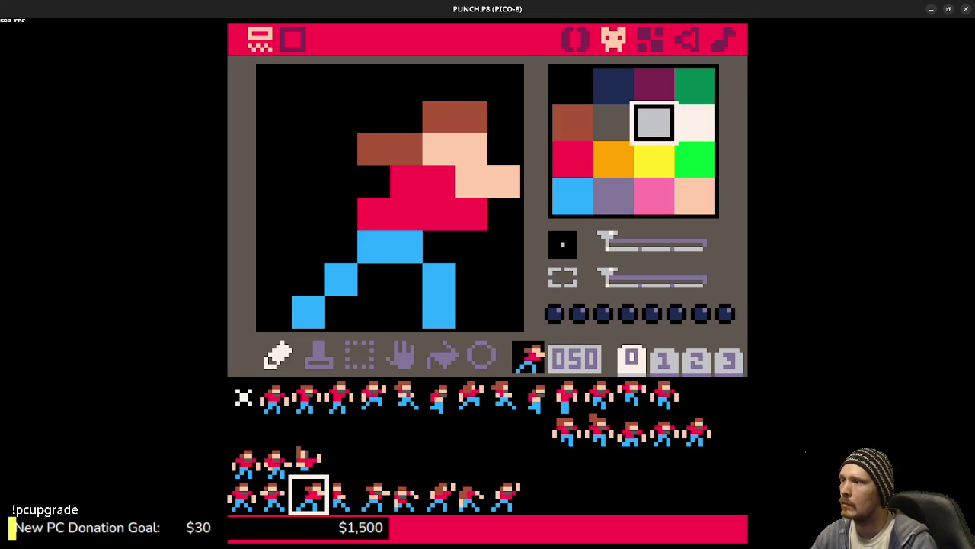
click(577, 38)
click(430, 459)
Step: Set the PUNCH animation's FRAMES to 48,49,50 and save the cart
text(48,)
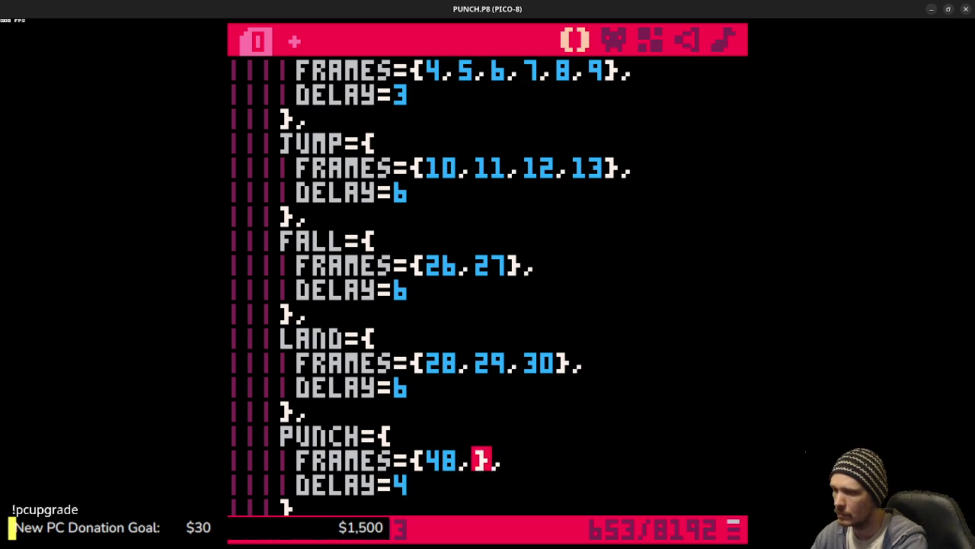
text(49,)
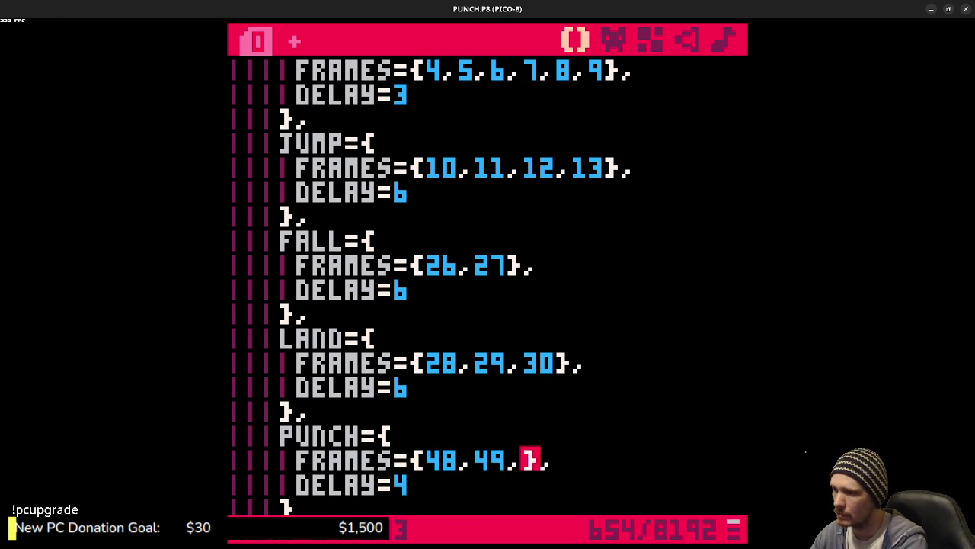
text(50)
key(ctrl+s)
scroll(526, 381, up, 4)
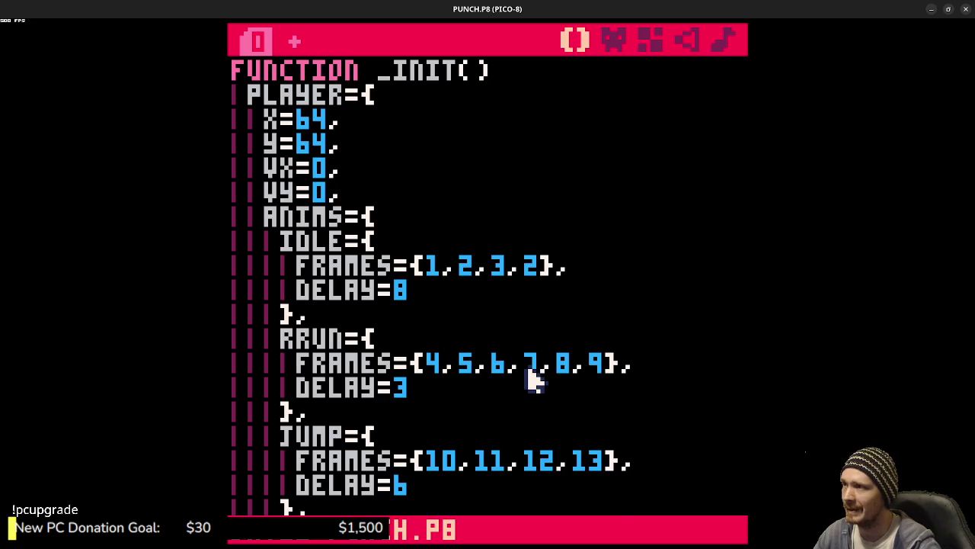
scroll(531, 379, down, 8)
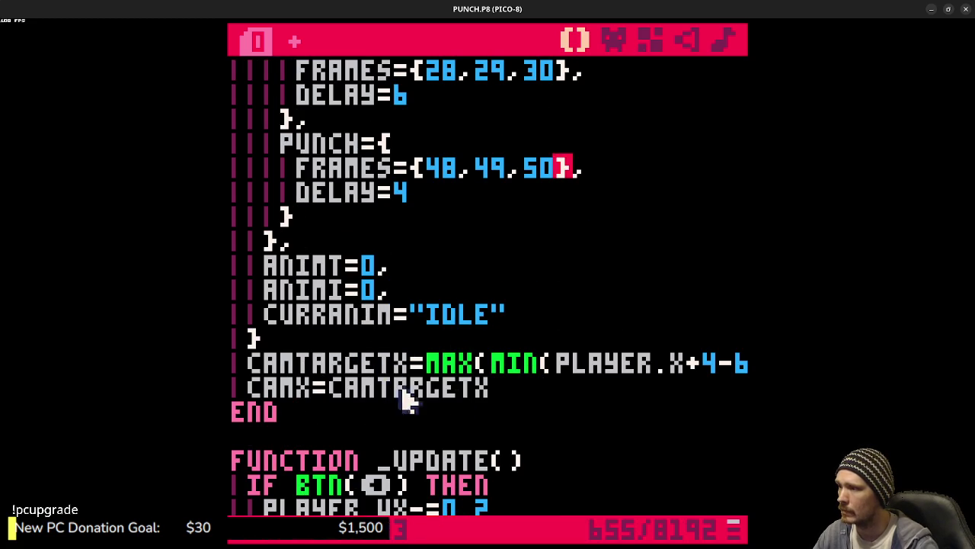
Step: Add ISPUNCHING=FALSE after the CAMX=CAMTARGETX line at the end of _INIT and save
click(520, 400)
key(Return)
text(iunching=true)
key(ctrl+s)
key(BackSpace)
text(lse)
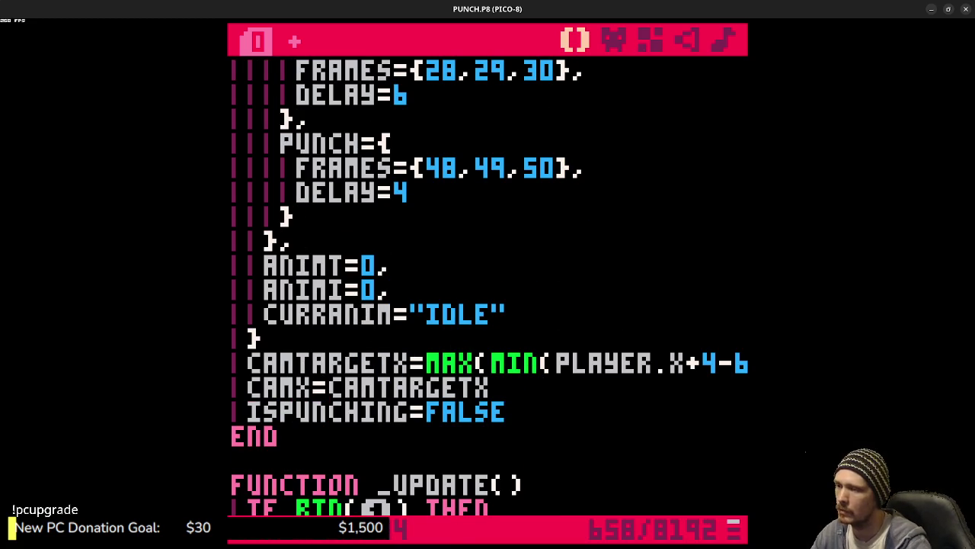
key(ctrl+s)
scroll(474, 364, up, 3)
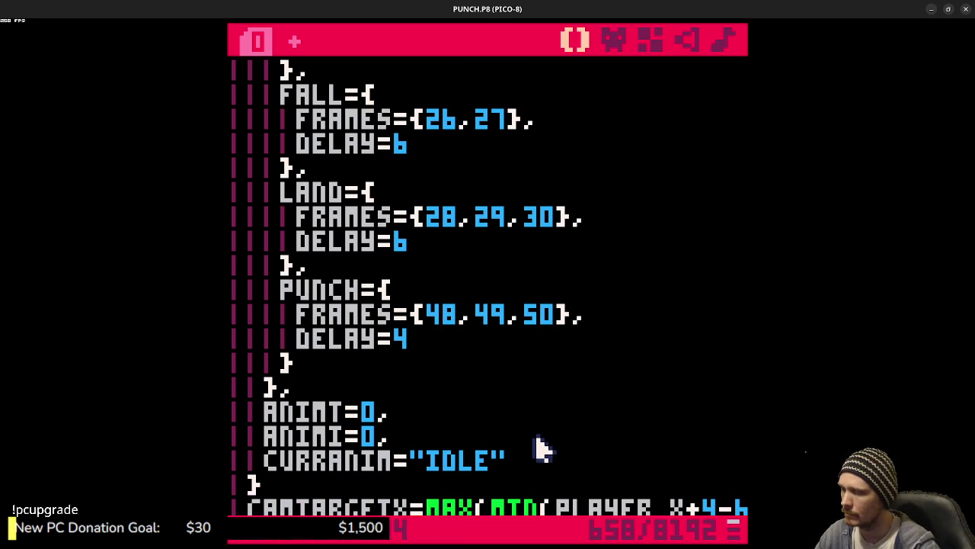
scroll(540, 365, down, 10)
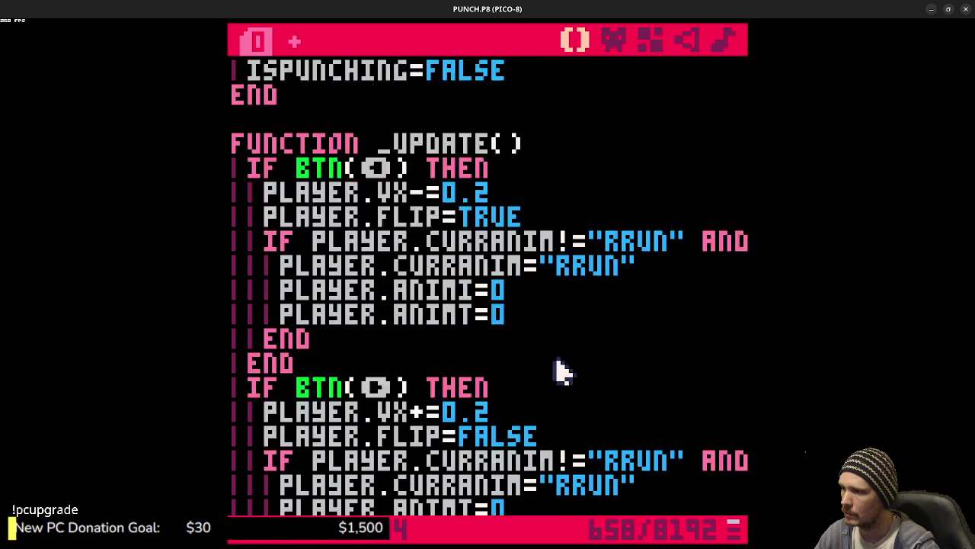
Step: Start a new IF BTNP(O) AND GROUNDED() condition with an ISPUNCHING==FALSE test
scroll(556, 369, down, 2)
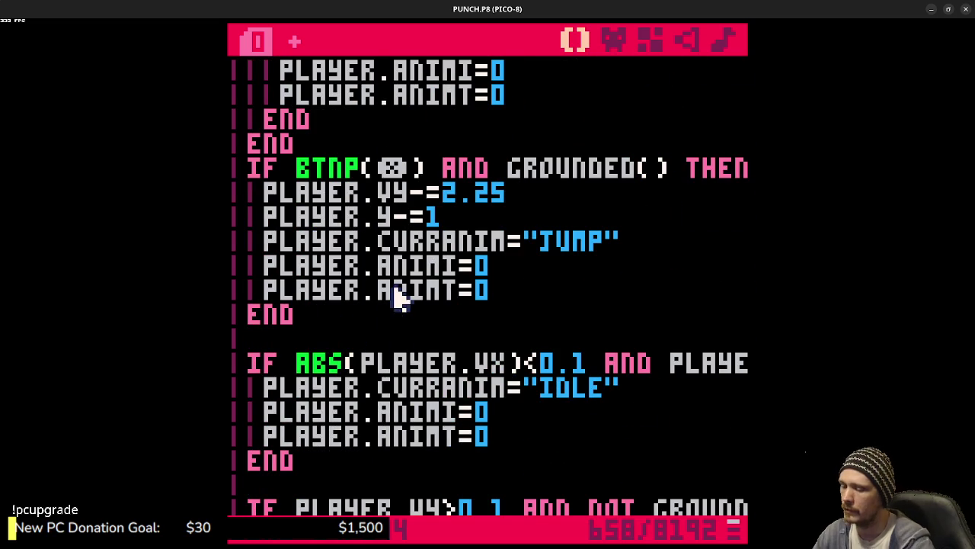
key(Return)
text(if tnp(z)
key(BackSpace)
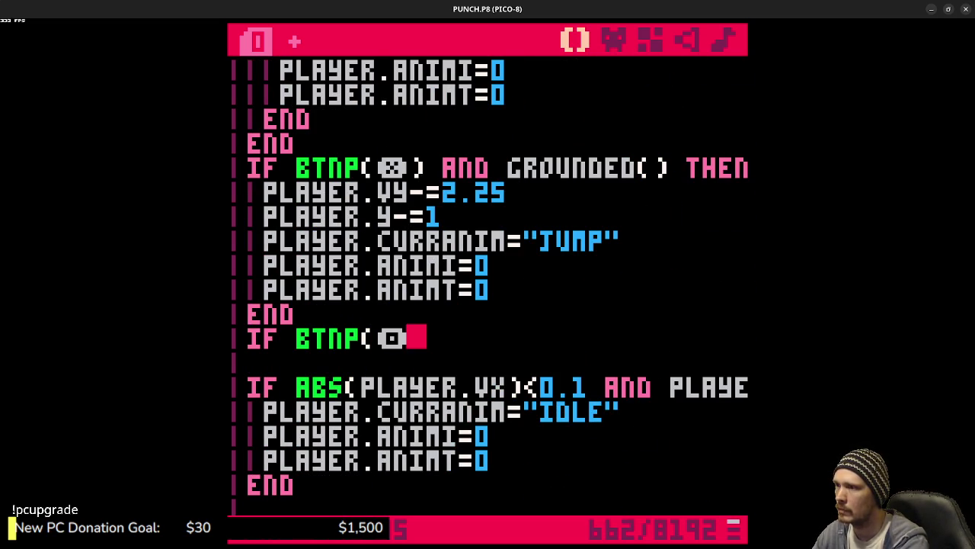
text() and )
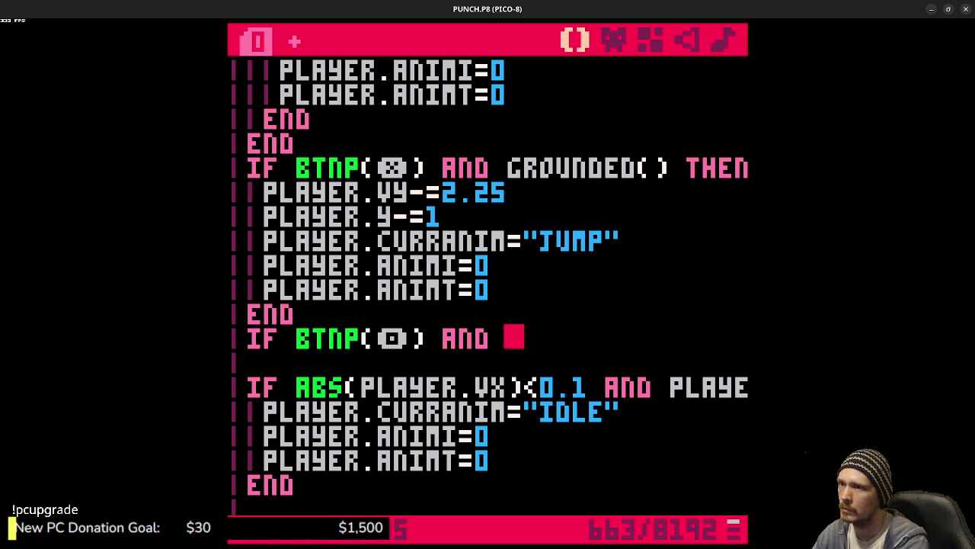
text(groun)
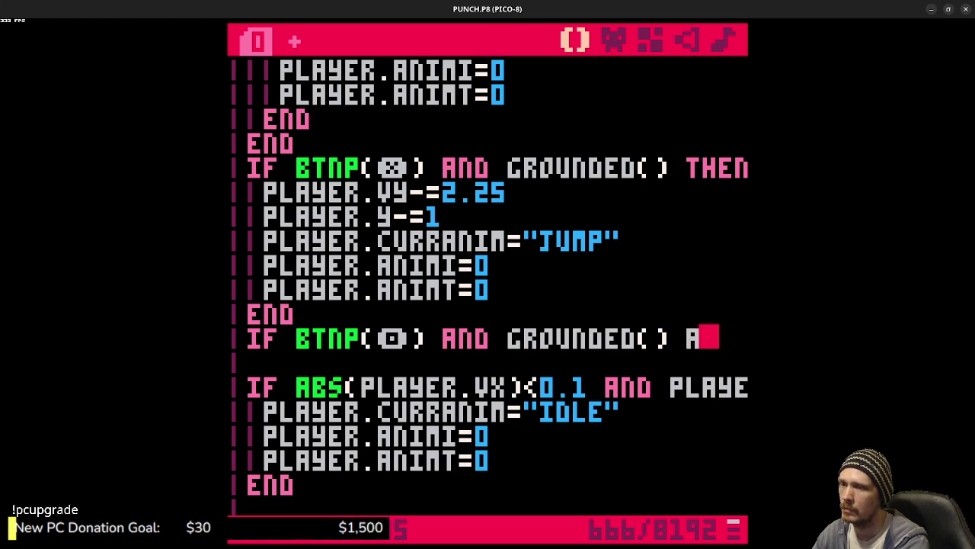
text(and)
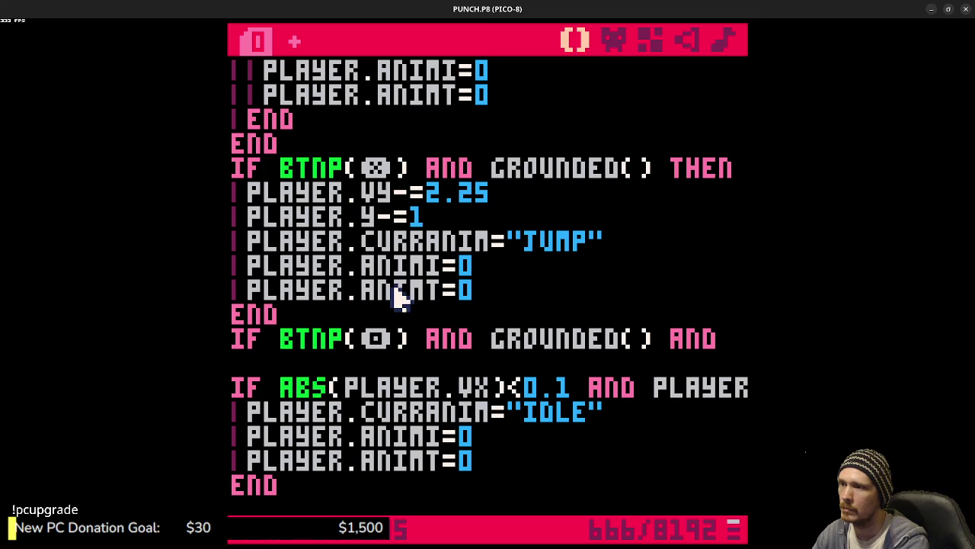
text(ispunching)
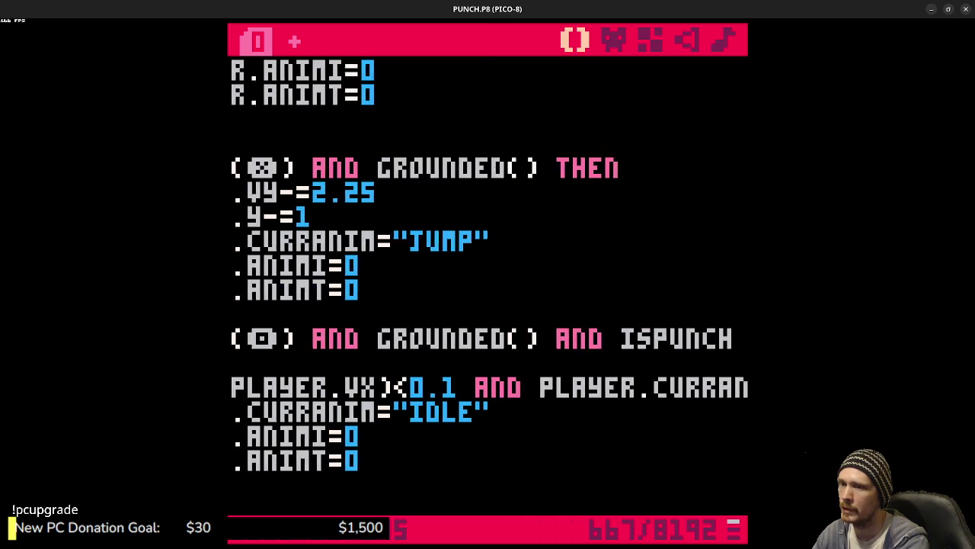
text(=)
key(BackSpace)
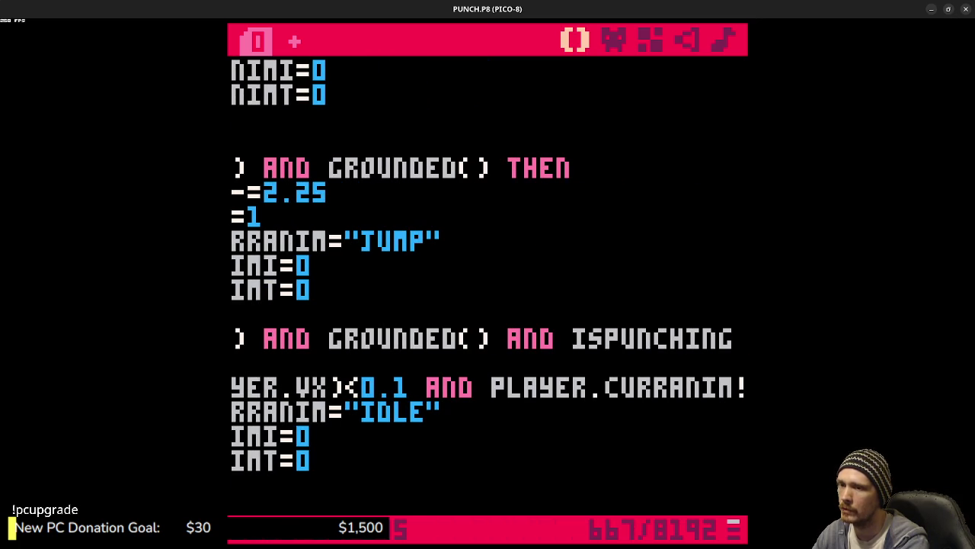
key(Left)
key(Left)
key(Left)
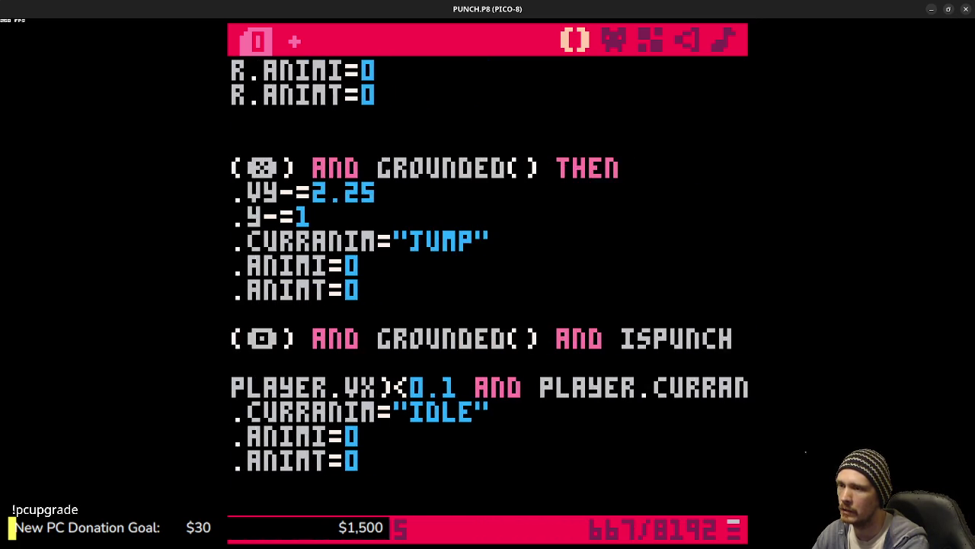
text(not isp)
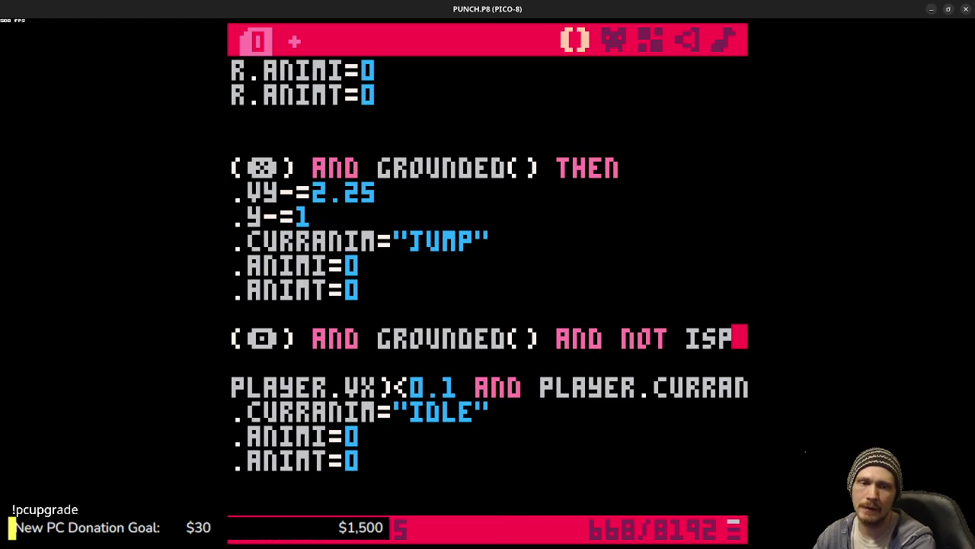
key(BackSpace)
key(BackSpace)
key(BackSpace)
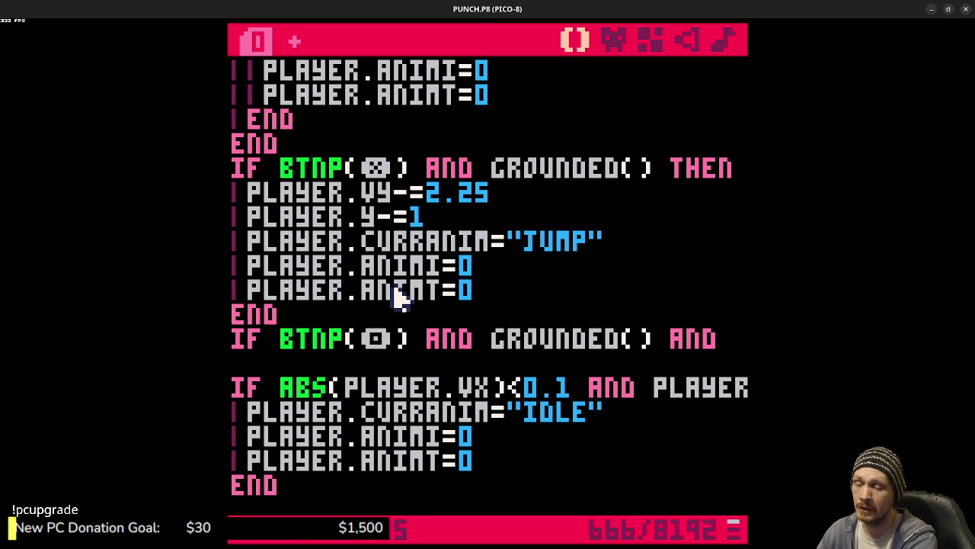
text(ISP)
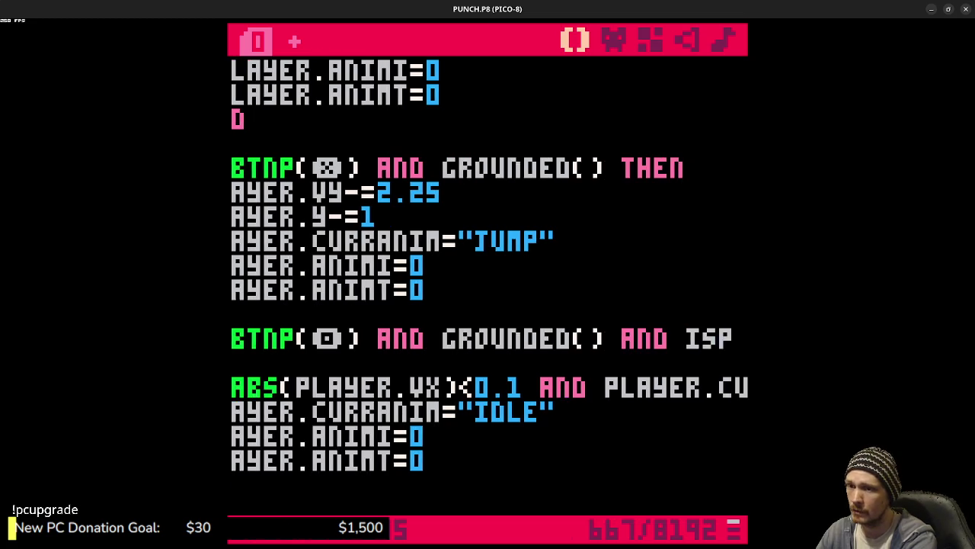
text(UNCHING==false)
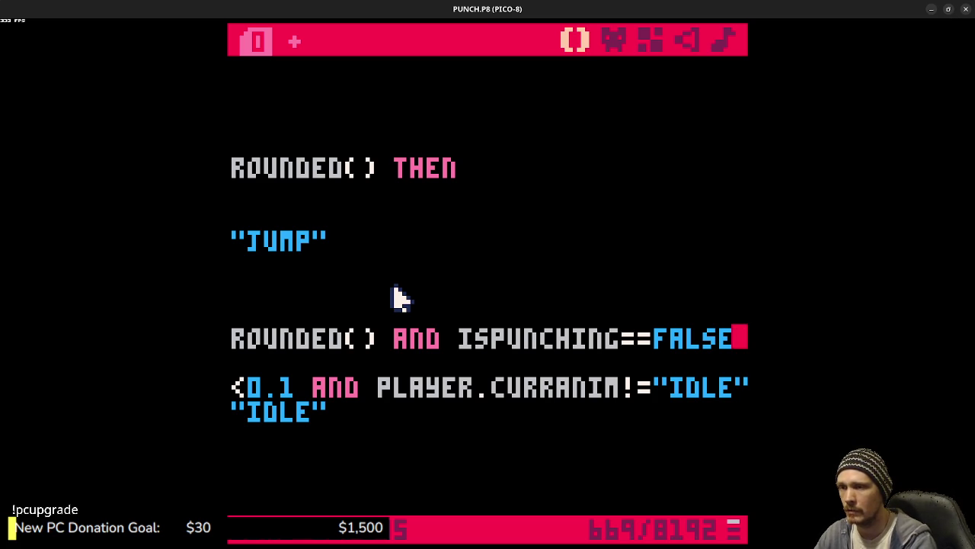
Step: Rewrite the test as NOT ISPUNCHING, end the line with THEN and open the block
mouse_move(464, 343)
mouse_down()
mouse_move(707, 320)
mouse_move(745, 337)
mouse_move(733, 339)
mouse_up()
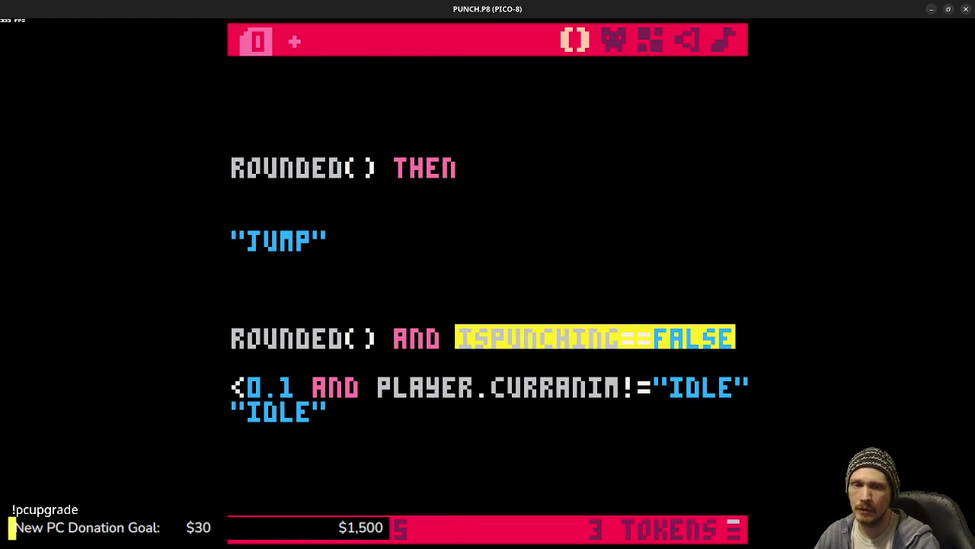
click(740, 343)
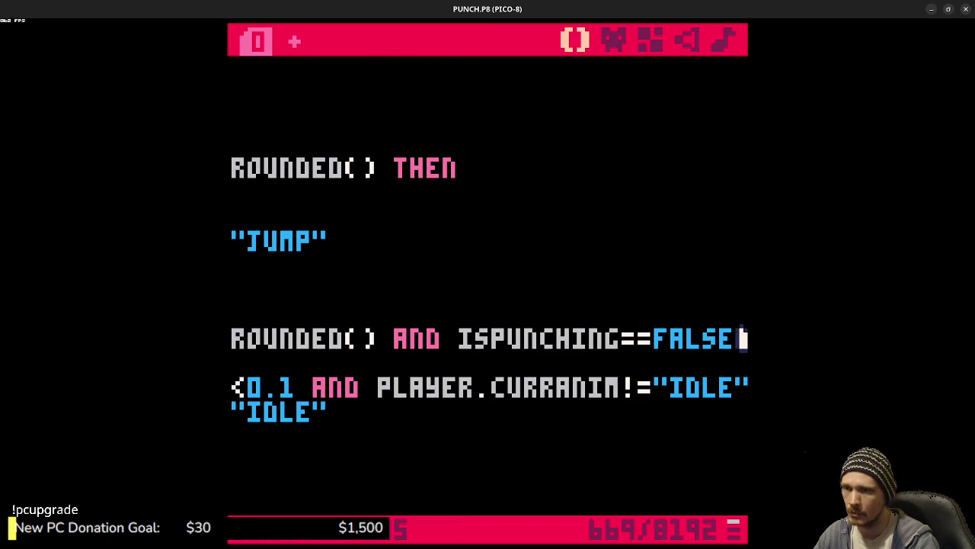
scroll(489, 290, left, 2)
key(BackSpace)
key(BackSpace)
key(BackSpace)
key(Left)
key(Left)
key(Left)
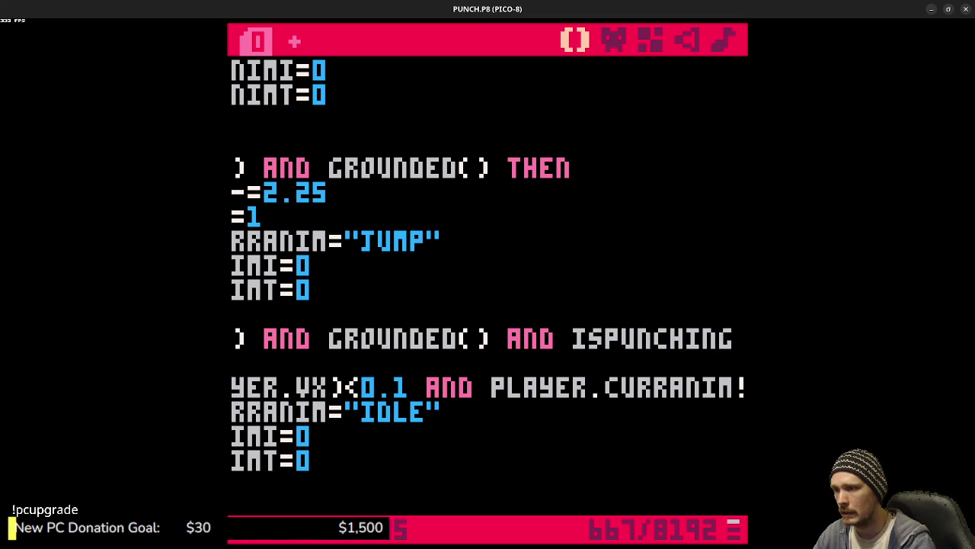
text(!)
key(shift+Left)
key(shift+Right)
key(shift+Right)
key(shift+Right)
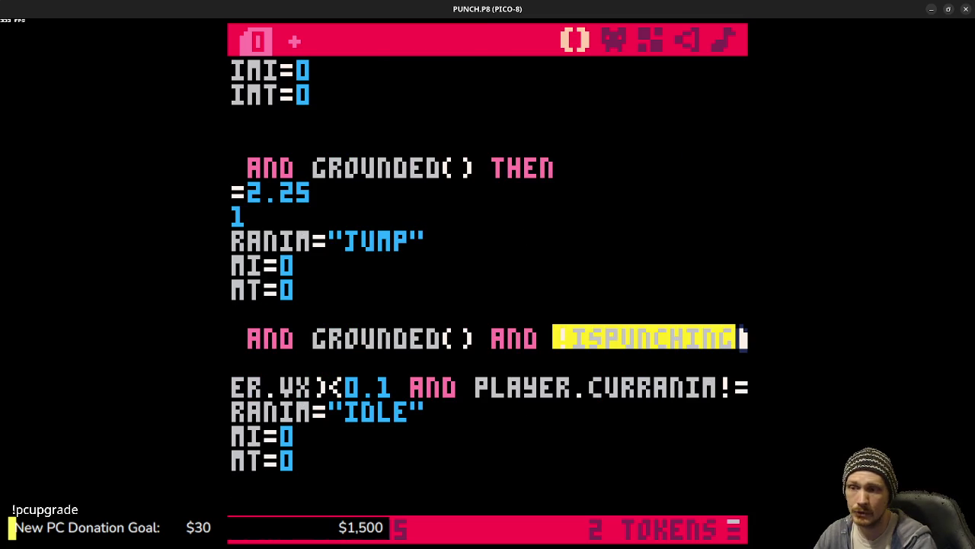
key(Right)
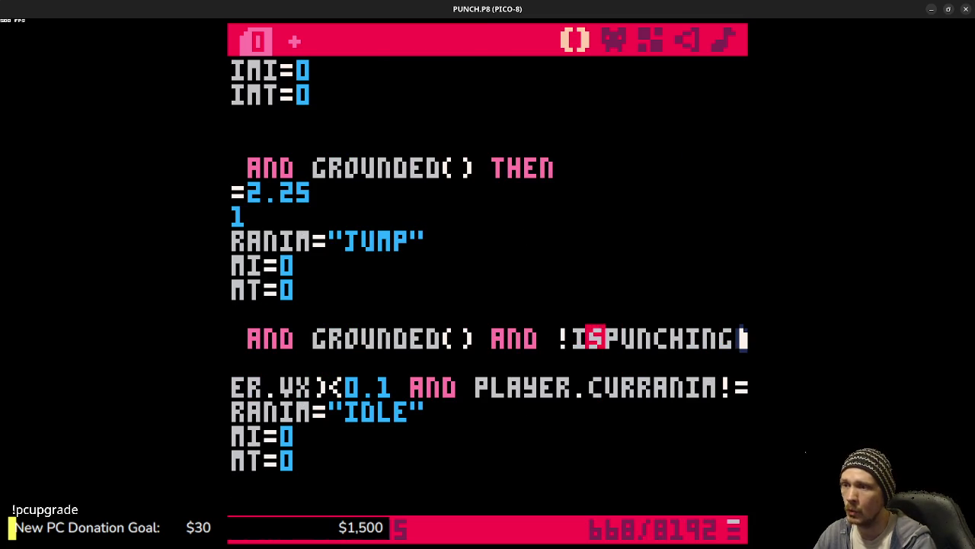
click(581, 337)
key(BackSpace)
text(not)
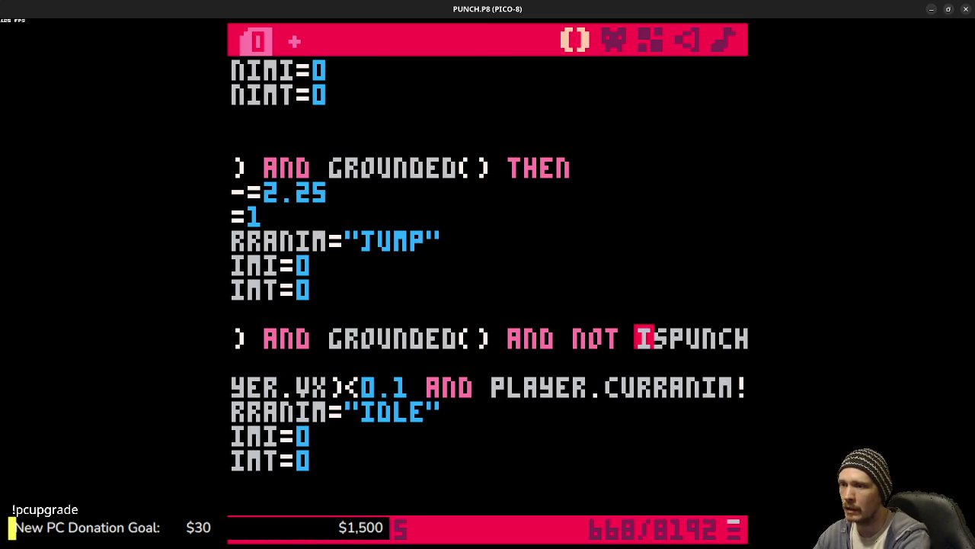
drag(573, 337, 746, 338)
key(BackSpace)
key(ctrl+z)
key(ctrl+y)
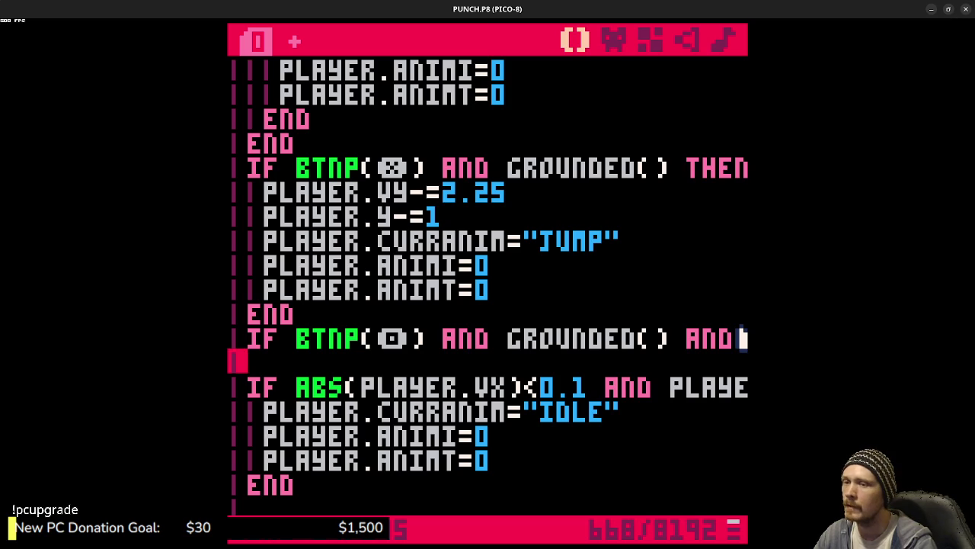
key(ctrl+z)
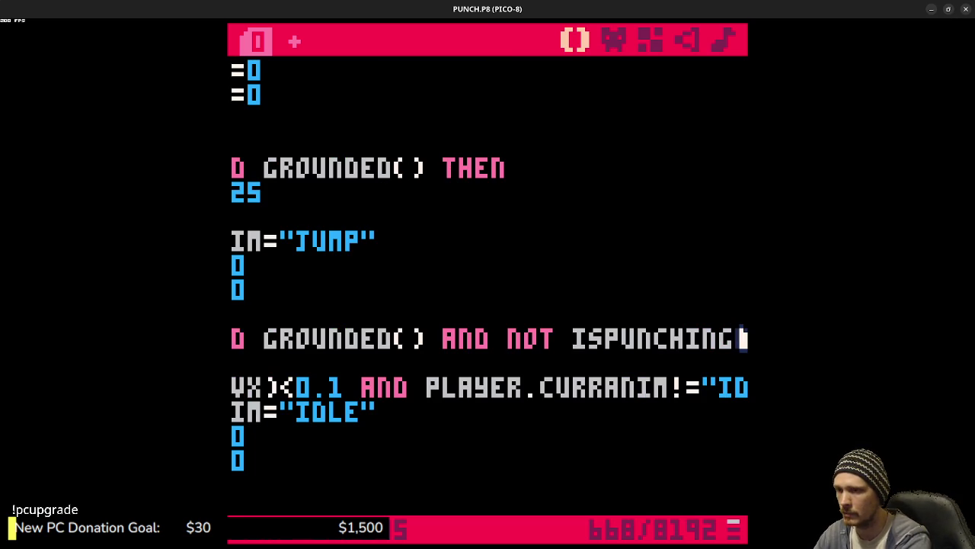
text(then)
key(Return)
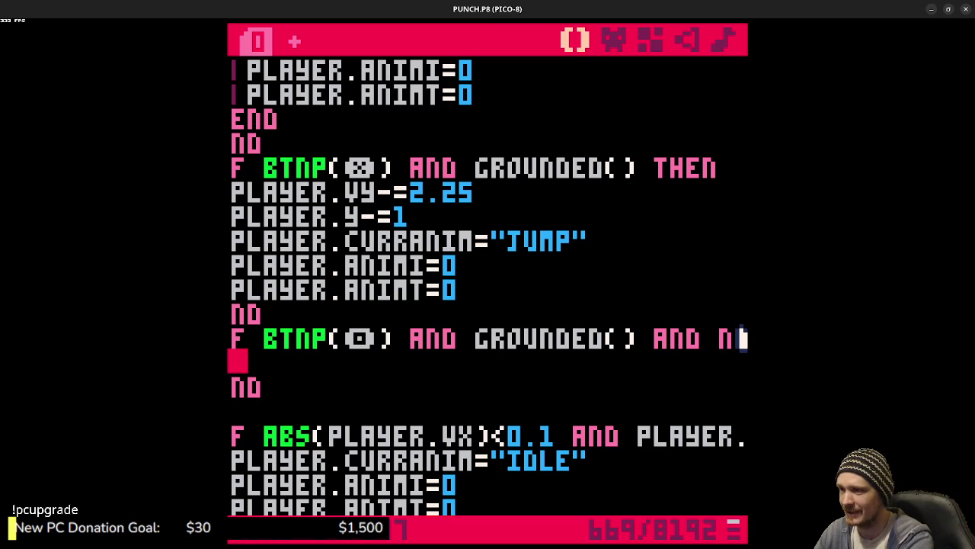
Step: Set ISPUNCHING=TRUE in the punch block, save PUNCH.P8, and add a blank line after it
text(ispunching)
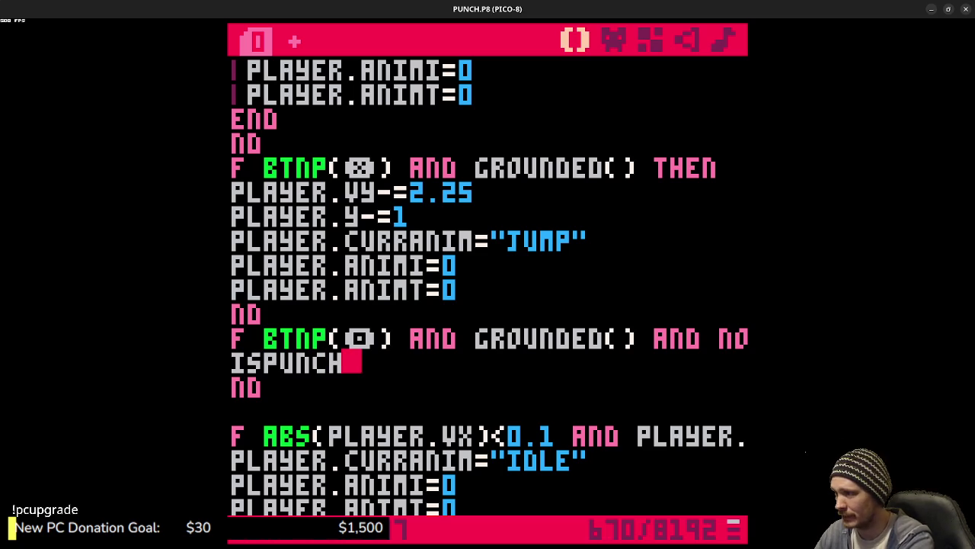
text(=true)
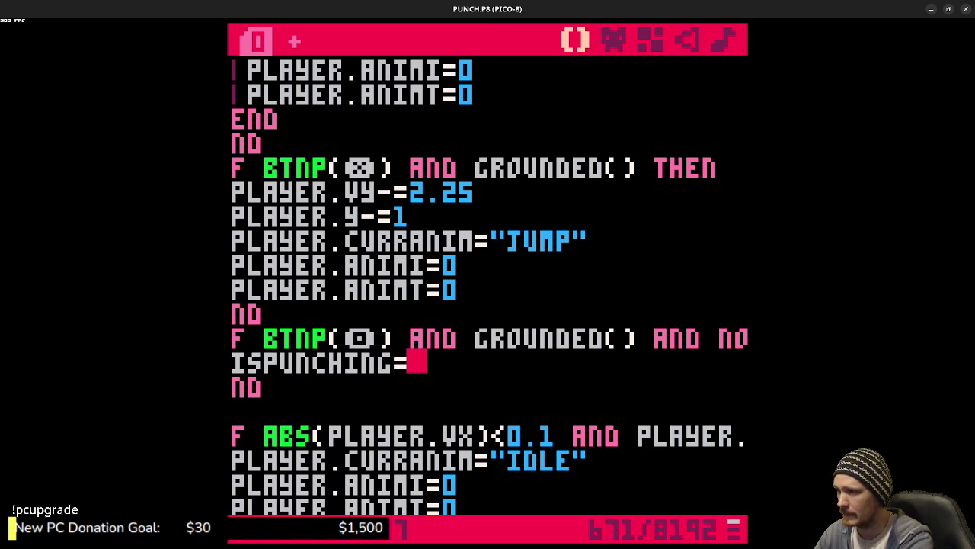
key(ctrl+s)
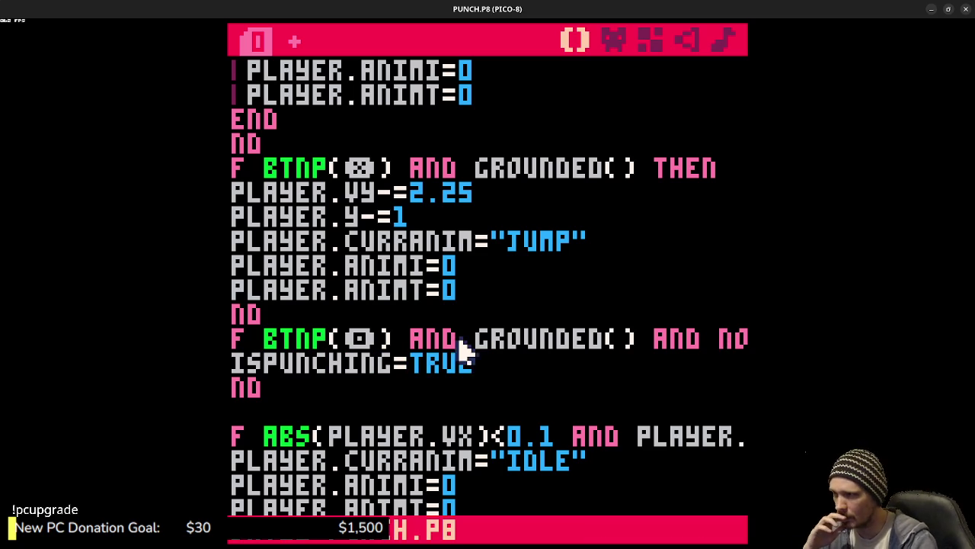
mouse_move(581, 339)
mouse_down()
mouse_move(754, 348)
mouse_move(266, 337)
mouse_move(289, 342)
mouse_up()
click(472, 368)
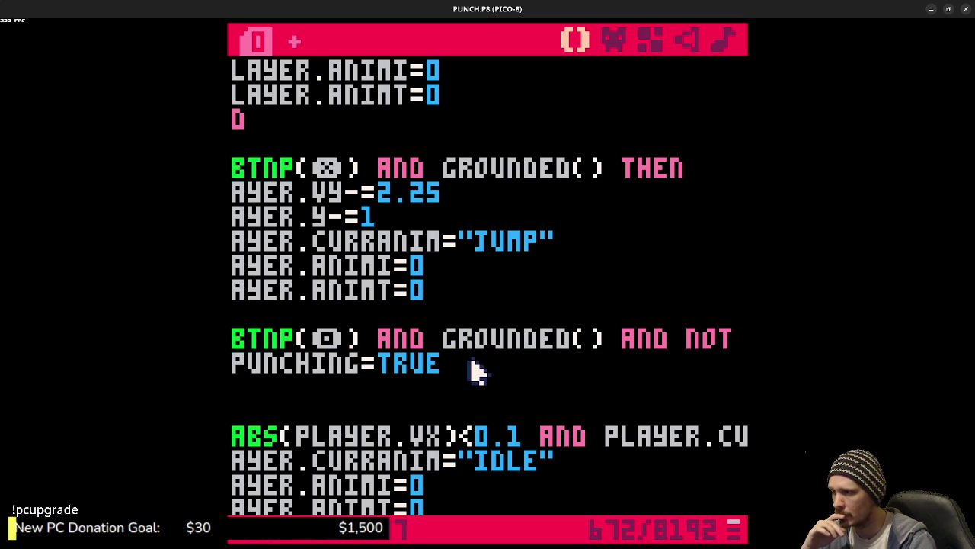
key(Return)
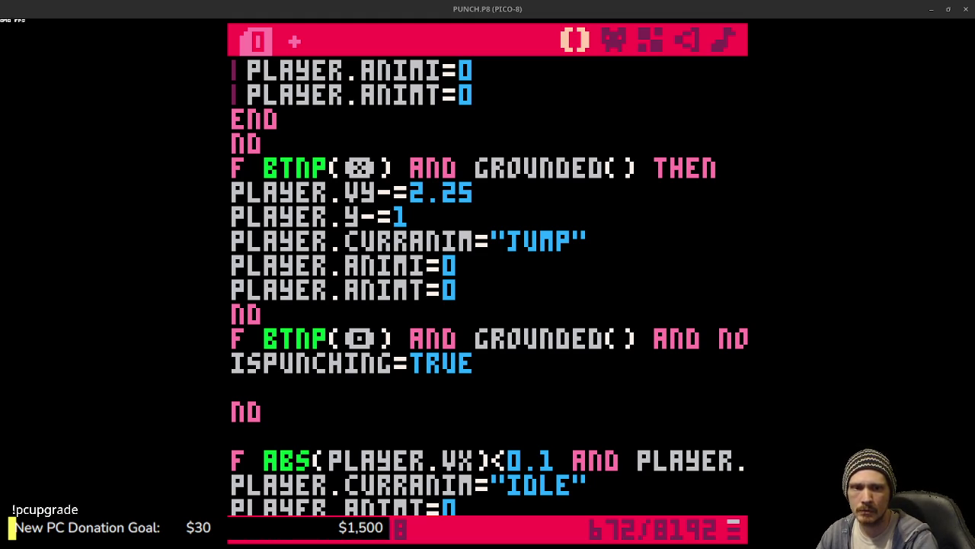
click(334, 404)
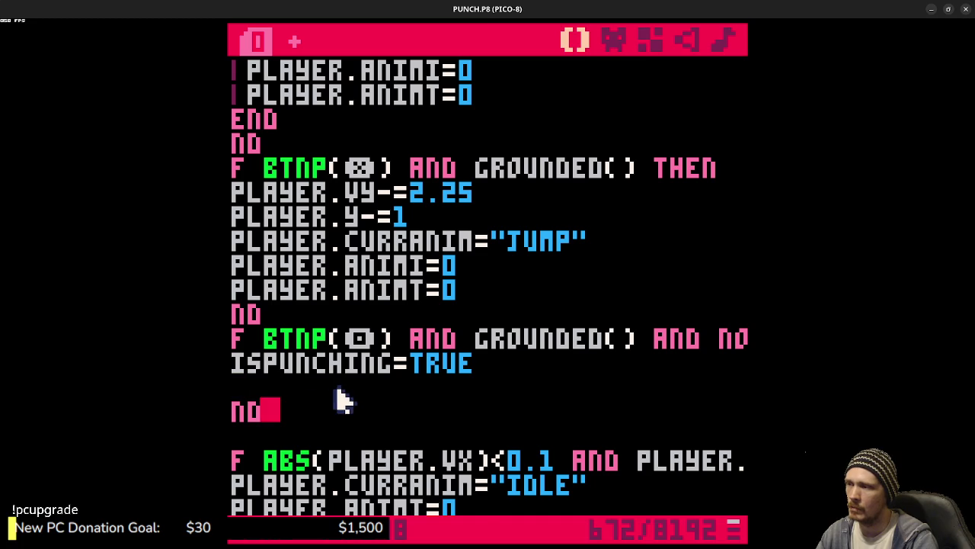
Step: Add PLAYER.CURRENTANIM="PUNCH", PLAYER.ANIMI=0 and PLAYER.ANIMT=0 lines to the punch block
key(Home)
click(352, 390)
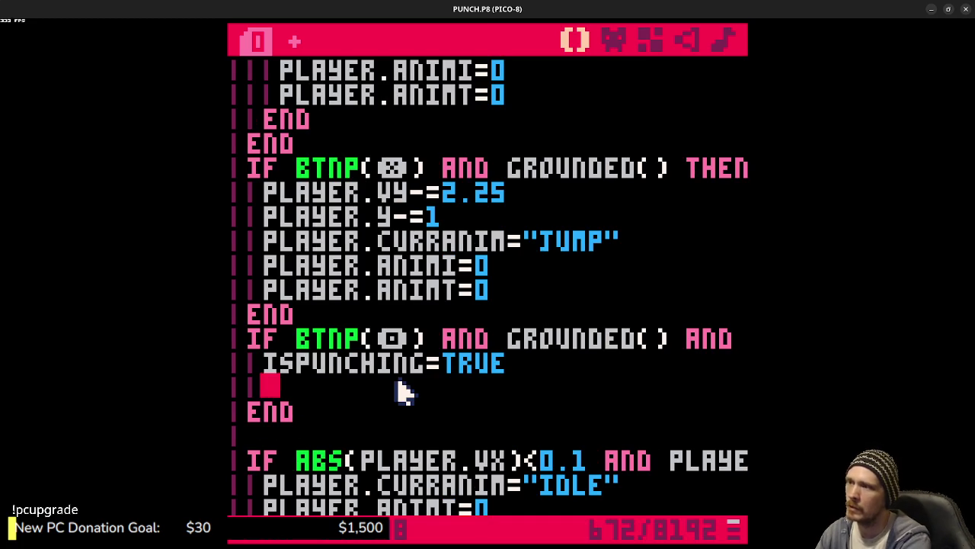
text(player.currentanim)
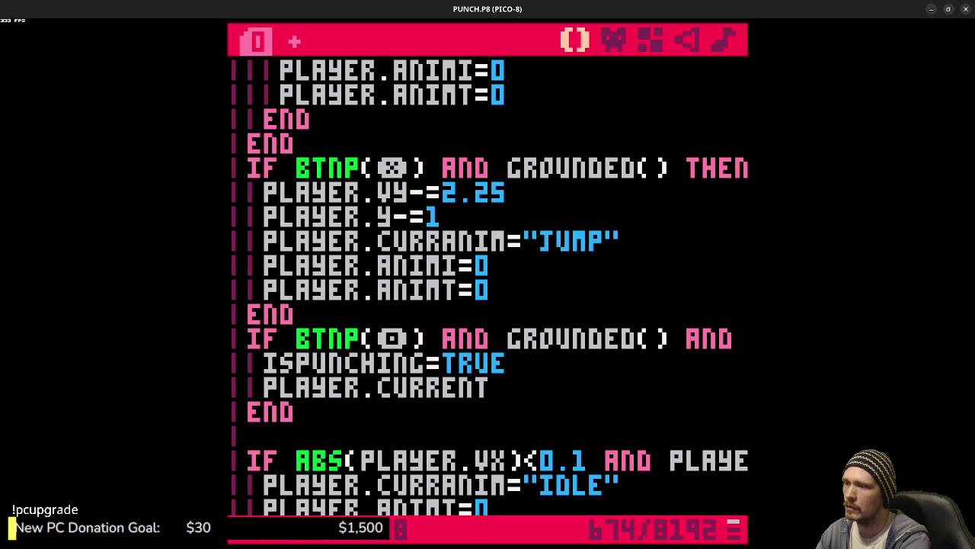
text(="punch")
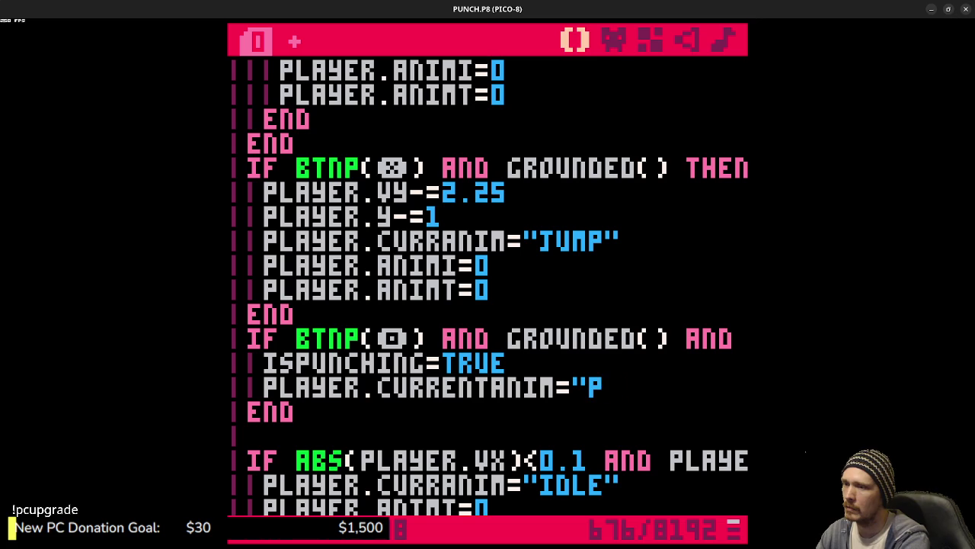
key(Return)
text(player.animi)
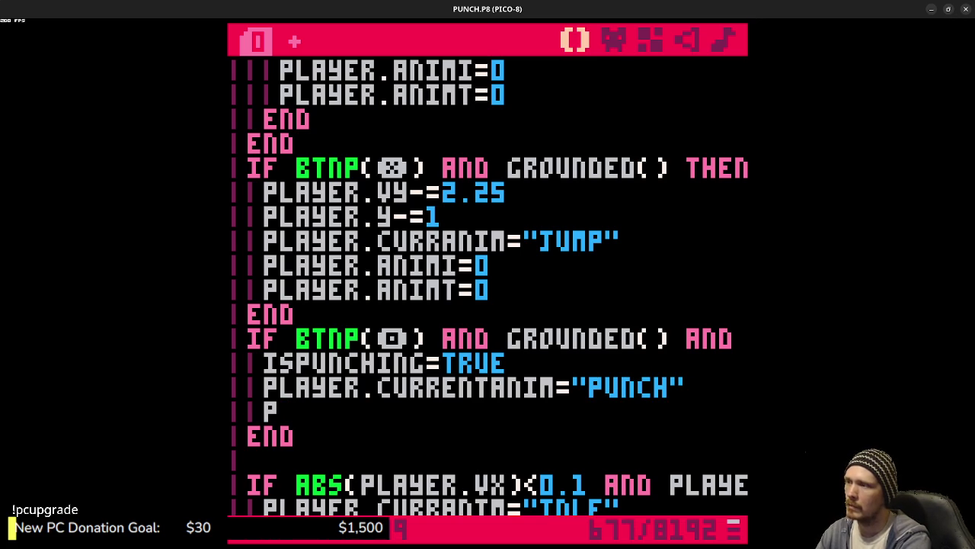
text(=0)
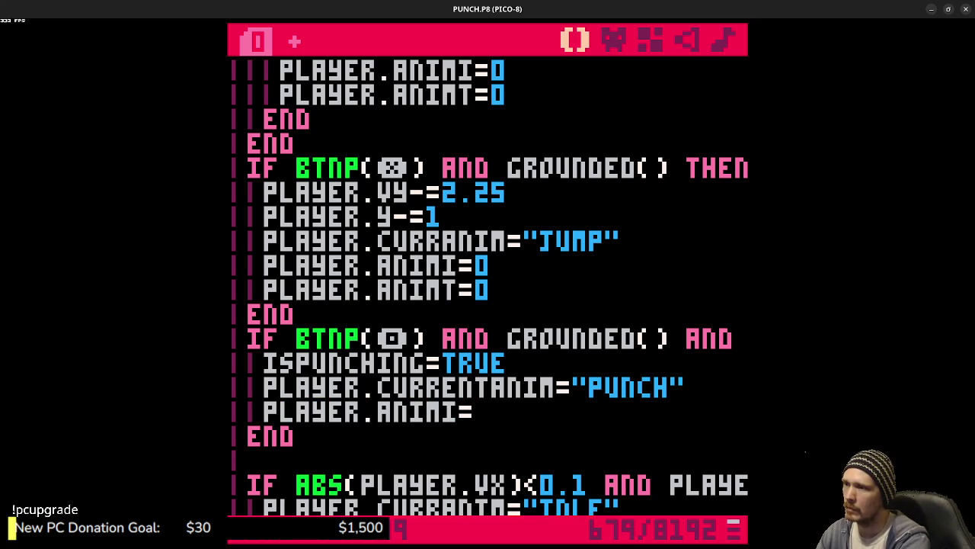
key(Return)
text(player.animt=0)
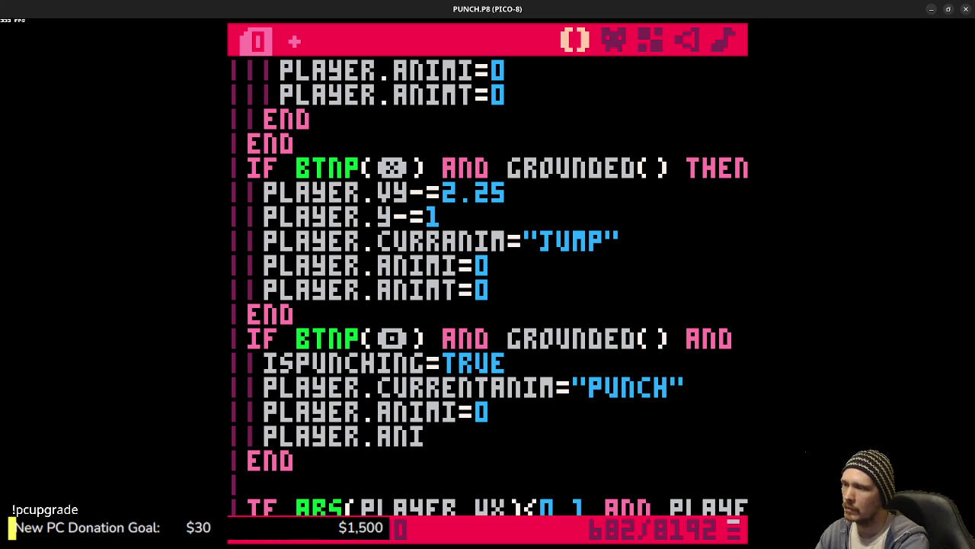
Step: Try T as the ANIMT reset value, revert it to 0, and save the cart
key(BackSpace)
text(t)
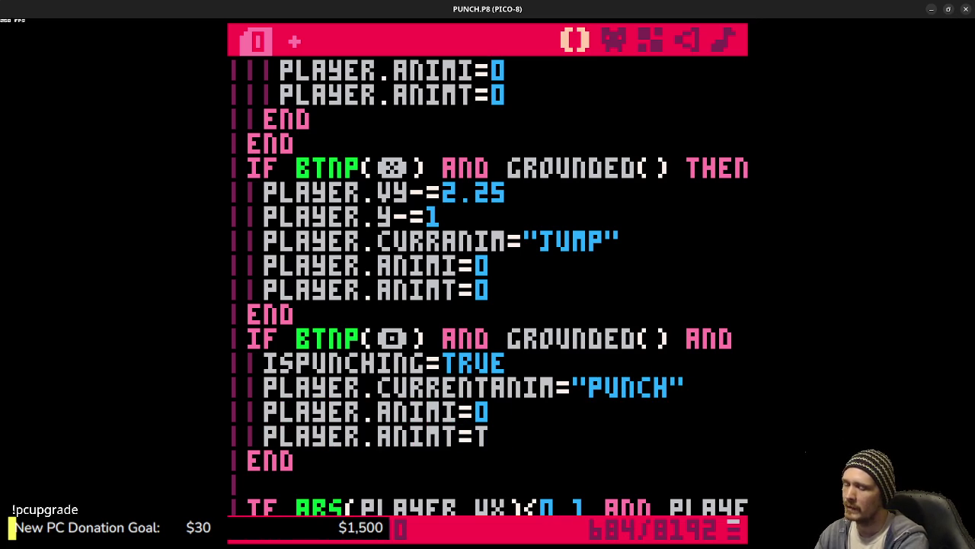
key(BackSpace)
text(0)
key(ctrl+s)
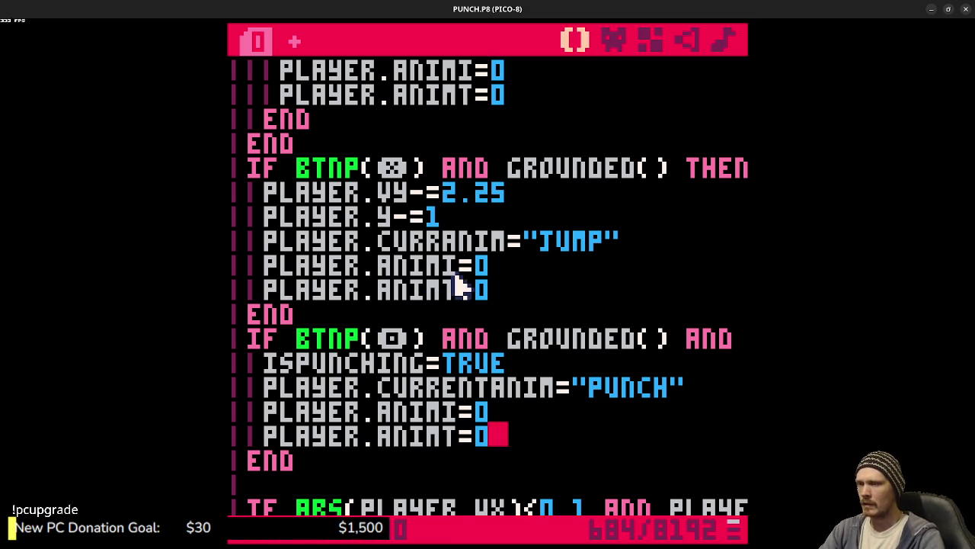
drag(455, 241, 609, 242)
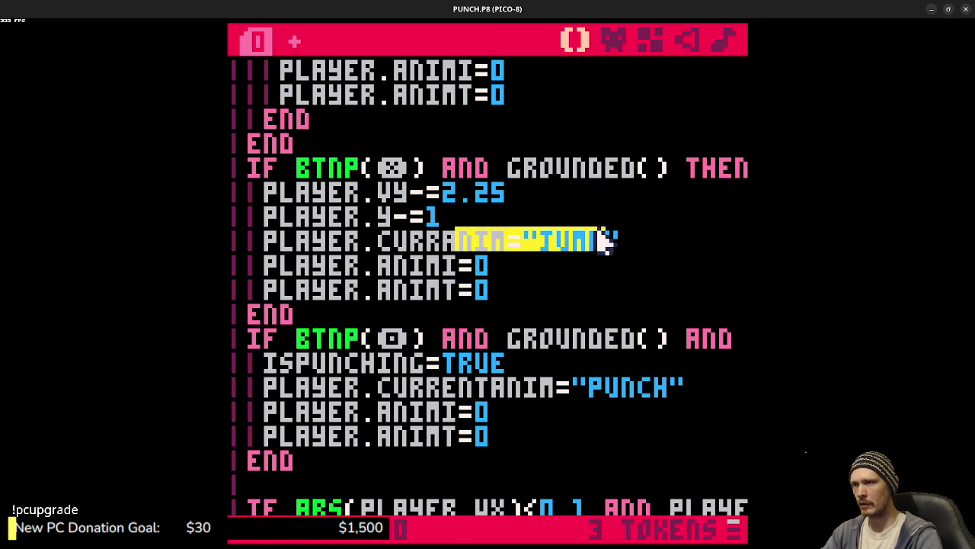
Step: Review the PUNCH animation table's DELAY=4 setting and the _update input blocks
scroll(446, 175, up, 7)
scroll(450, 179, up, 9)
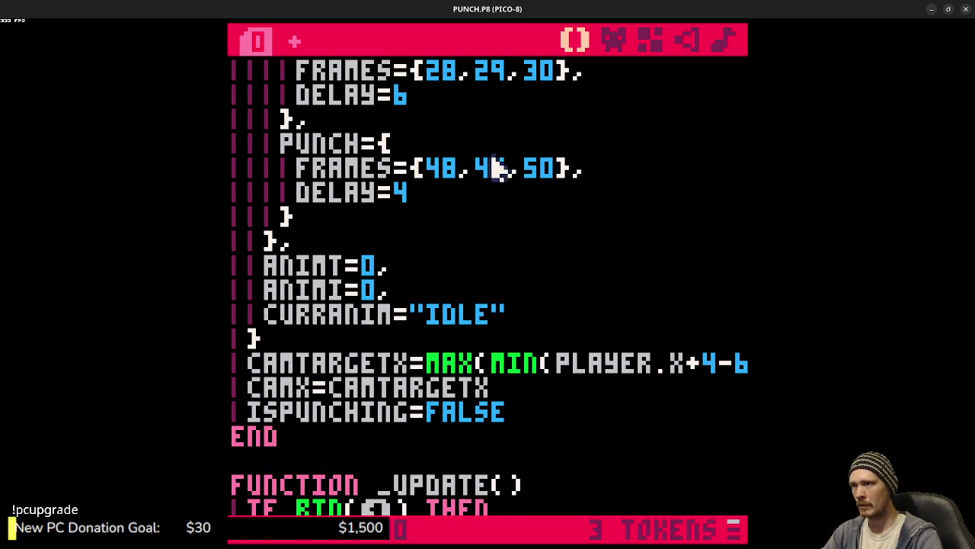
drag(423, 200, 301, 202)
scroll(462, 239, down, 10)
scroll(490, 243, down, 4)
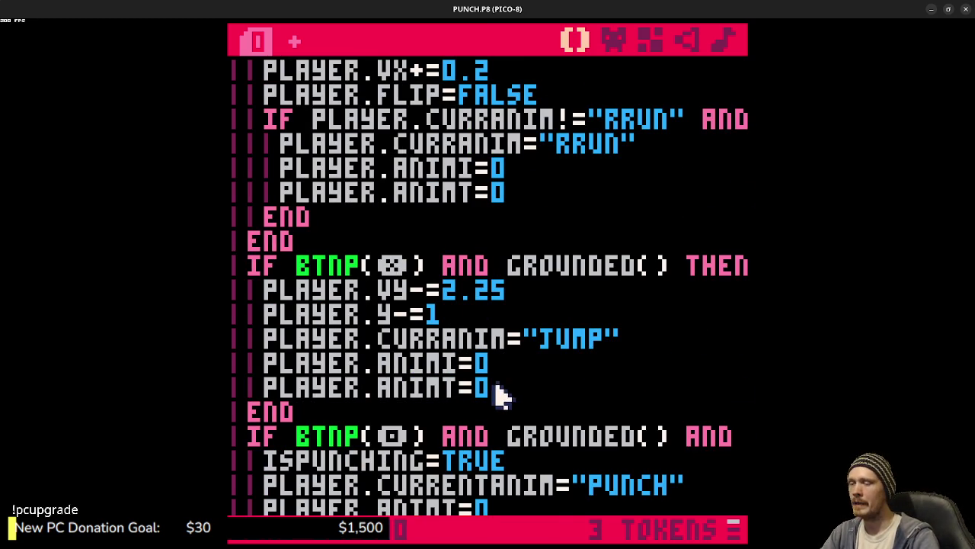
click(457, 380)
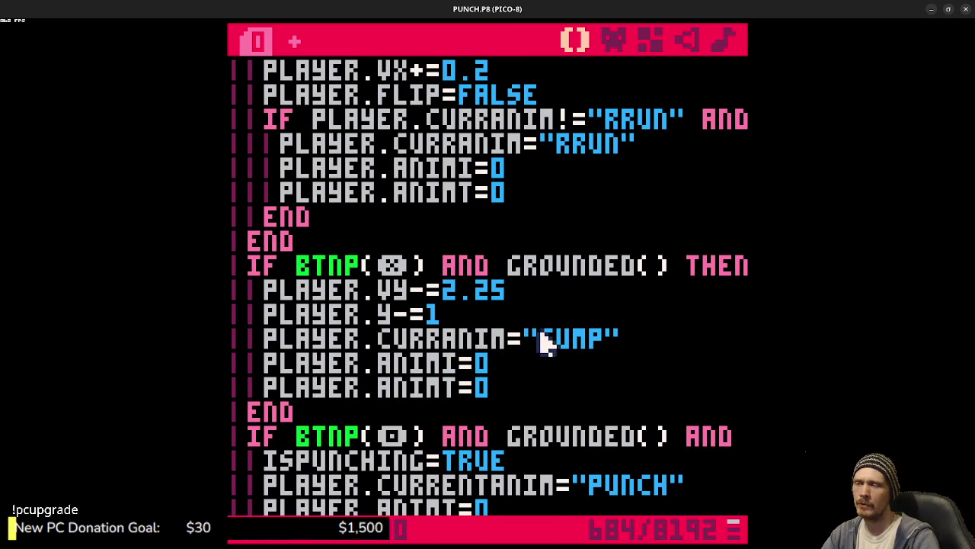
scroll(495, 211, up, 7)
scroll(461, 197, up, 8)
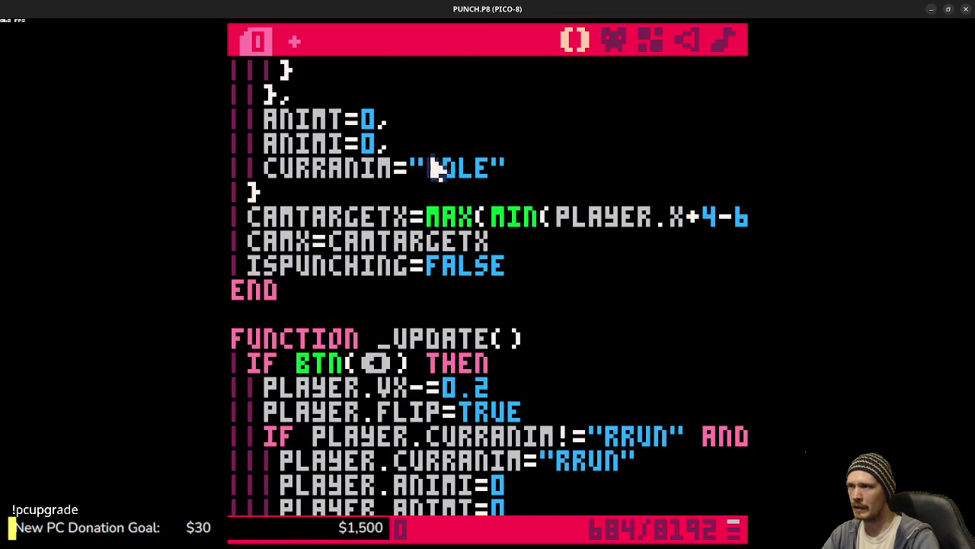
scroll(533, 341, down, 10)
scroll(531, 349, down, 4)
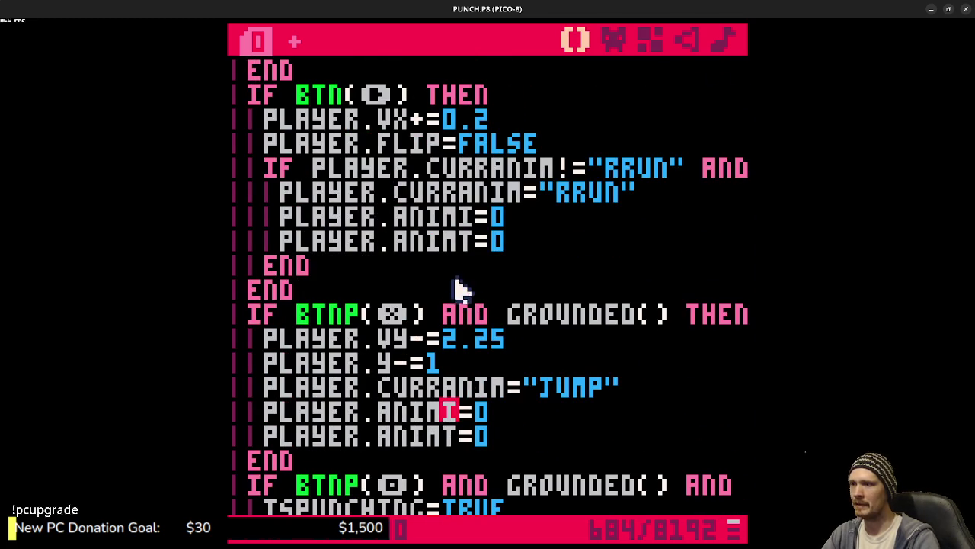
scroll(464, 251, up, 8)
scroll(430, 241, up, 4)
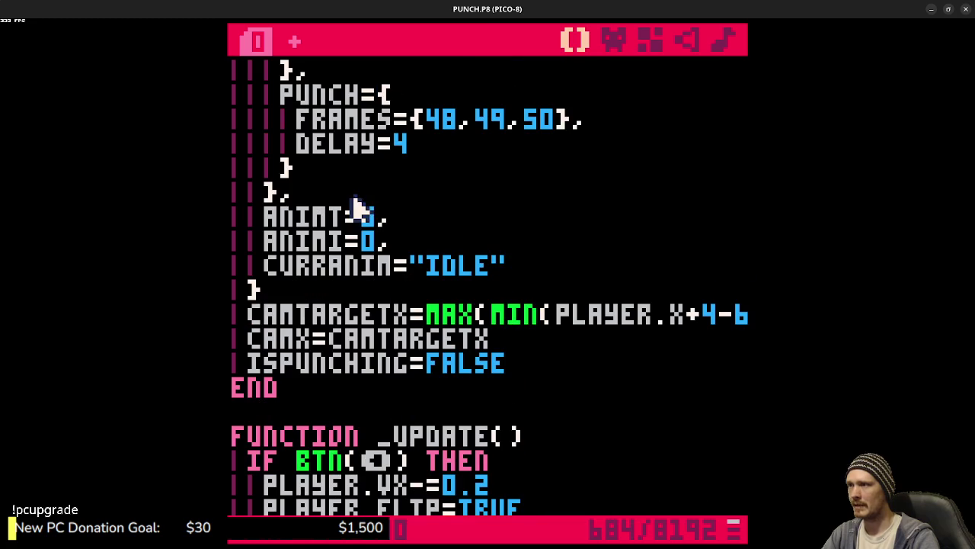
drag(342, 145, 379, 150)
scroll(540, 254, down, 5)
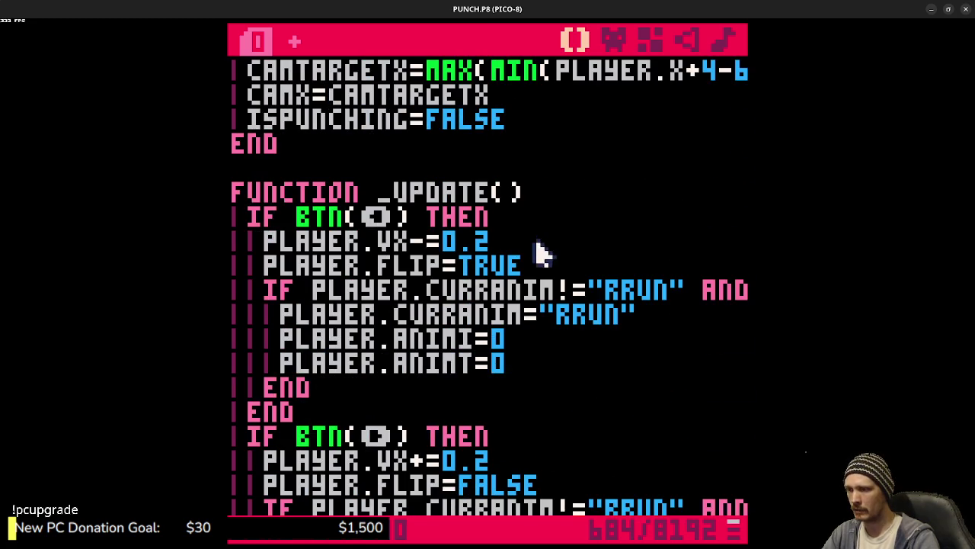
scroll(483, 202, down, 4)
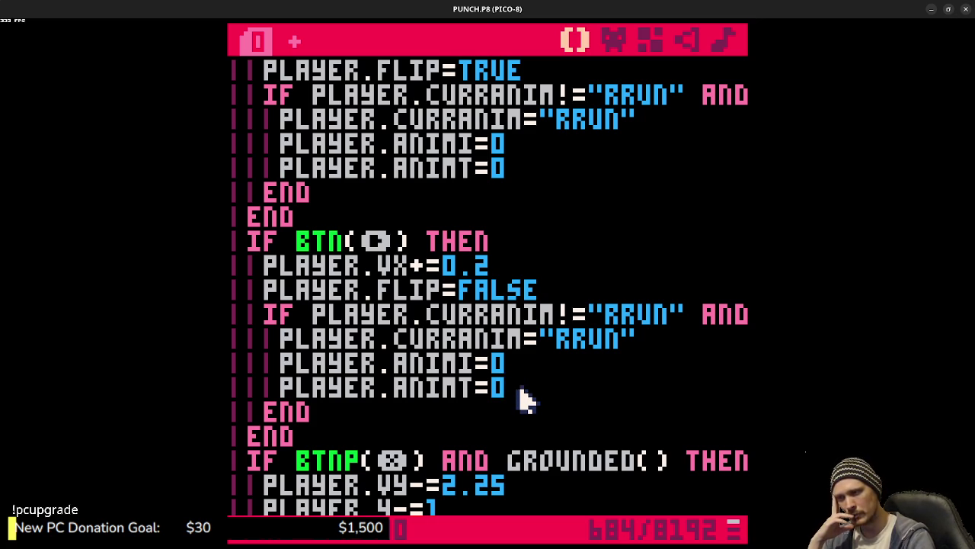
Step: Move down to _DRAW and place the caret after the MAP(0,0,0,0,32,16) call
scroll(525, 398, down, 12)
scroll(537, 402, down, 3)
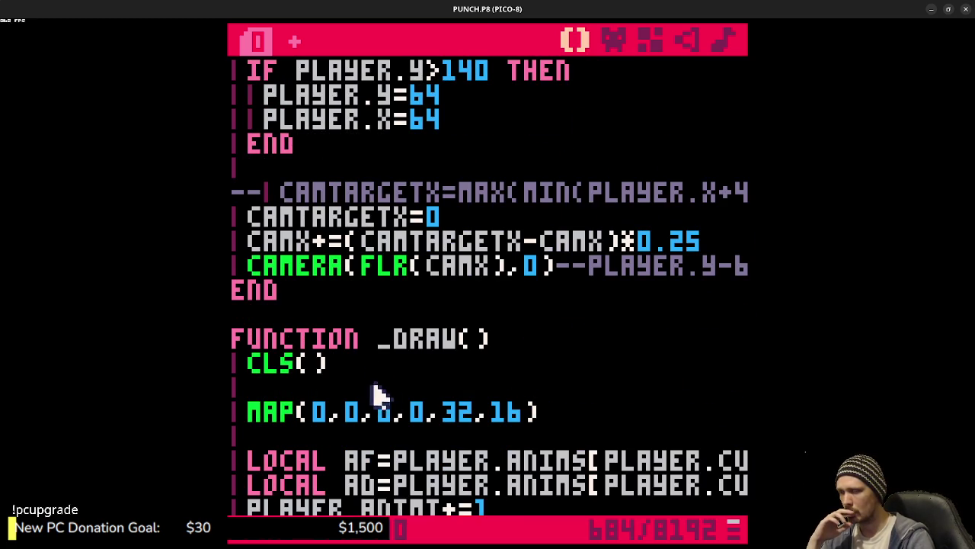
scroll(513, 364, down, 1)
click(562, 364)
scroll(563, 373, down, 1)
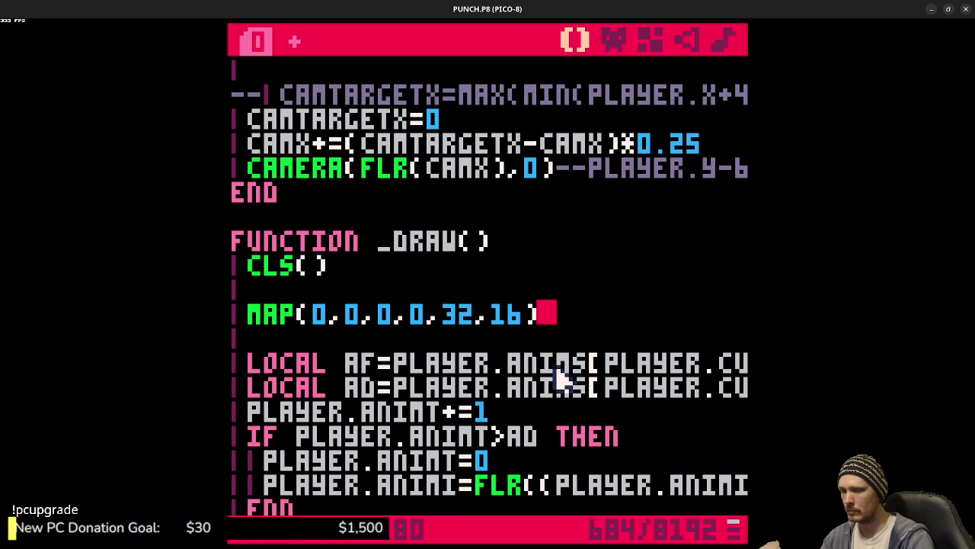
Step: Add blank lines below MAP and check punch sprites 048 through 056 in the sprite editor
key(Return)
key(Return)
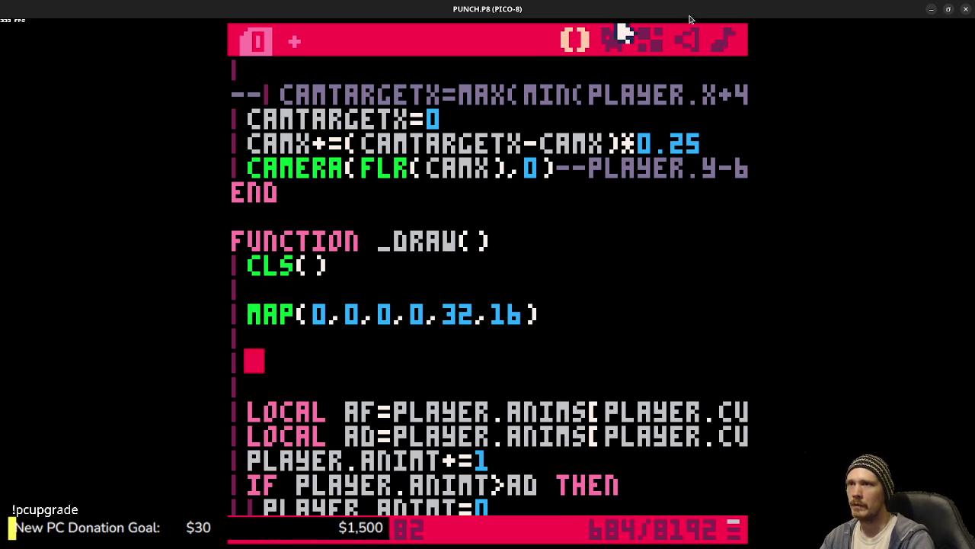
click(619, 42)
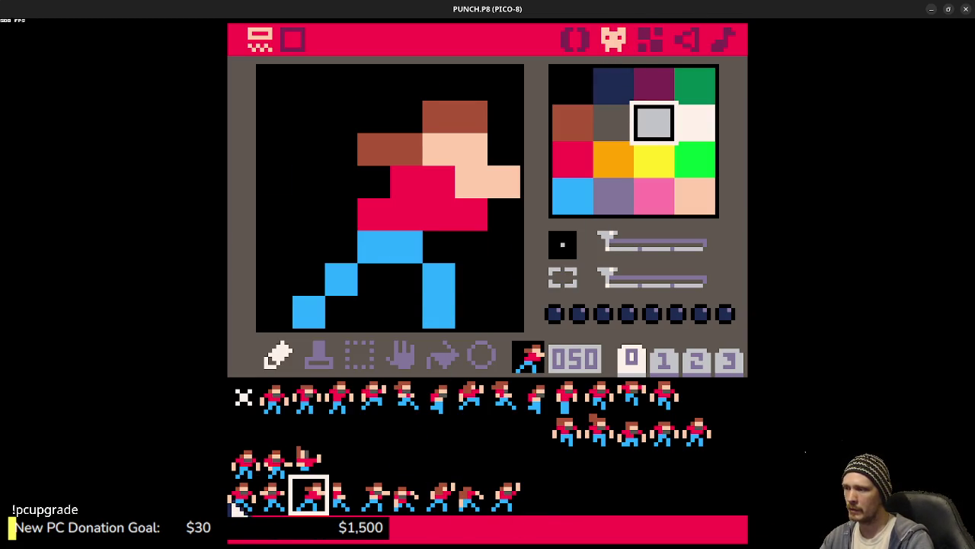
click(240, 505)
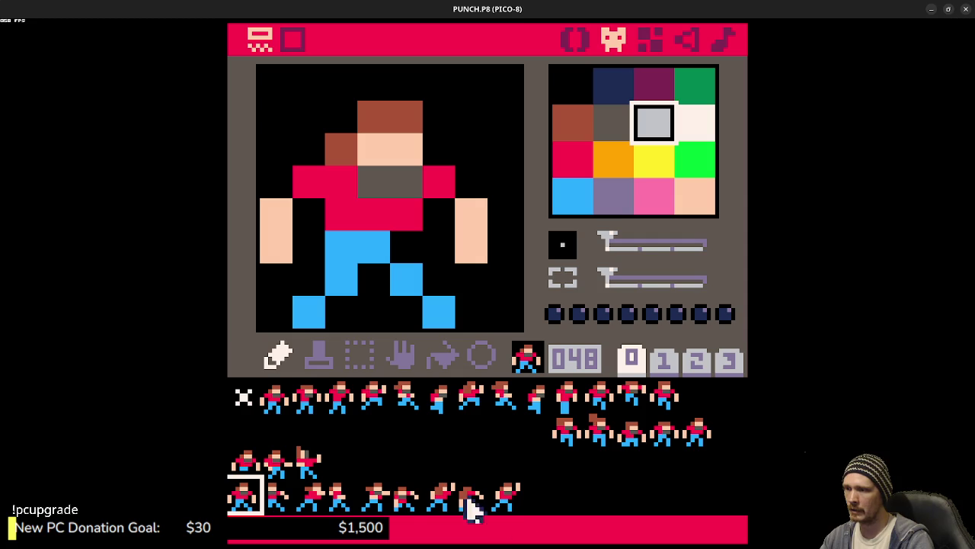
click(309, 499)
click(342, 501)
click(374, 503)
click(408, 504)
click(445, 504)
click(506, 499)
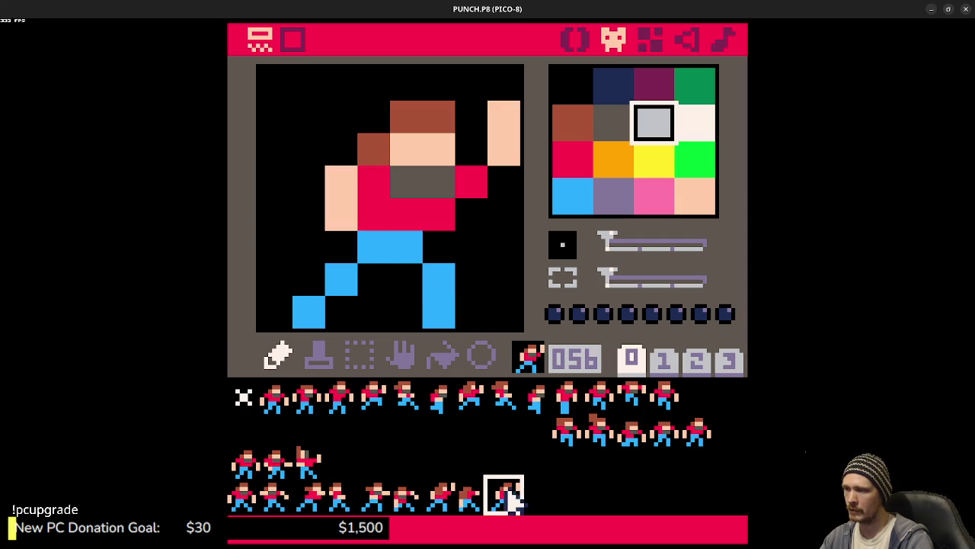
click(577, 40)
Step: Write the test call SPR(48+FLR(TIME()*4)%8,64,32) below MAP and run the cart
text(p)
key(BackSpace)
text(spr()
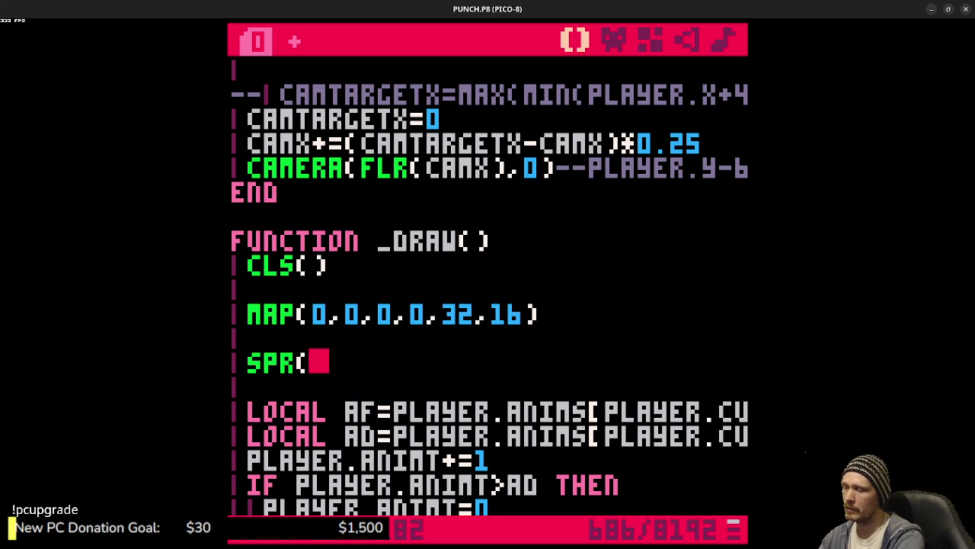
text(48+()
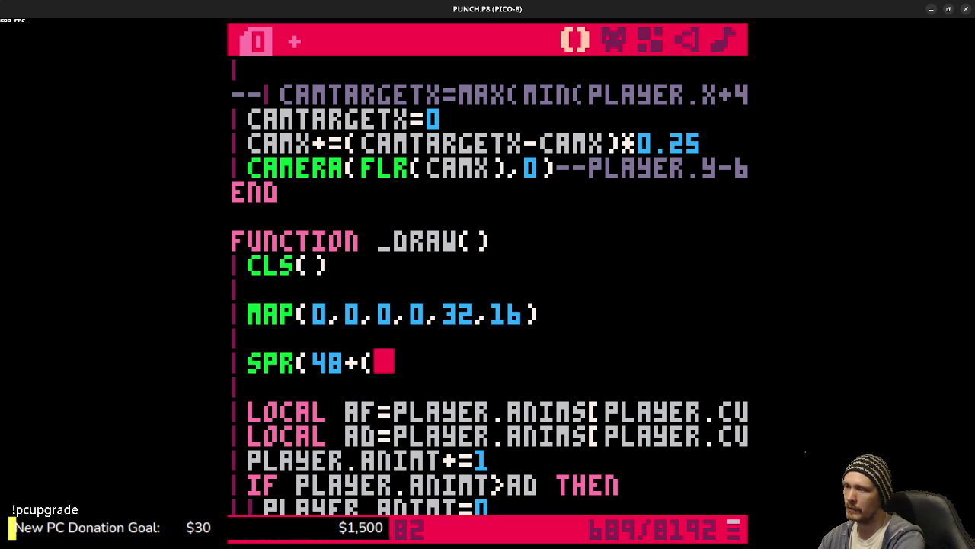
key(BackSpace)
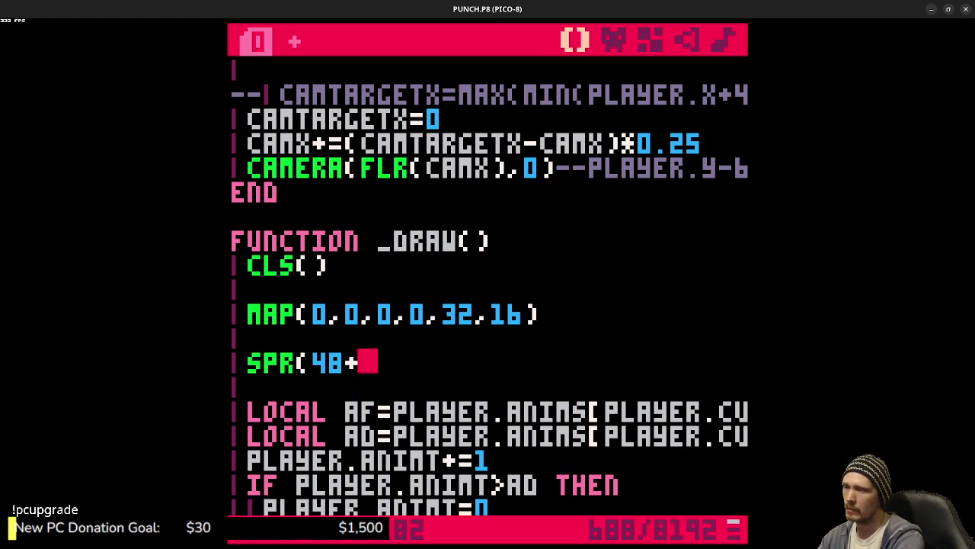
text(FLR(TIME())
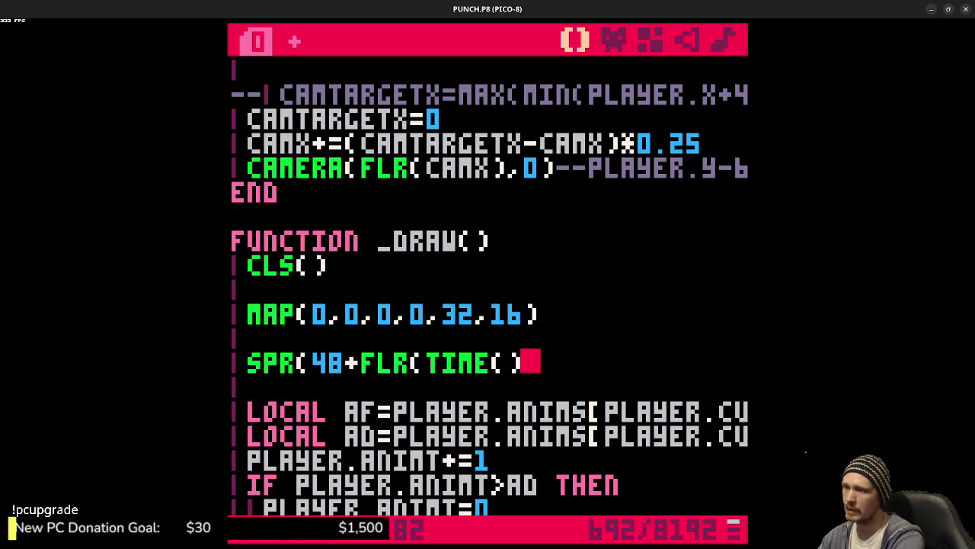
text(*)
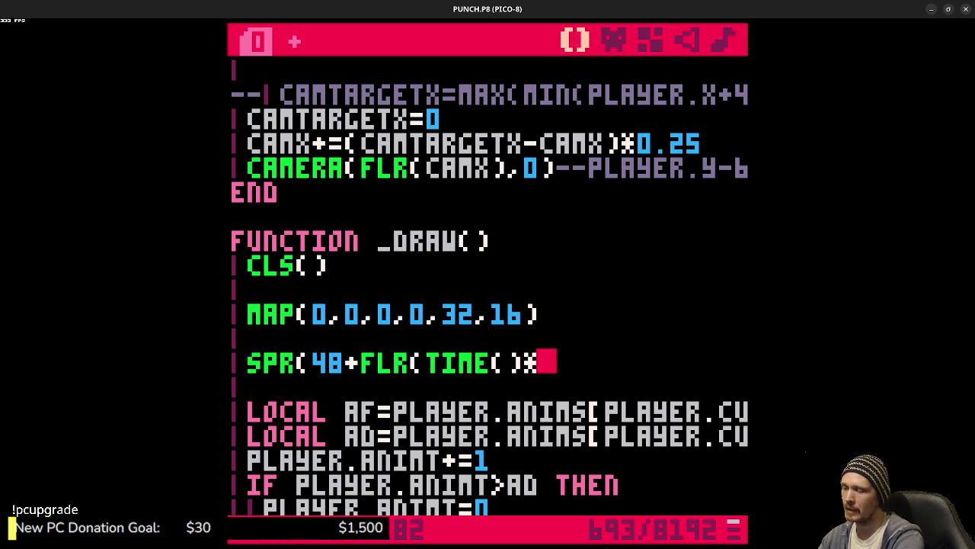
text(4)%)
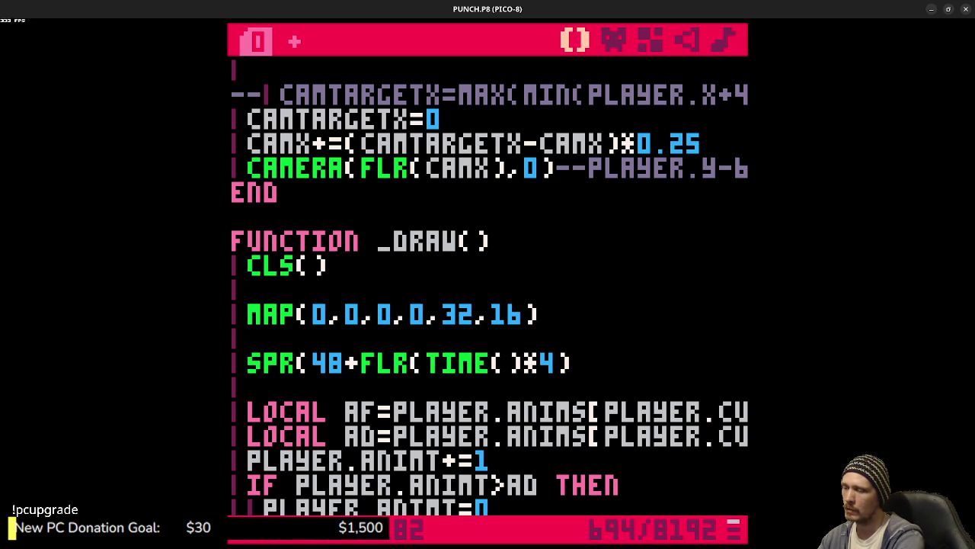
text(8)
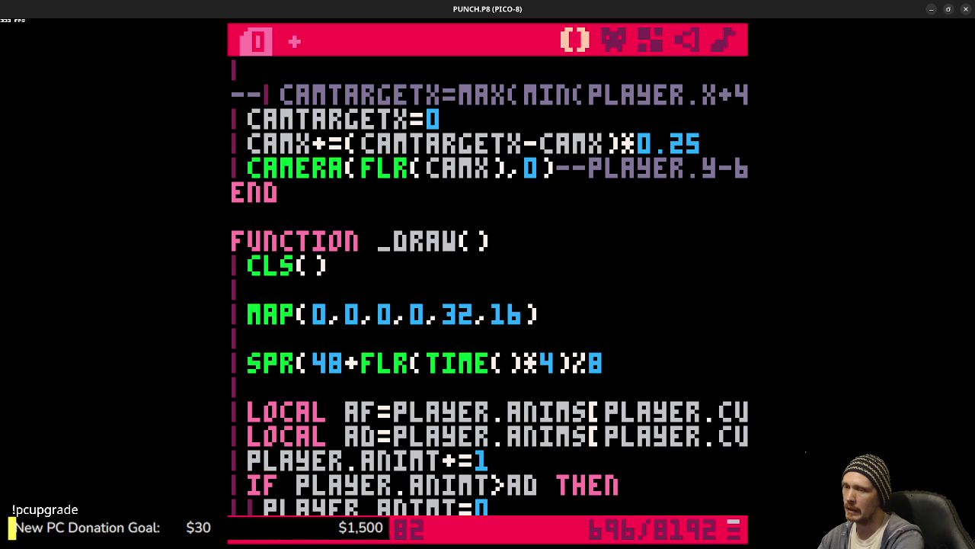
text(,16)
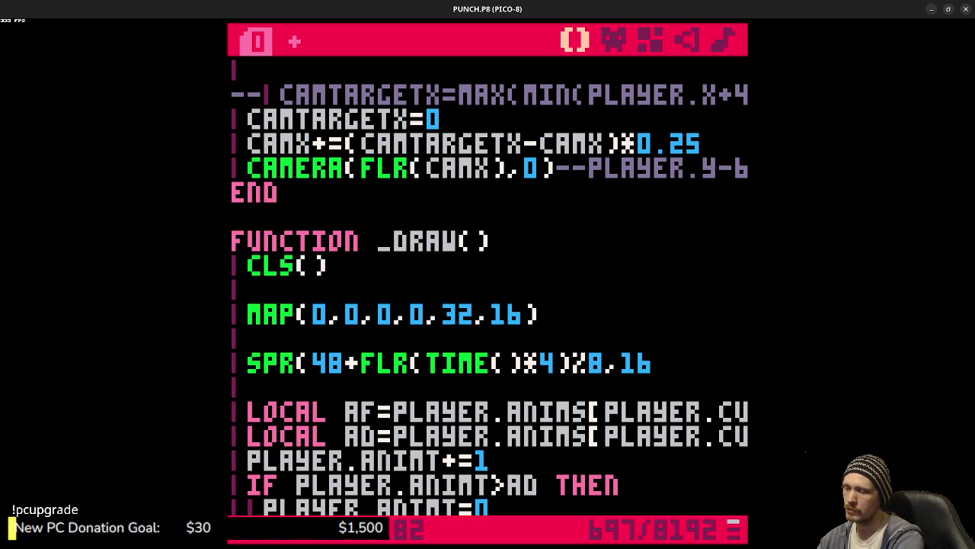
key(BackSpace)
key(BackSpace)
text(64,)
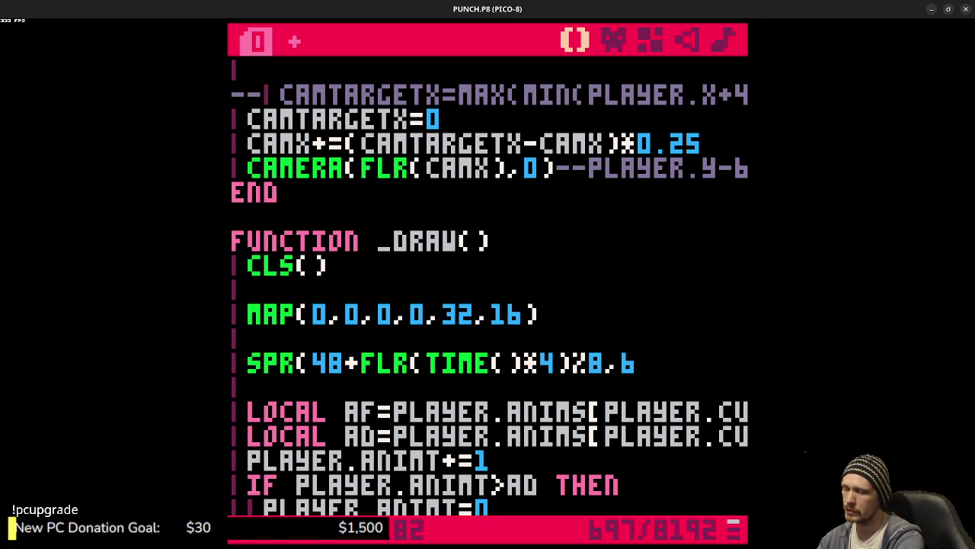
text(32)
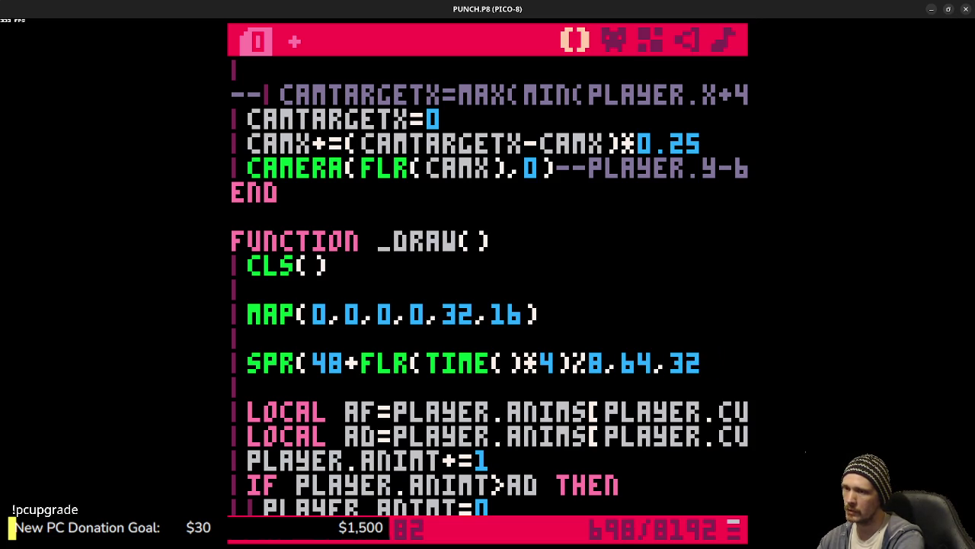
text())
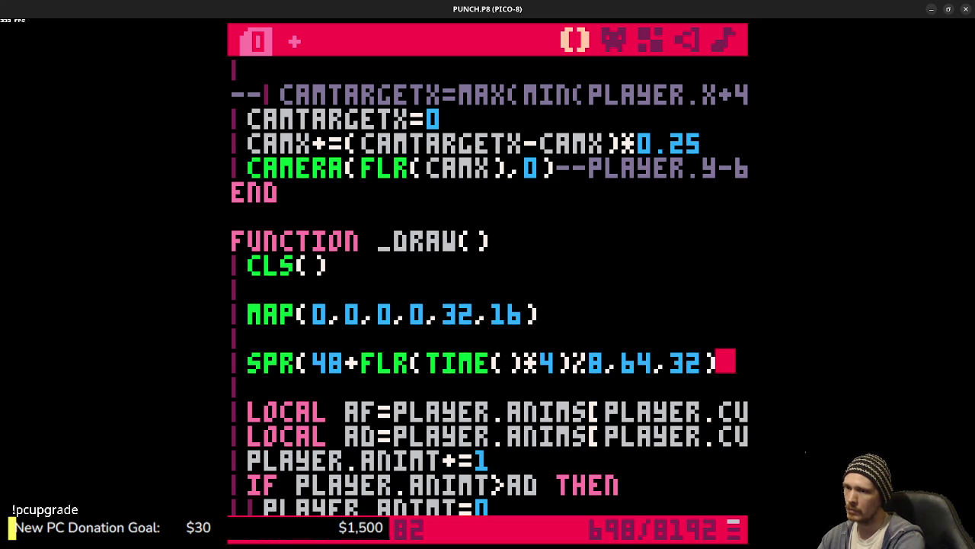
key(ctrl+r)
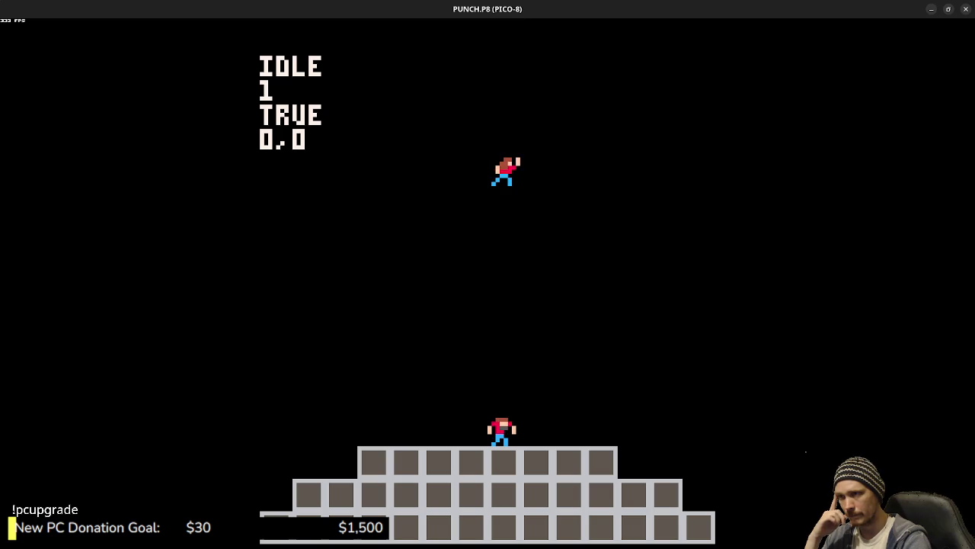
Step: Select the speed multiplier 4 in the test sprite line and preview the punch frames
key(Escape)
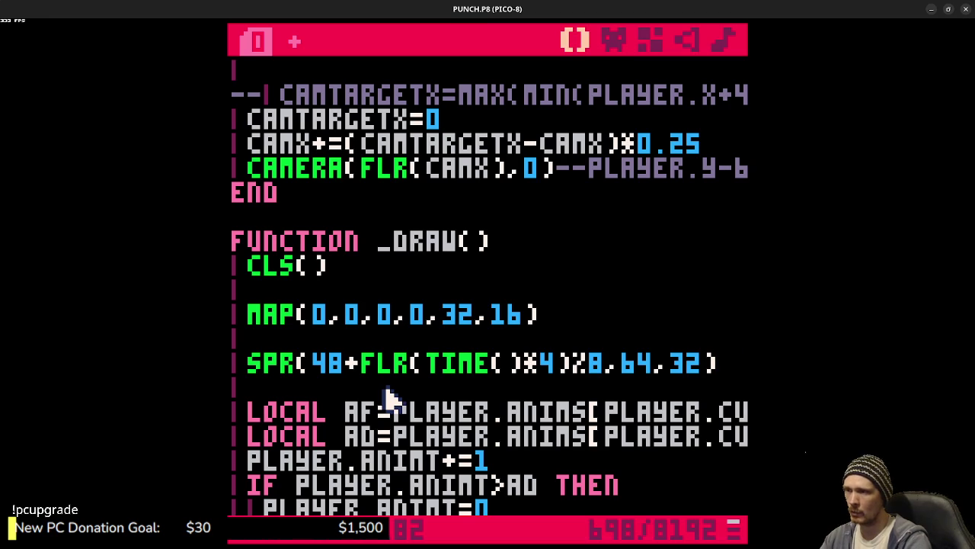
click(551, 385)
double_click(545, 363)
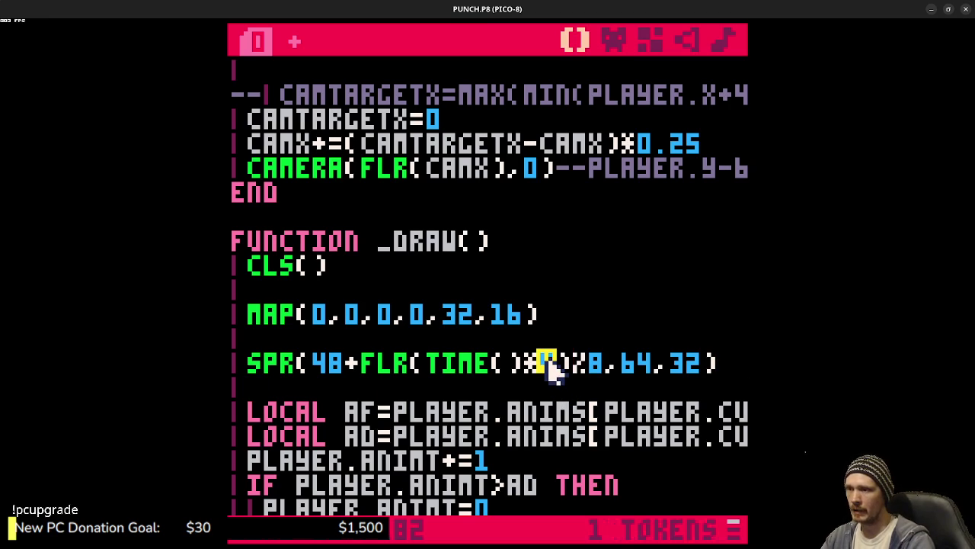
double_click(593, 363)
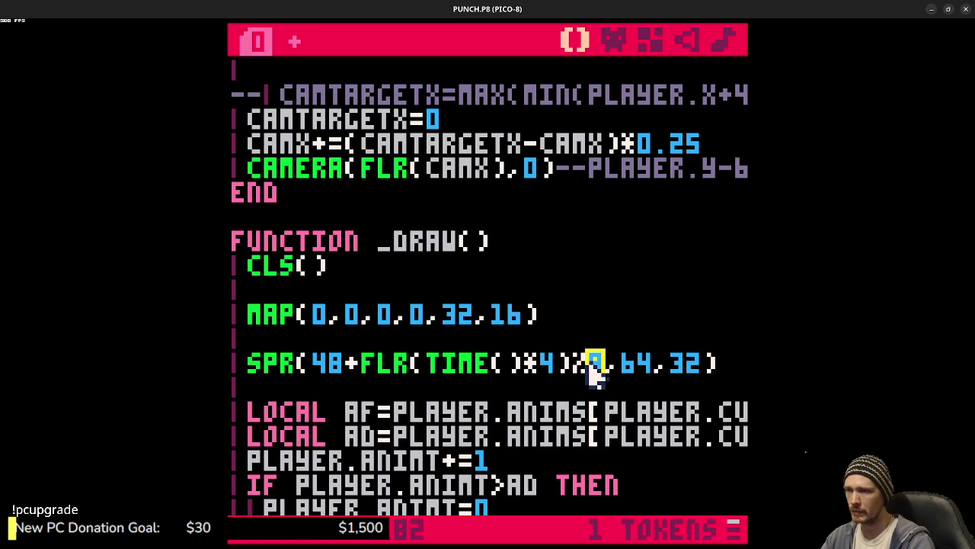
double_click(547, 363)
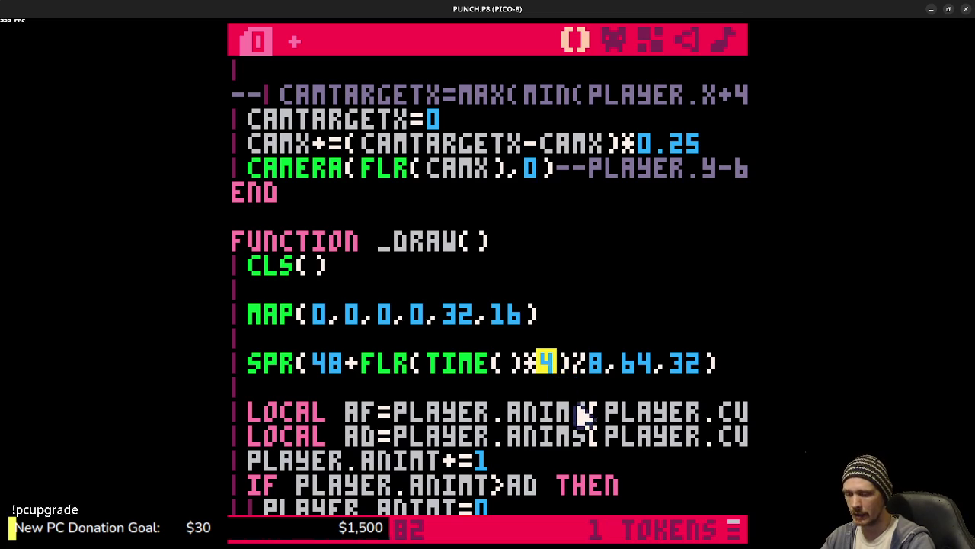
key(ctrl+r)
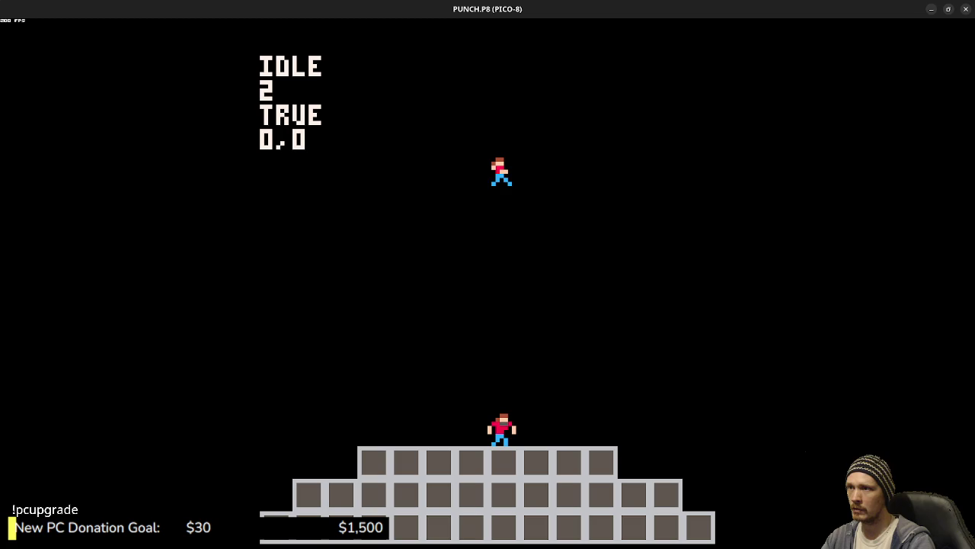
key(Escape)
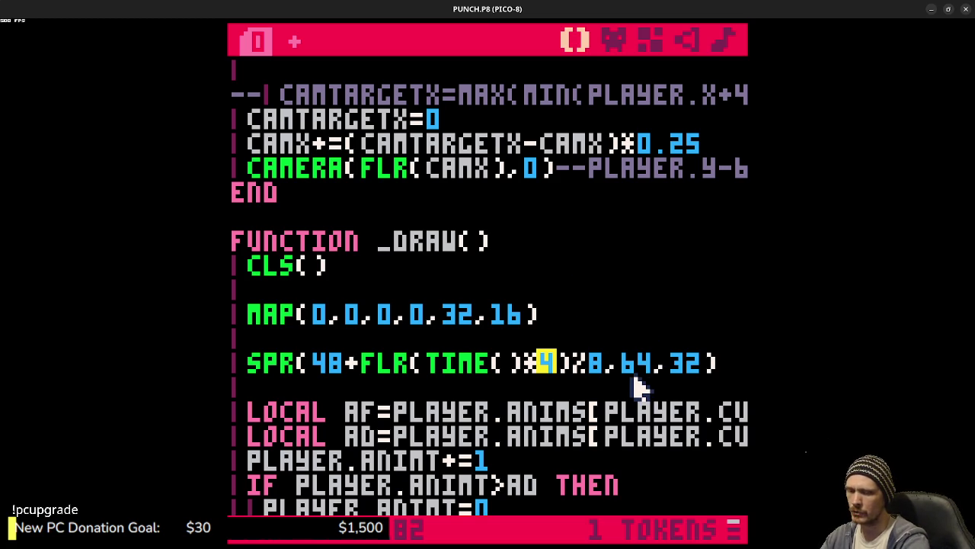
Step: Try speed multipliers 1 and 2, saving and running the cart to compare
text(1)
key(ctrl+s)
key(ctrl+r)
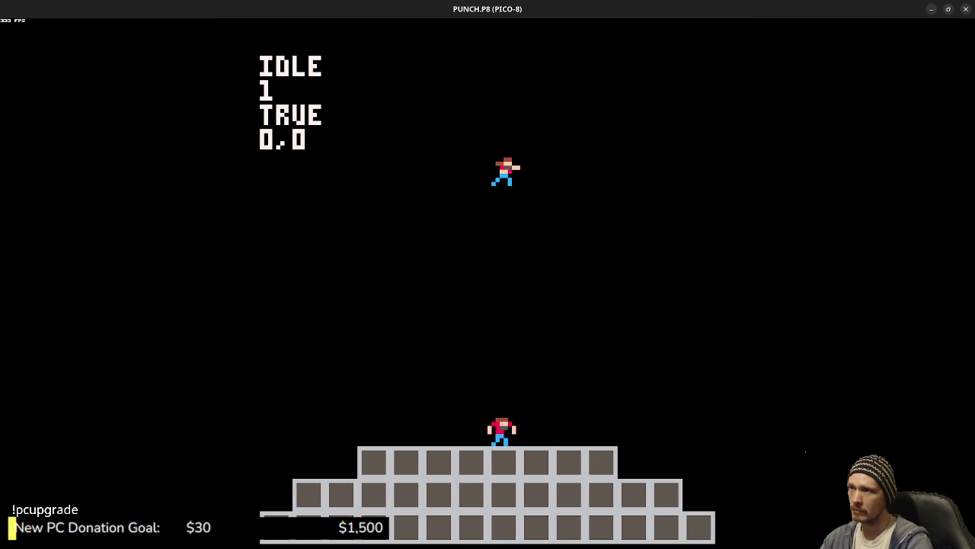
key(Escape)
key(BackSpace)
text(2)
key(ctrl+r)
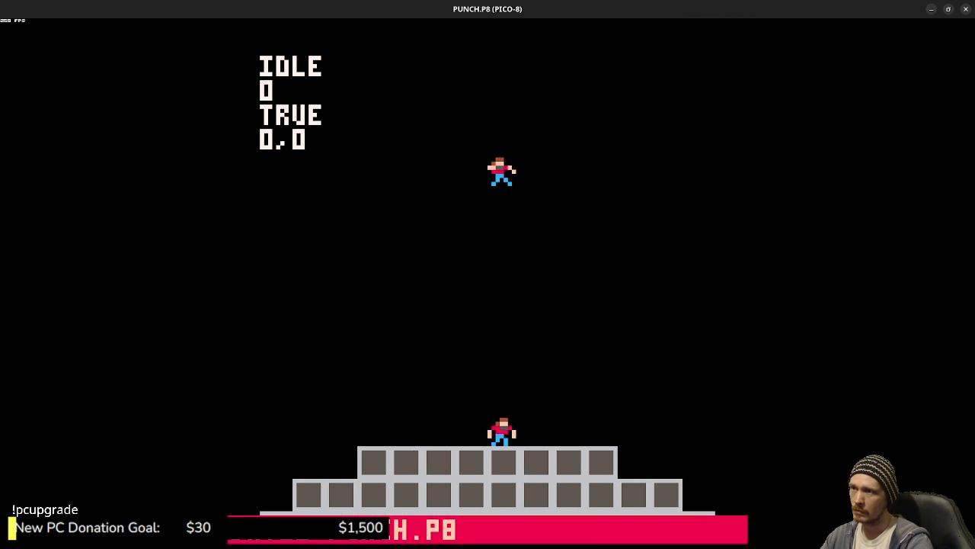
Step: Try multiplier 8 in the preview, then delete the test SPR line
key(Escape)
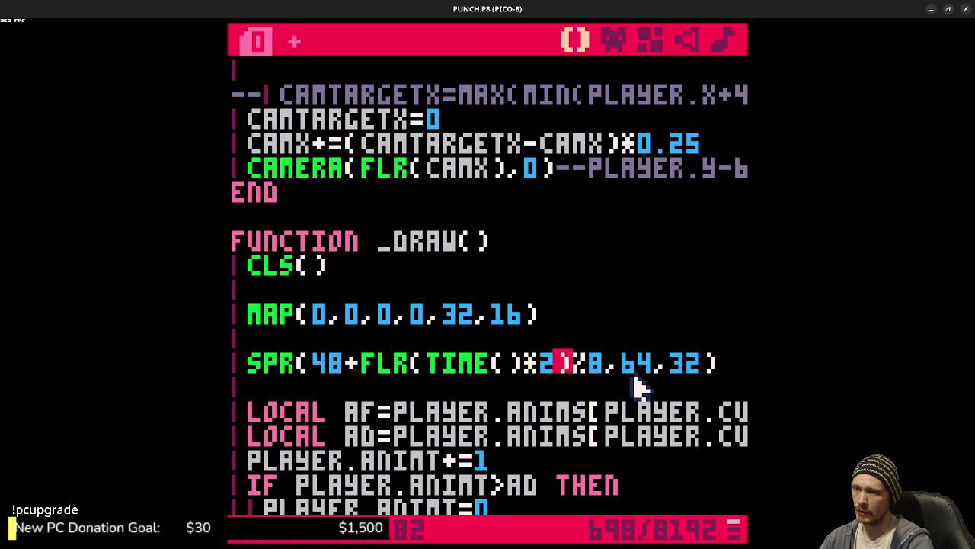
key(BackSpace)
text(8)
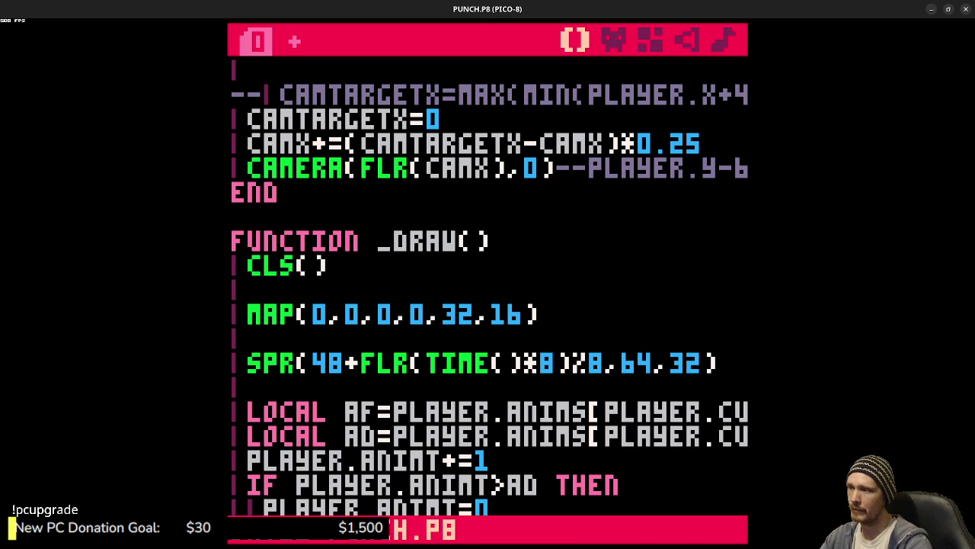
key(ctrl+r)
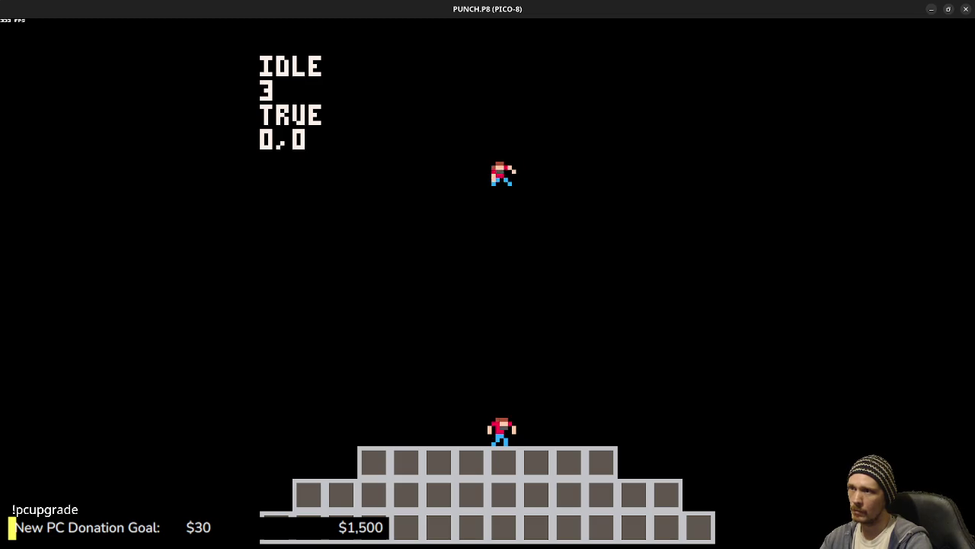
key(Escape)
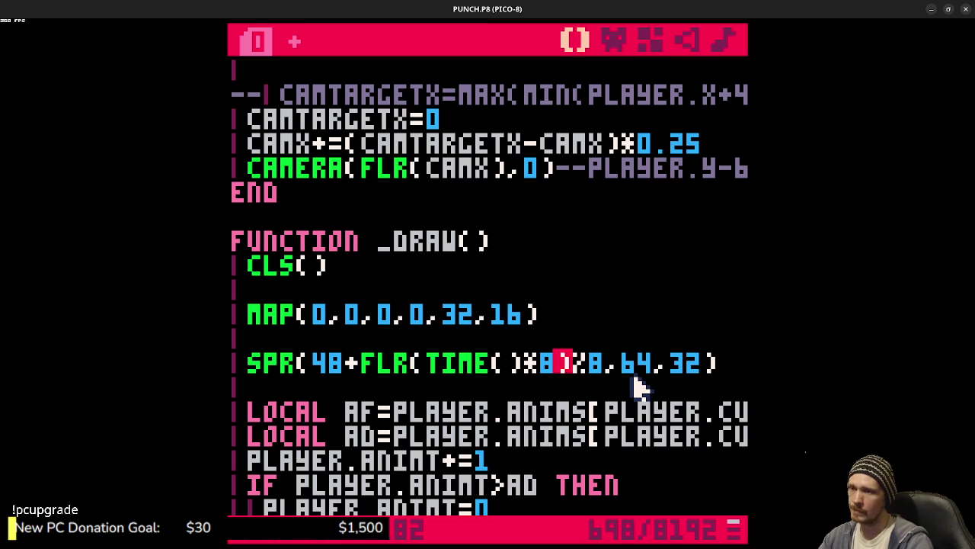
drag(724, 359, 723, 347)
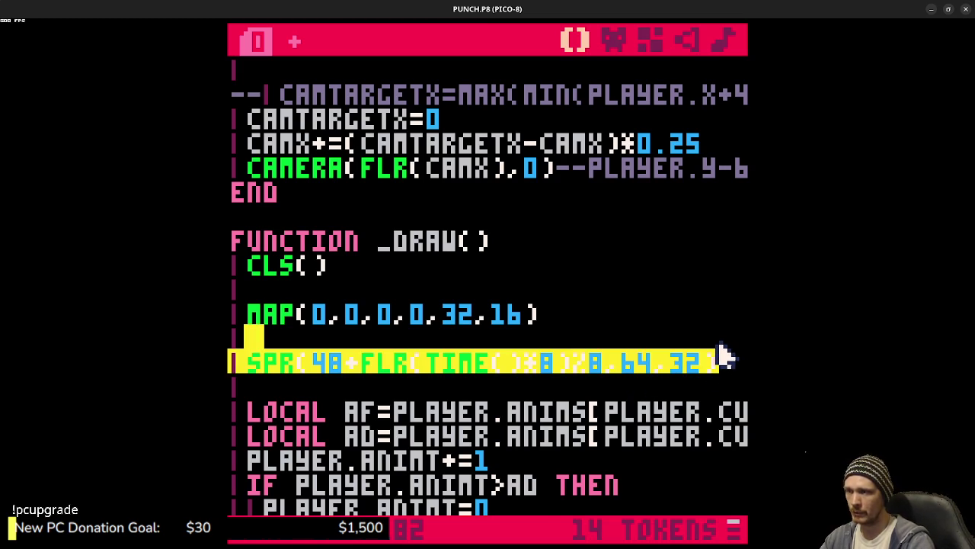
key(BackSpace)
key(BackSpace)
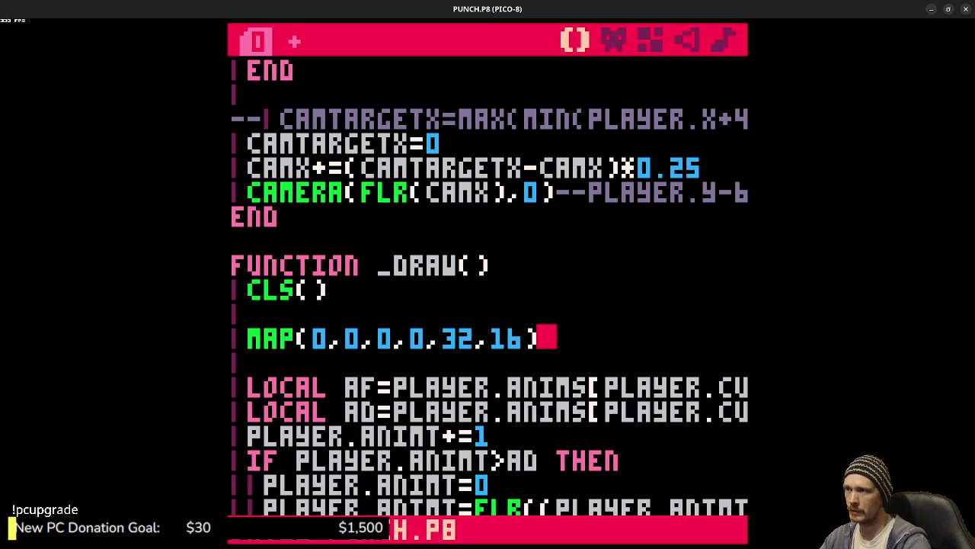
Step: Review the punch, idle and fall blocks in _update and place the caret on the idle check
scroll(446, 355, up, 4)
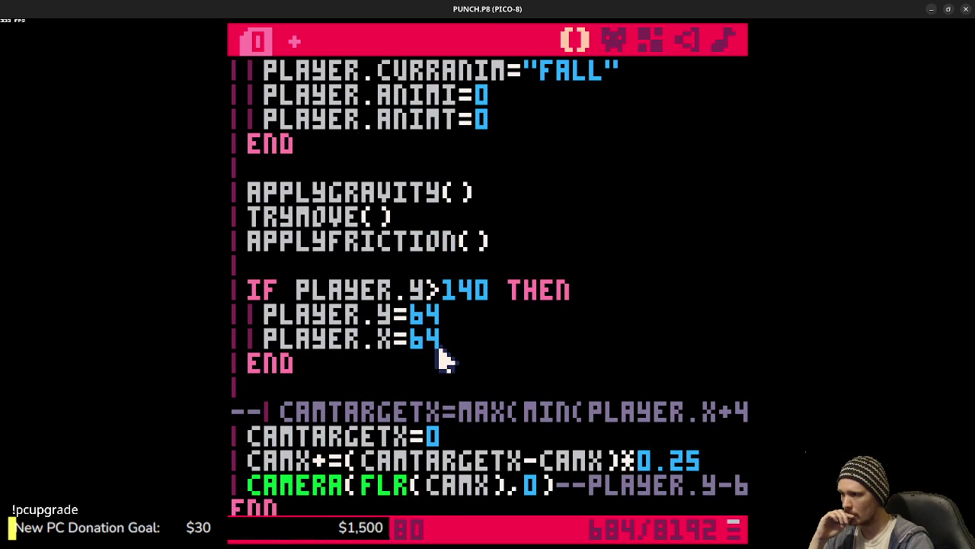
scroll(446, 355, up, 11)
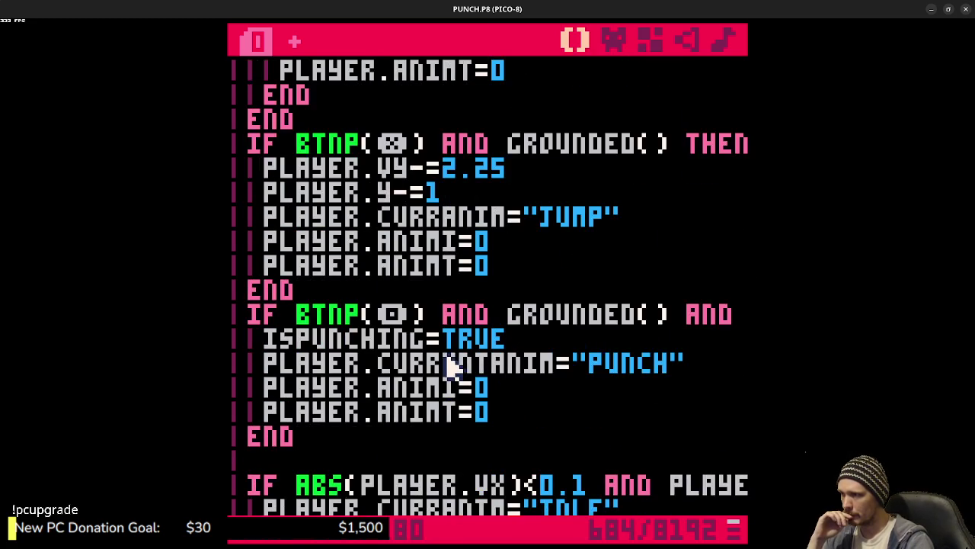
scroll(454, 371, up, 2)
scroll(456, 381, down, 6)
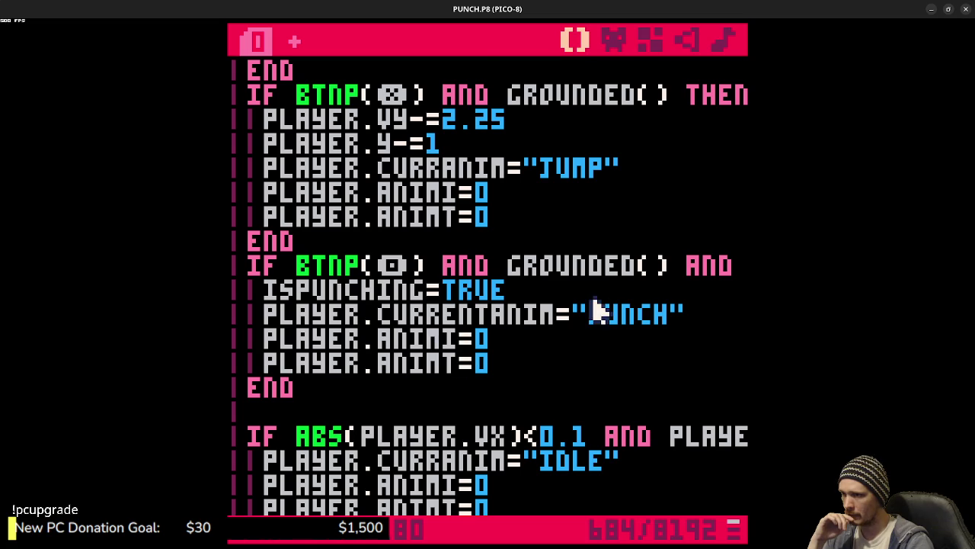
scroll(483, 367, down, 3)
scroll(538, 392, down, 3)
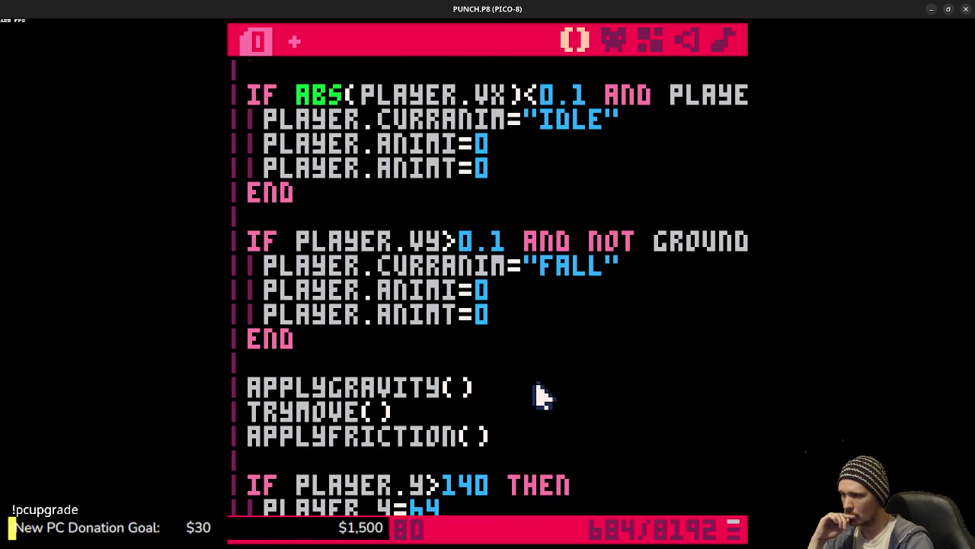
scroll(530, 394, up, 3)
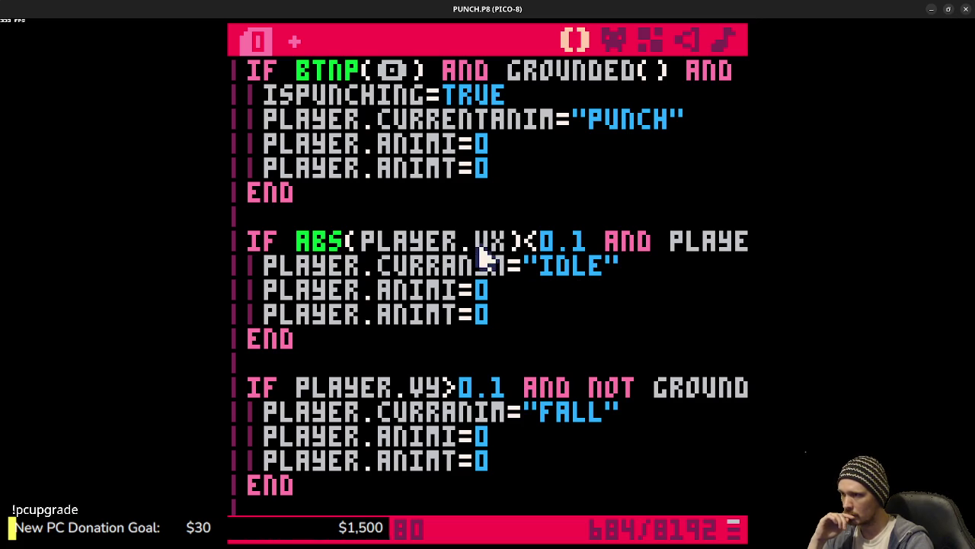
click(607, 241)
Step: Insert an empty IF ISPUNCHING THEN / ELSE / END block above the idle animation check
mouse_move(606, 248)
mouse_down()
mouse_move(758, 243)
mouse_move(228, 240)
mouse_up()
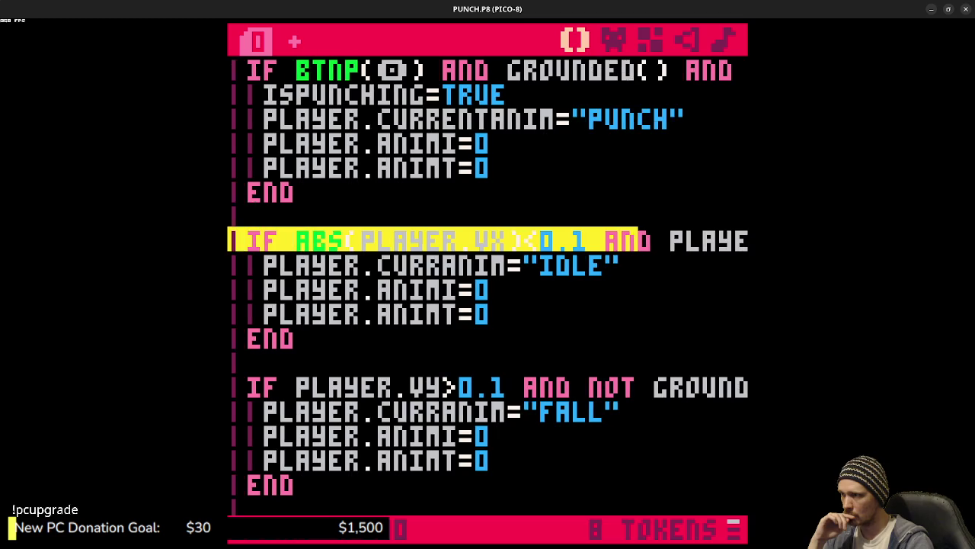
click(327, 229)
key(Return)
text(IF IS)
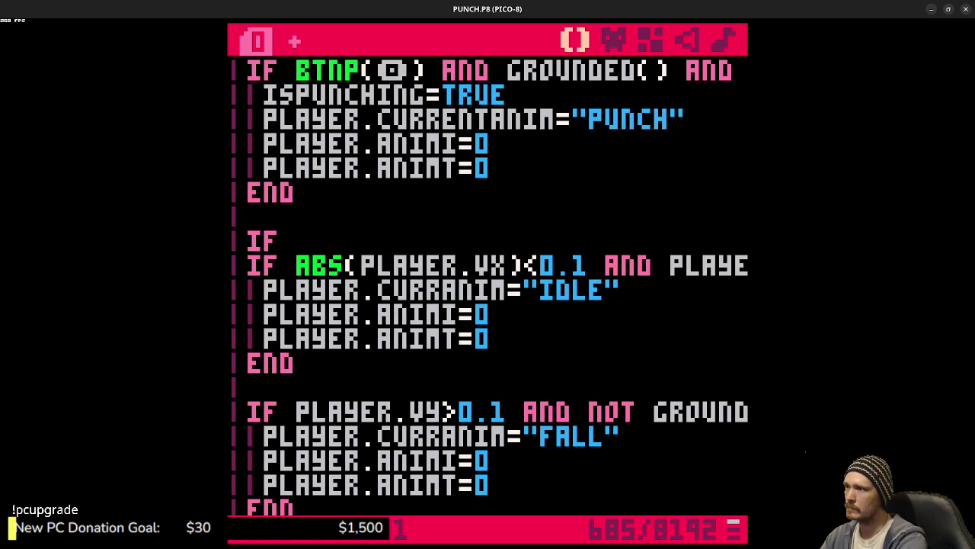
text(p)
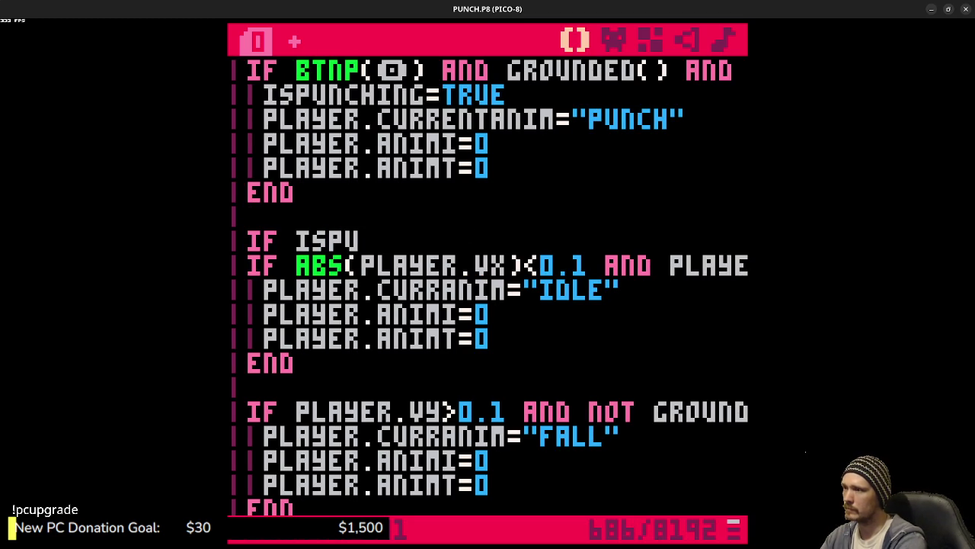
text(nching)
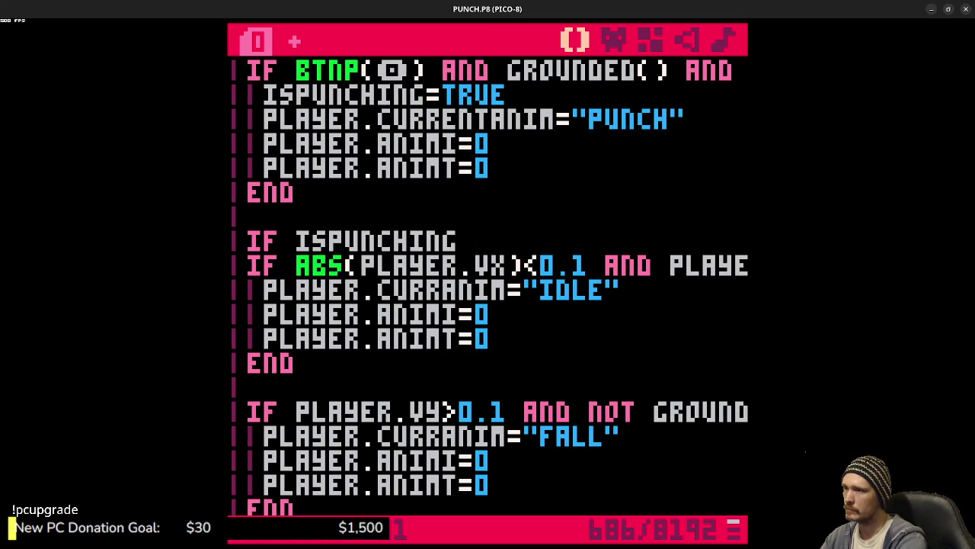
text( then)
key(Return)
key(Return)
text(end)
key(Up)
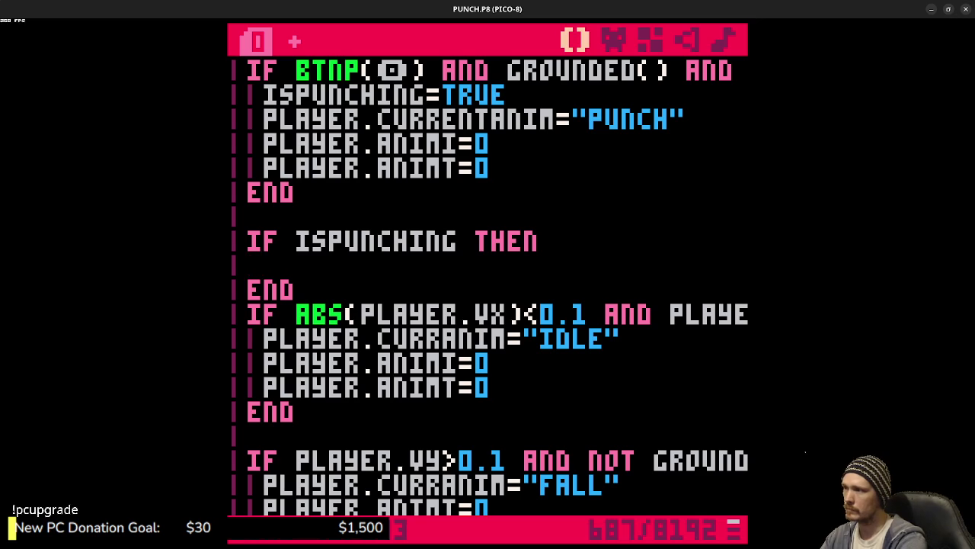
text(else)
key(shift+Down)
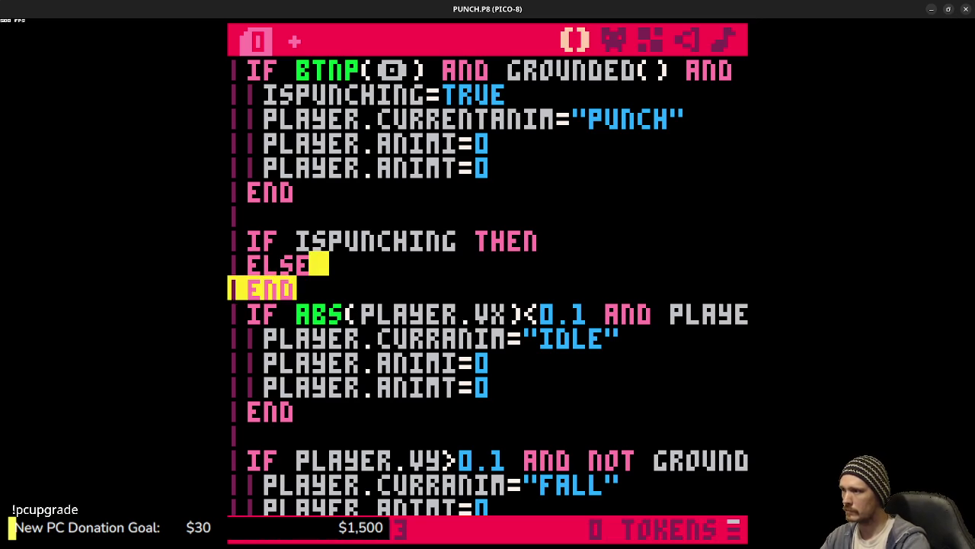